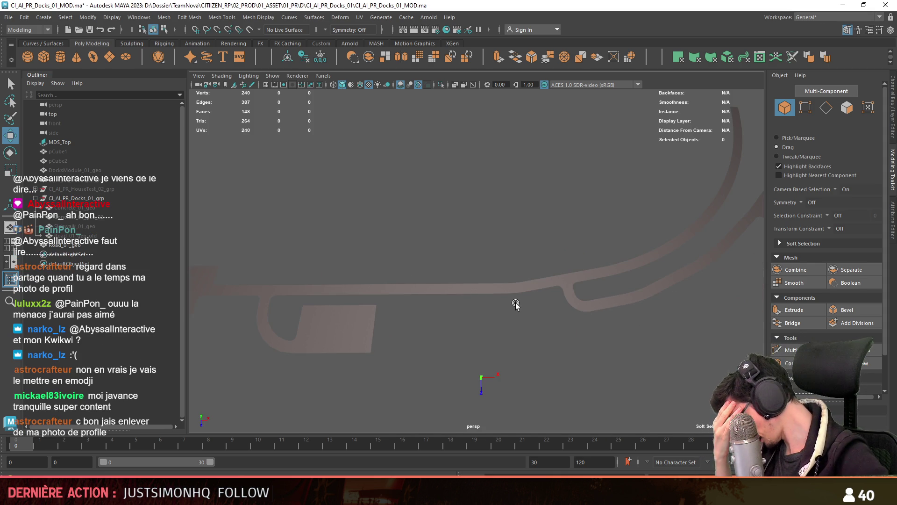
Step: Inspect the dock road mesh by selecting several border edges around the parking area
mouse_move(484, 282)
left_mouse_down("alt")
mouse_move(586, 292)
mouse_move(545, 336)
mouse_move(481, 300)
mouse_move(515, 279)
left_mouse_up("alt")
left_click(515, 279)
key("F10")
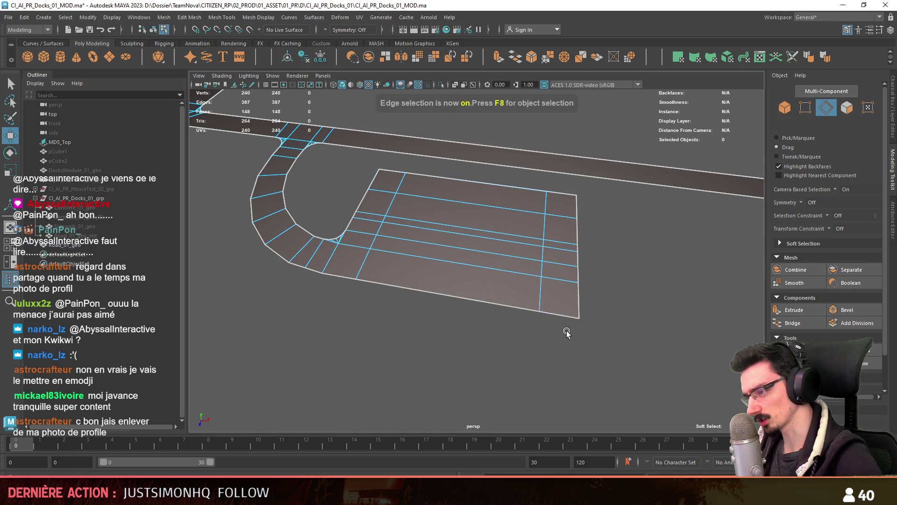
left_click(557, 314)
mouse_move(561, 314)
left_mouse_down("alt")
mouse_move(457, 316)
mouse_move(517, 357)
mouse_move(525, 333)
mouse_move(628, 333)
mouse_move(458, 347)
mouse_move(434, 256)
mouse_move(542, 251)
mouse_move(428, 218)
mouse_move(456, 326)
mouse_move(571, 236)
mouse_move(586, 236)
mouse_move(514, 241)
left_mouse_up("alt")
left_click(434, 256, "shift")
left_click(453, 238, "shift")
key("F8")
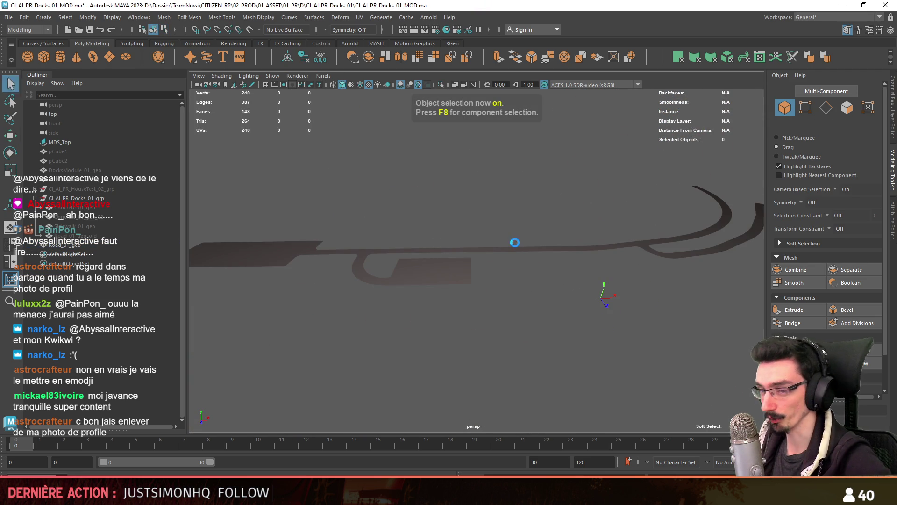
Step: Select the docks group and move Road_01_geo above Road_01_geo_old in the Outliner
left_click(77, 199)
left_click(74, 246)
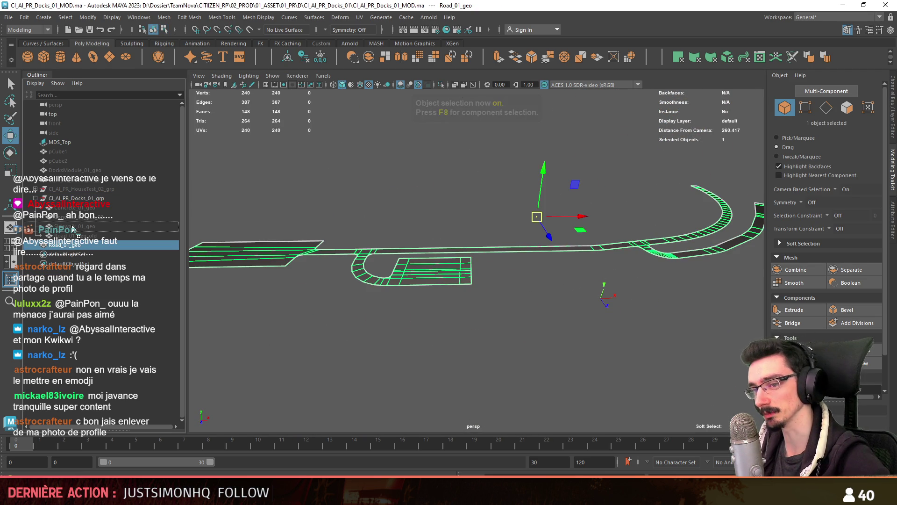
middle_click_drag(75, 233, 75, 234)
left_click_drag(516, 251, 501, 237, "alt")
key("e")
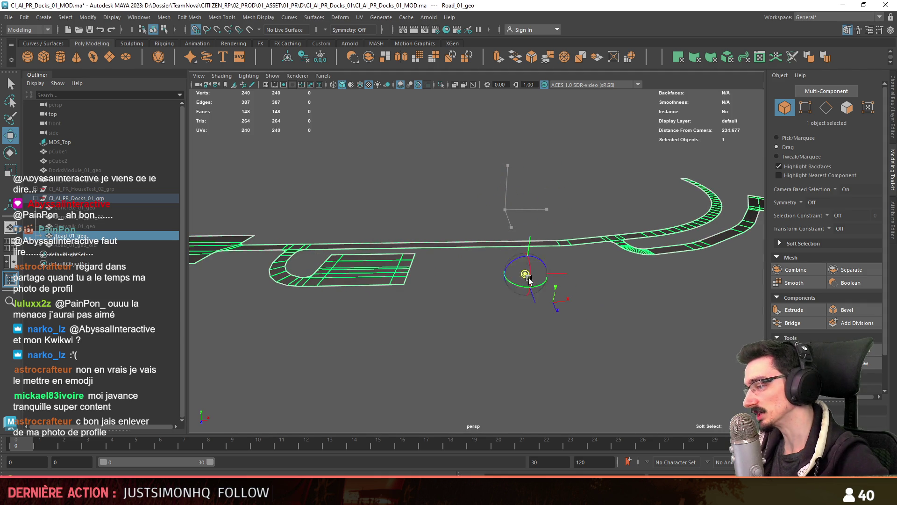
key("w")
Step: Undo the last change to restore the docks group selection and open the File menu
scroll(513, 317, "up", 3)
key("ctrl+z")
key("ctrl+z")
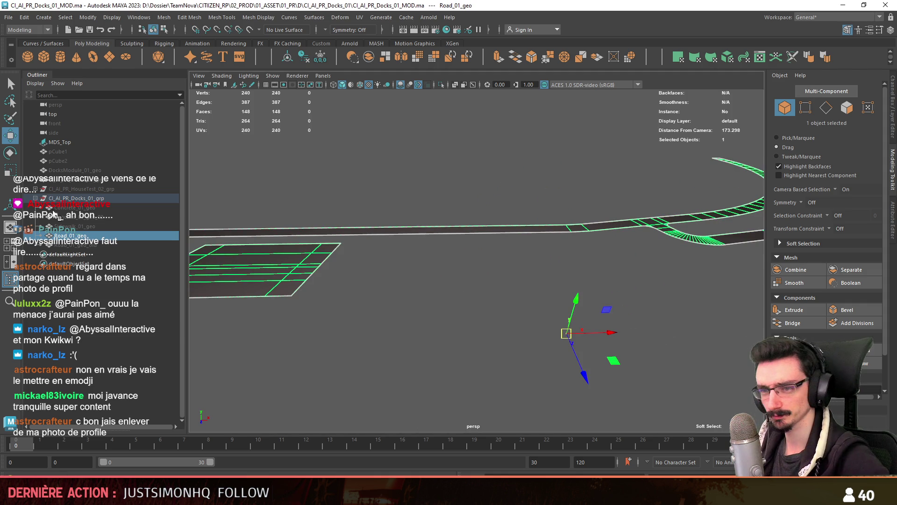
scroll(473, 226, "up", 1)
scroll(314, 176, "up", 1)
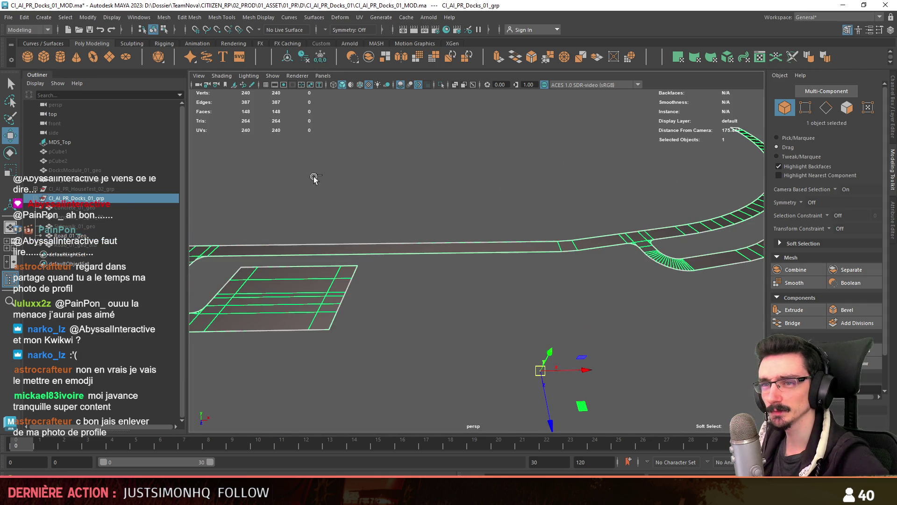
left_click(8, 17)
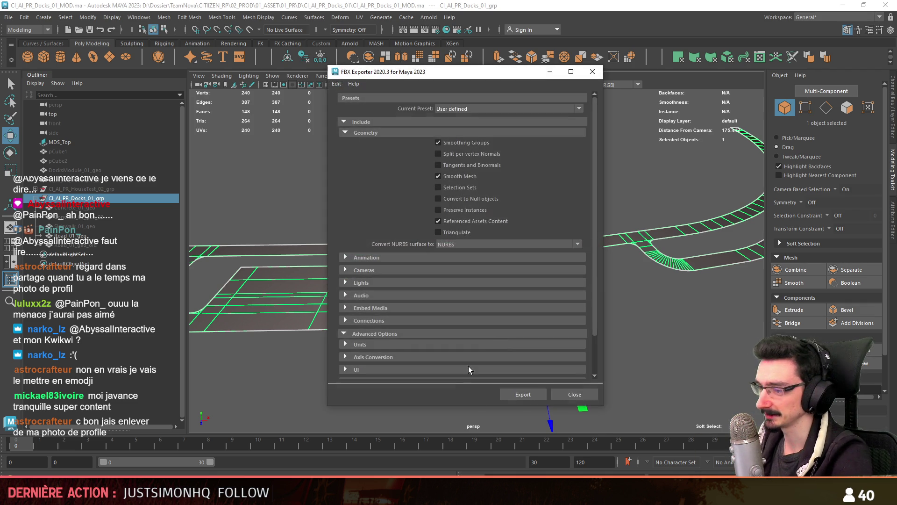
Step: Switch to Unity to view the exported docks road and parking area
key("alt+Tab")
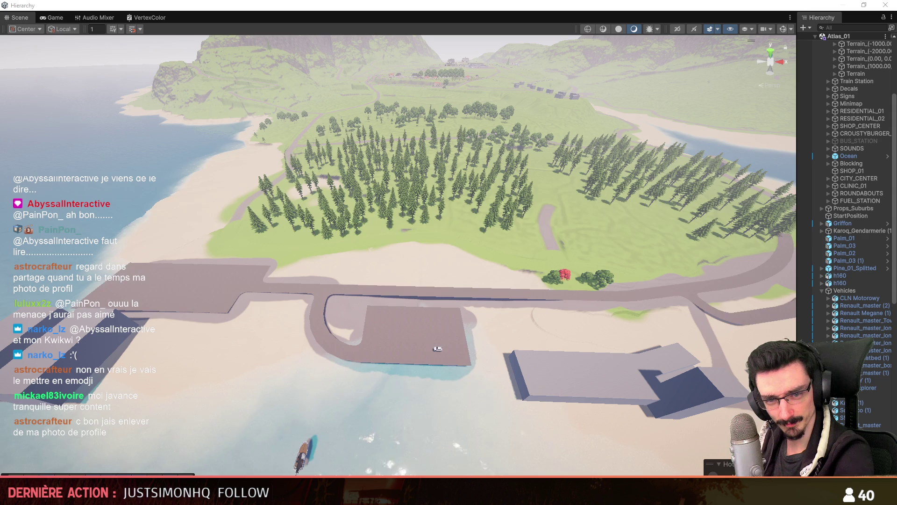
Step: Fly the Scene camera toward the shore and back over the island, then select the island terrain
scroll(398, 329, "up", 5)
mouse_move(398, 327)
right_mouse_down()
mouse_move(448, 220)
mouse_move(475, 210)
mouse_move(443, 219)
mouse_move(456, 205)
mouse_move(408, 234)
mouse_move(344, 230)
mouse_move(433, 246)
right_mouse_up()
scroll(435, 249, "down", 2)
key("s")
scroll(411, 242, "down", 2)
left_click(434, 245)
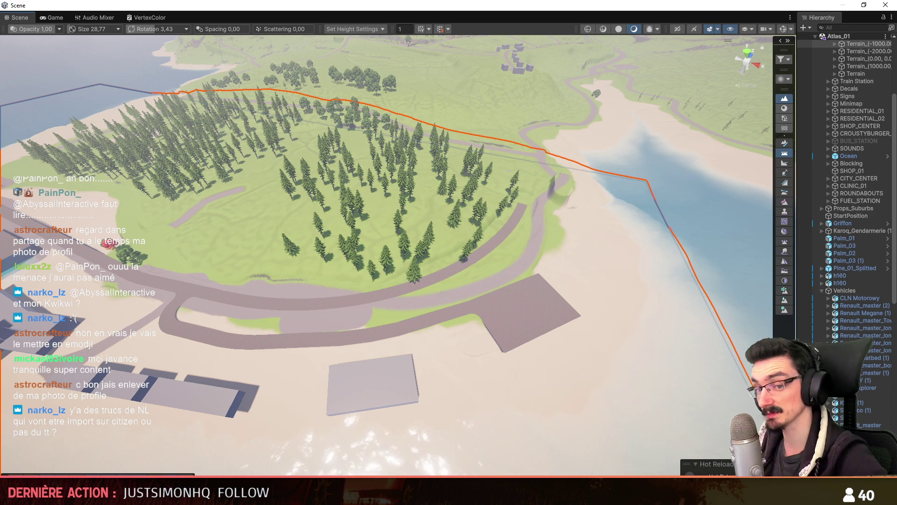
left_click(784, 119)
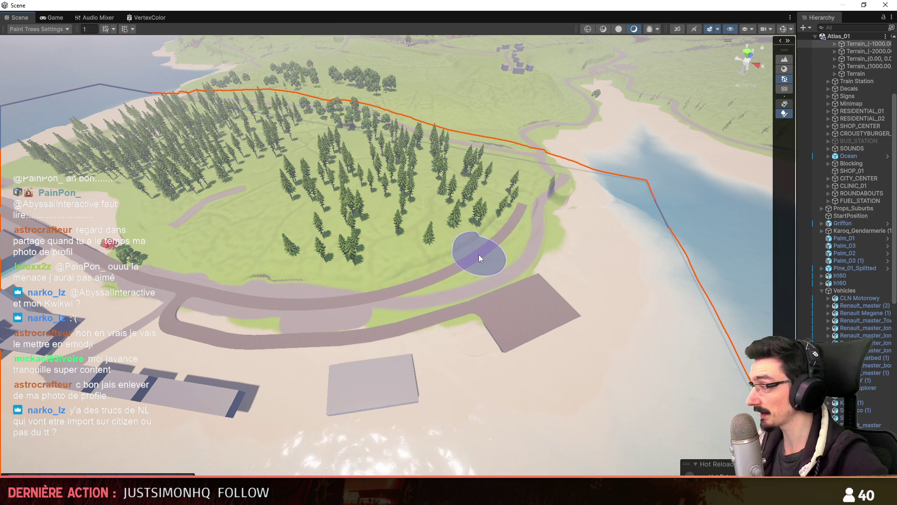
right_click_drag(481, 253, 547, 289)
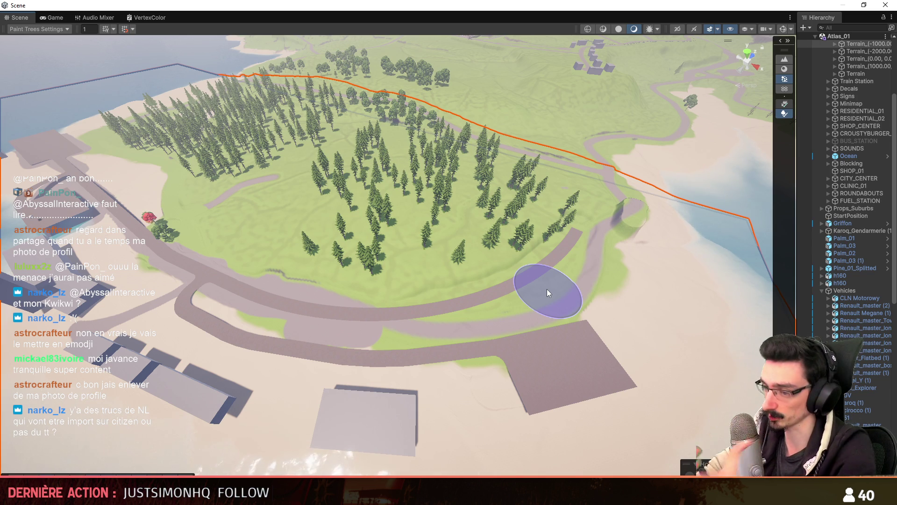
mouse_move(547, 292)
right_mouse_down()
mouse_move(500, 167)
mouse_move(469, 287)
mouse_move(470, 332)
mouse_move(415, 103)
mouse_move(439, 230)
mouse_move(440, 299)
mouse_move(431, 137)
mouse_move(432, 248)
mouse_move(399, 331)
mouse_move(373, 332)
mouse_move(430, 340)
mouse_move(453, 330)
mouse_move(463, 363)
mouse_move(453, 361)
mouse_move(464, 372)
mouse_move(549, 365)
mouse_move(527, 372)
right_mouse_up()
key("w")
key("s")
key("w")
scroll(453, 330, "up", 2)
scroll(452, 361, "up", 2)
scroll(548, 364, "up", 1)
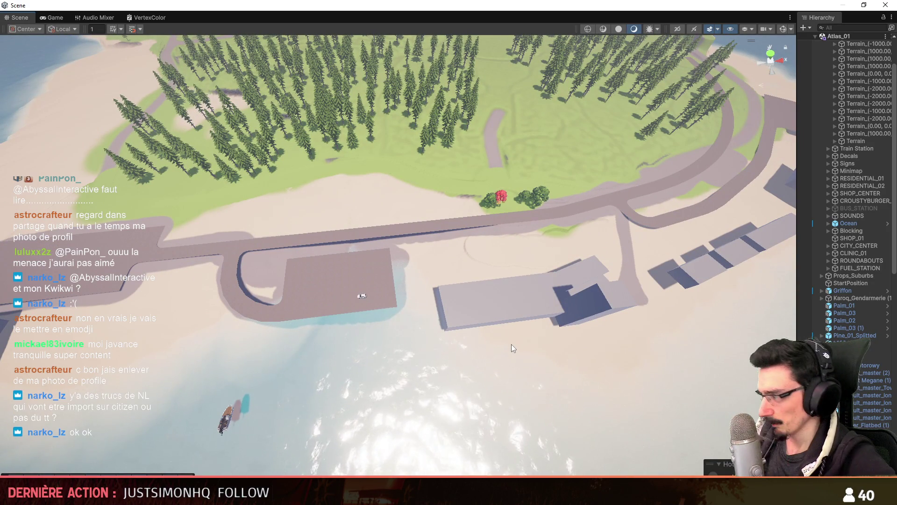
right_click_drag(512, 344, 527, 355)
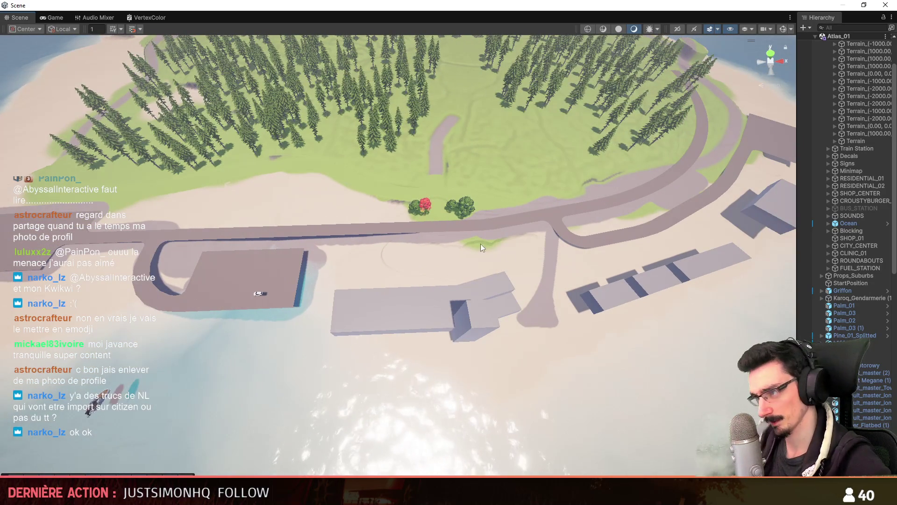
right_click_drag(377, 286, 413, 299)
mouse_move(405, 333)
right_mouse_down()
mouse_move(425, 354)
mouse_move(497, 375)
mouse_move(467, 336)
mouse_move(496, 334)
mouse_move(383, 350)
mouse_move(280, 349)
mouse_move(489, 310)
right_mouse_up()
scroll(355, 346, "up", 3)
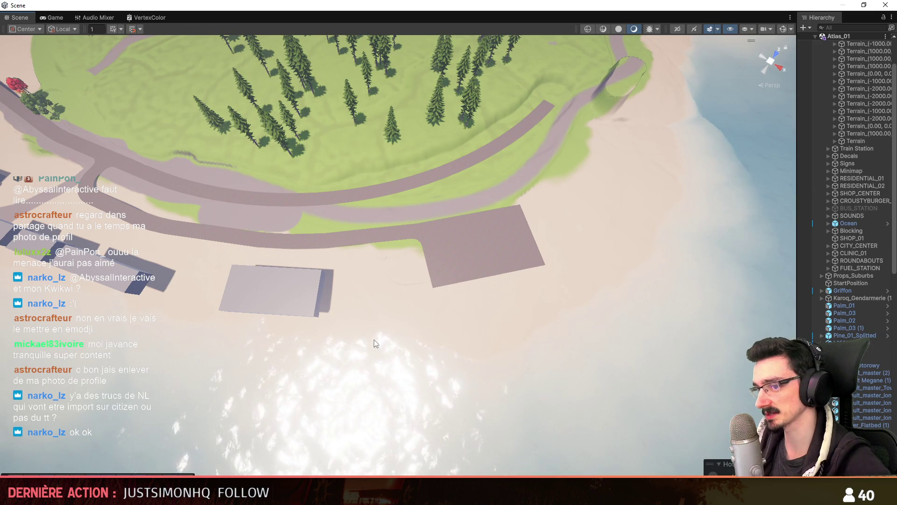
mouse_move(524, 332)
right_mouse_down()
mouse_move(405, 304)
mouse_move(407, 284)
mouse_move(486, 311)
mouse_move(473, 329)
mouse_move(576, 316)
mouse_move(369, 396)
right_mouse_up()
scroll(405, 305, "up", 1)
Step: Back in Maya, extrude the parking area's front border edges downward into a strip
key("alt+Tab")
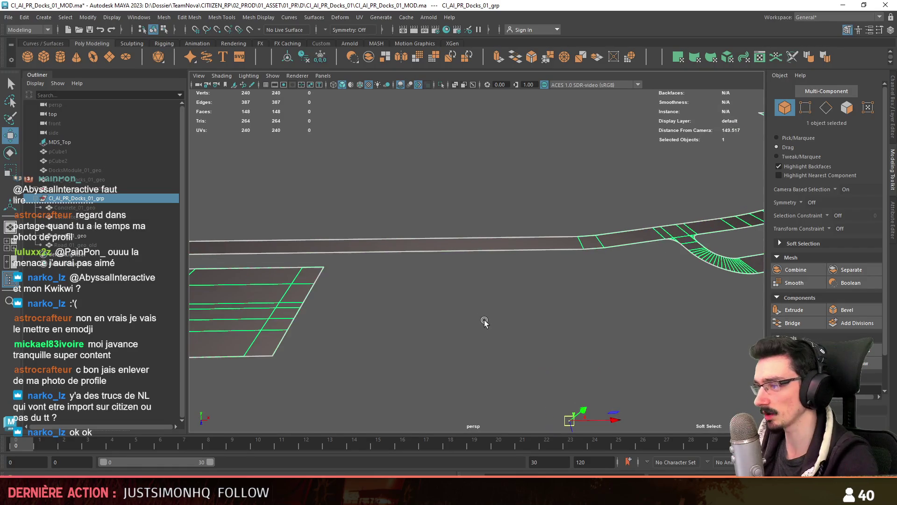
key("F10")
left_click(315, 278)
key("f")
mouse_move(531, 325)
left_mouse_down("alt")
mouse_move(675, 335)
mouse_move(520, 304)
mouse_move(821, 324)
mouse_move(505, 304)
left_mouse_up("alt")
scroll(821, 324, "down", 2)
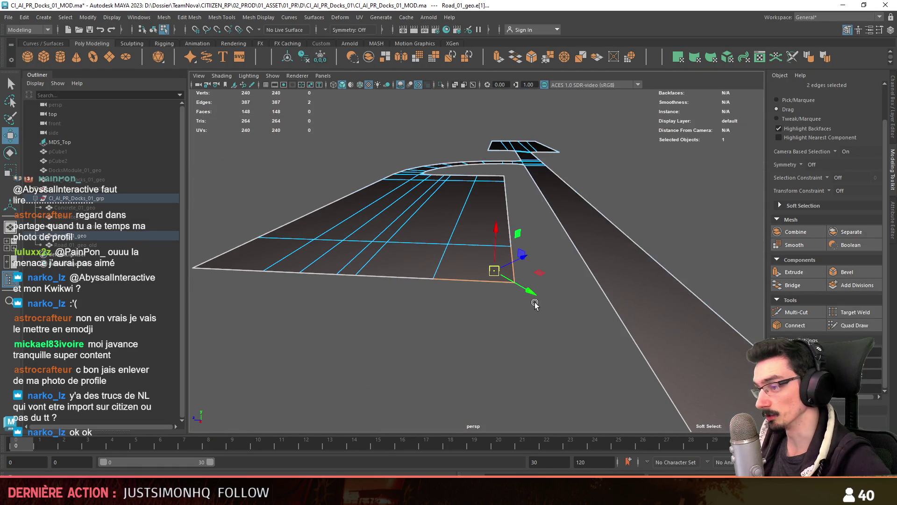
mouse_move(555, 356)
left_mouse_down("alt")
mouse_move(481, 344)
mouse_move(276, 280)
mouse_move(504, 351)
mouse_move(489, 280)
left_mouse_up("alt")
left_click(276, 280, "shift")
key("ctrl+e")
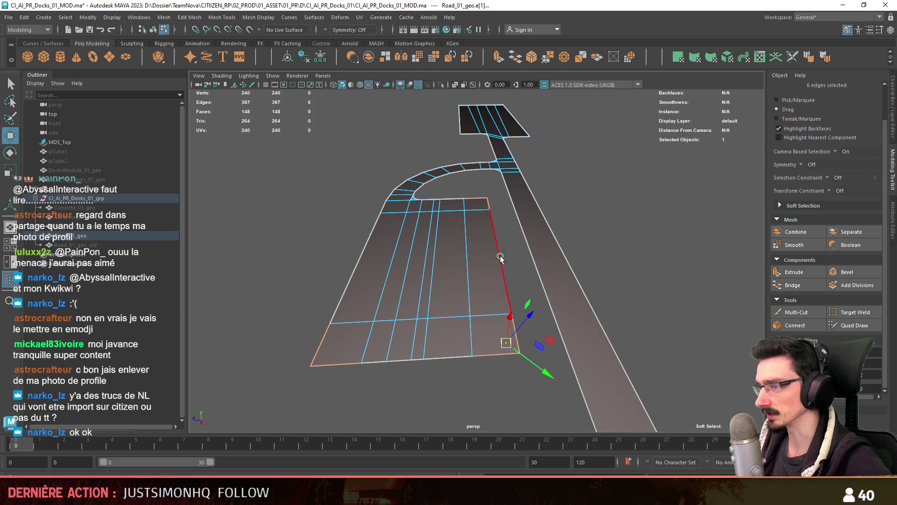
mouse_move(513, 322)
left_mouse_down()
mouse_move(512, 346)
mouse_move(495, 318)
mouse_move(516, 290)
mouse_move(545, 301)
mouse_move(531, 230)
mouse_move(556, 257)
mouse_move(456, 275)
left_mouse_up()
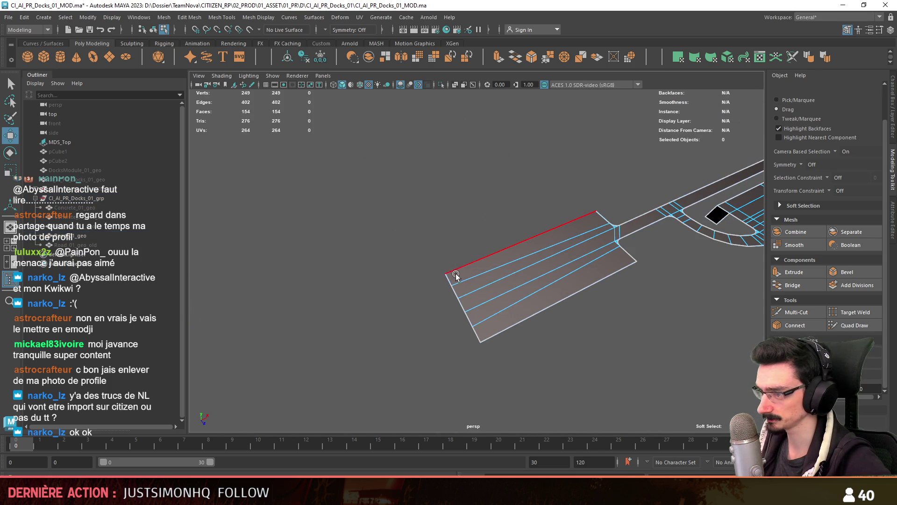
Step: Select the road end's border edges and extrude them downward into a strip
double_click(447, 279)
left_click_drag(489, 337, 506, 264, "alt")
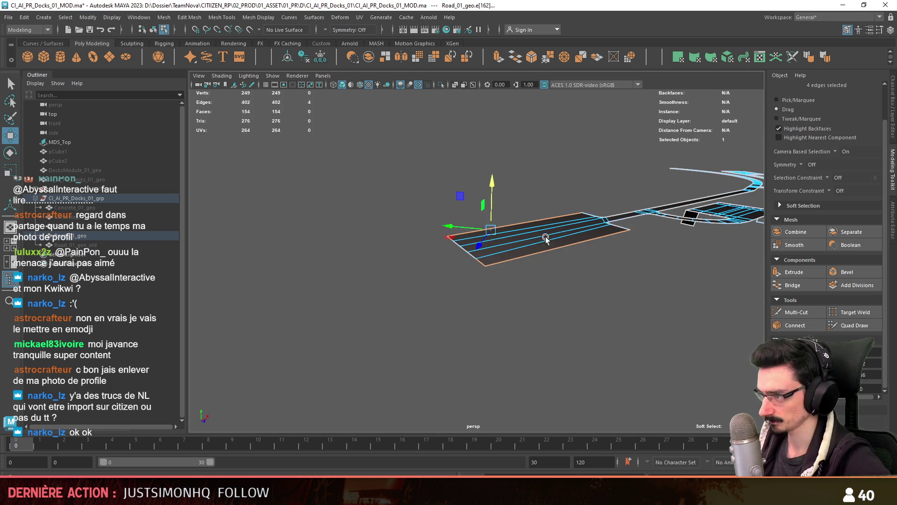
left_click_drag(532, 227, 592, 310, "alt")
left_click(603, 298, "shift")
mouse_move(495, 211)
left_mouse_down()
mouse_move(473, 322)
mouse_move(473, 290)
mouse_move(491, 316)
left_mouse_up()
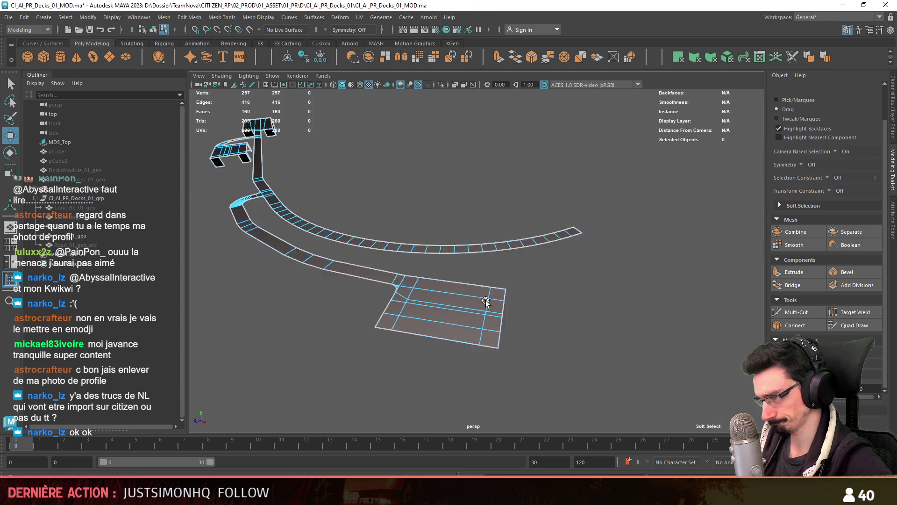
scroll(490, 316, "up", 3)
Step: Extrude the parking area's right border and corner edges down under the parking area
left_click(501, 301)
left_click(510, 265, "shift")
mouse_move(510, 264)
left_mouse_down("alt")
mouse_move(439, 293)
mouse_move(480, 321)
left_mouse_up("alt")
left_click(457, 314, "shift")
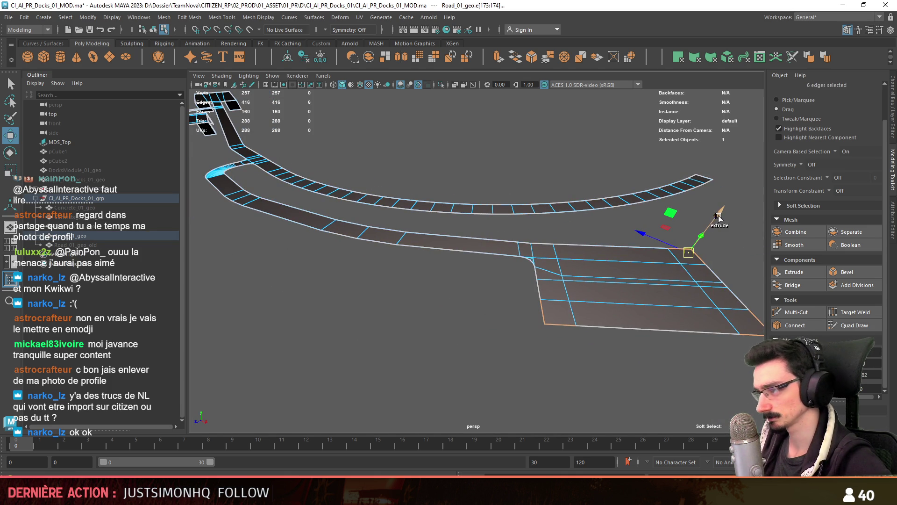
left_click_drag(712, 224, 701, 240)
Step: Select further border edges around the parking area and along the lower-left road side
left_click(551, 330)
left_click_drag(551, 330, 437, 298, "alt")
left_click(468, 207, "shift")
mouse_move(469, 207)
left_mouse_down("alt")
mouse_move(425, 284)
mouse_move(606, 298)
left_mouse_up("alt")
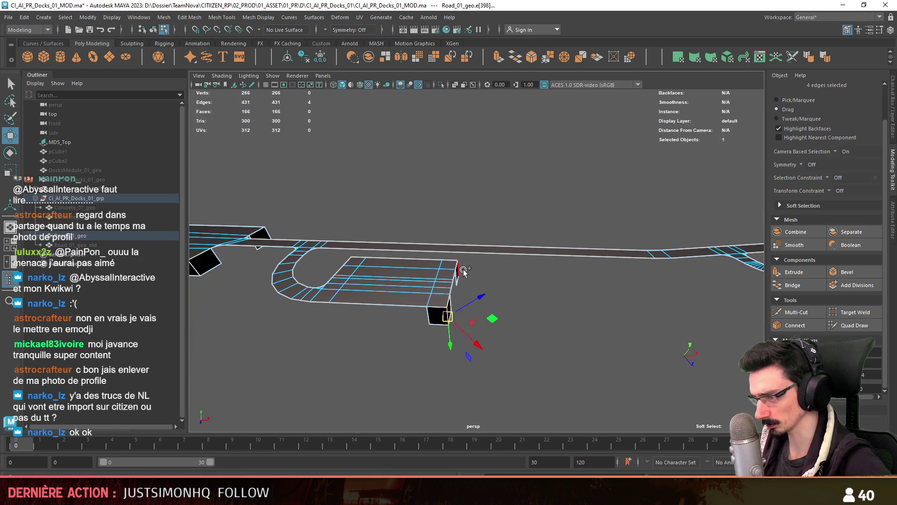
mouse_move(419, 317)
left_mouse_down("alt")
mouse_move(466, 316)
mouse_move(589, 276)
left_mouse_up("alt")
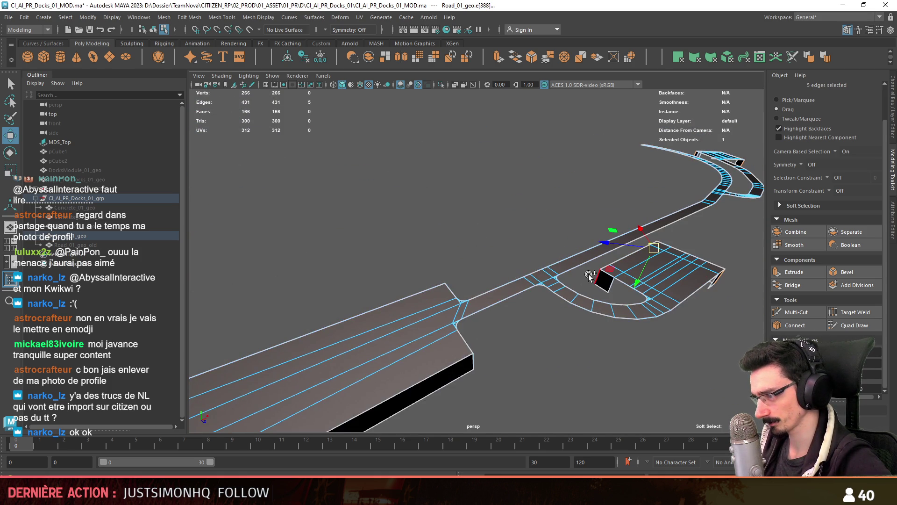
double_click(463, 340, "shift")
mouse_move(551, 343)
left_mouse_down("alt")
mouse_move(355, 351)
mouse_move(437, 371)
mouse_move(582, 369)
mouse_move(518, 369)
mouse_move(524, 258)
left_mouse_up("alt")
left_click(525, 258, "shift")
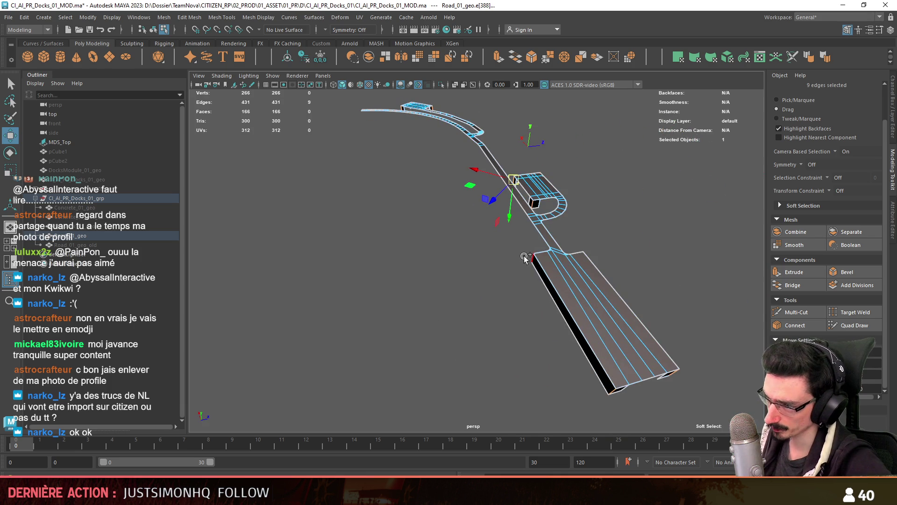
mouse_move(606, 303)
left_mouse_down("alt")
mouse_move(465, 408)
mouse_move(602, 371)
mouse_move(403, 298)
mouse_move(563, 299)
mouse_move(476, 285)
left_mouse_up("alt")
Step: Bevel the selected corner edges with 4 segments and a fraction of 0.6
key("ctrl+b")
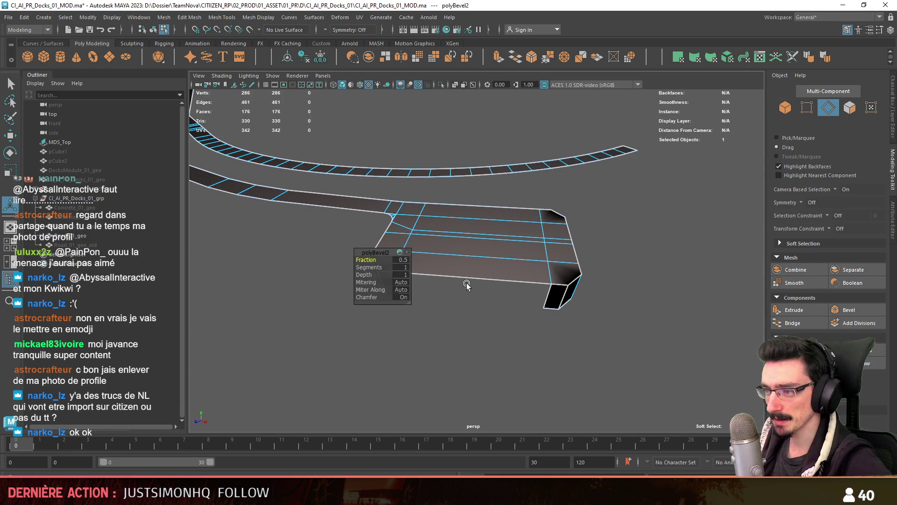
mouse_move(377, 267)
left_mouse_down()
mouse_move(441, 310)
mouse_move(425, 322)
mouse_move(432, 327)
mouse_move(444, 310)
mouse_move(484, 338)
left_mouse_up()
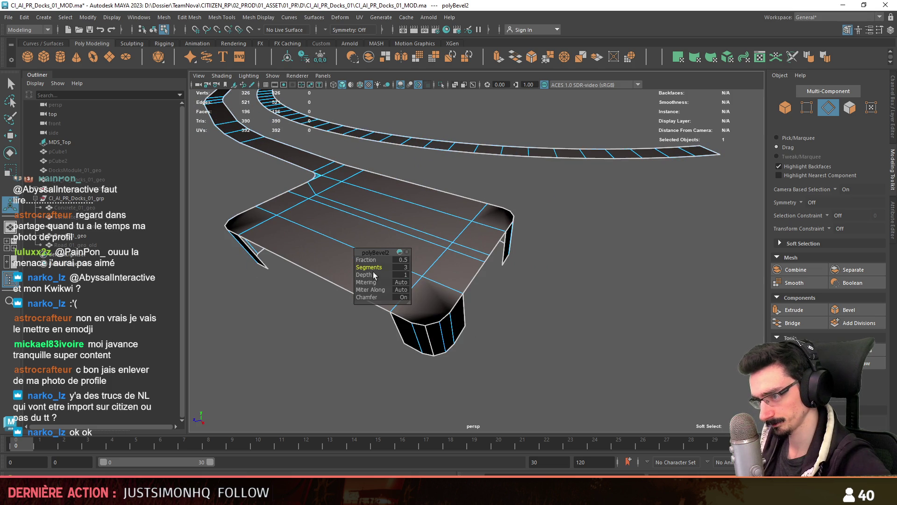
key("Return")
mouse_move(406, 264)
left_mouse_down("alt")
mouse_move(341, 294)
mouse_move(395, 346)
mouse_move(482, 350)
left_mouse_up("alt")
middle_click_drag(483, 350, 412, 310, "alt")
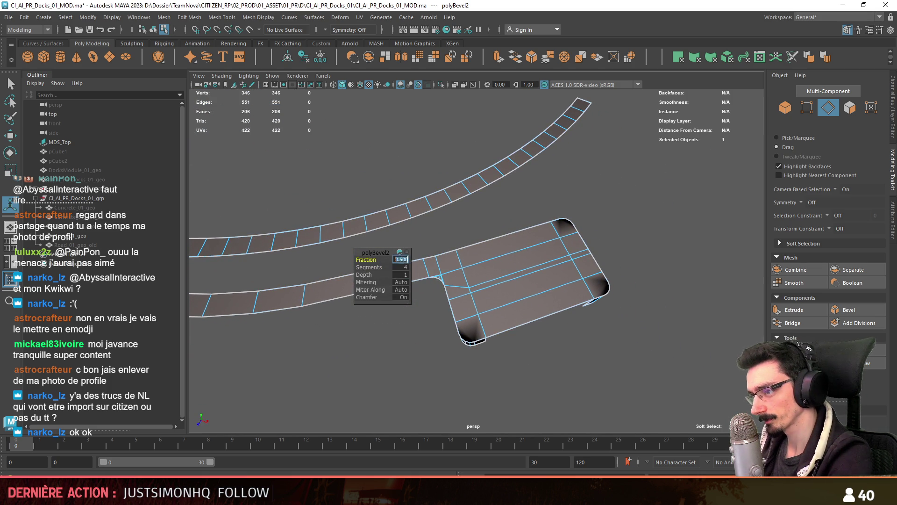
key("Return")
mouse_move(407, 260)
left_mouse_down("alt")
mouse_move(514, 304)
mouse_move(677, 345)
mouse_move(608, 327)
mouse_move(711, 339)
left_mouse_up("alt")
Step: Change the viewport lighting, reframe the road, and set up the Move tool in face mode with marquee selection
left_click(369, 86)
mouse_move(691, 312)
middle_mouse_down("alt")
mouse_move(681, 297)
mouse_move(596, 291)
middle_mouse_up("alt")
mouse_move(595, 291)
left_mouse_down("alt")
mouse_move(524, 321)
mouse_move(541, 297)
left_mouse_up("alt")
key("w")
key("F11")
left_click(786, 139)
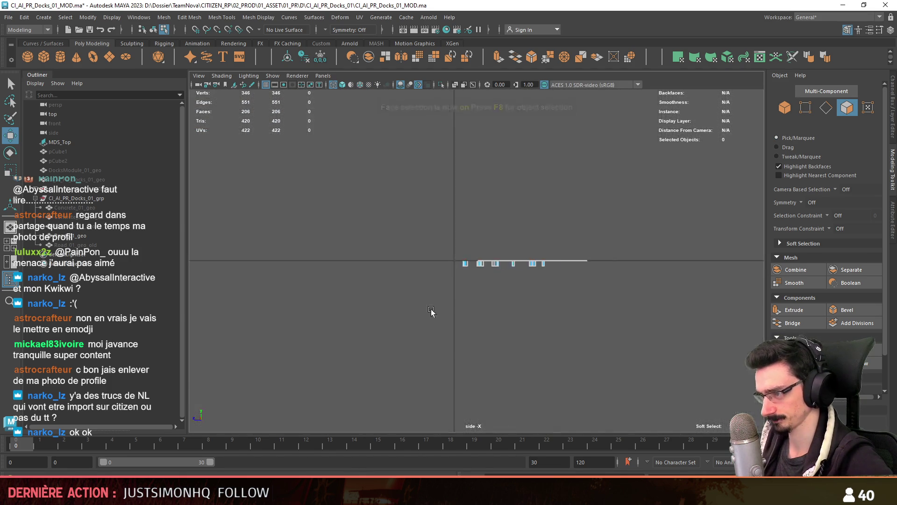
Step: Hide the stray side-view objects and return to a lit perspective view of the road
mouse_move(378, 320)
left_mouse_down()
mouse_move(608, 274)
mouse_move(614, 261)
left_mouse_up()
key("ctrl+h")
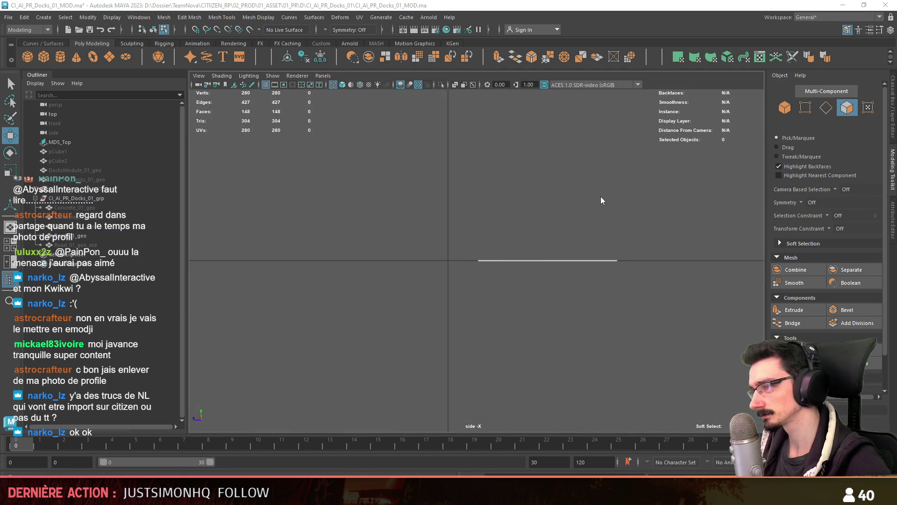
key("F9")
left_click(368, 85)
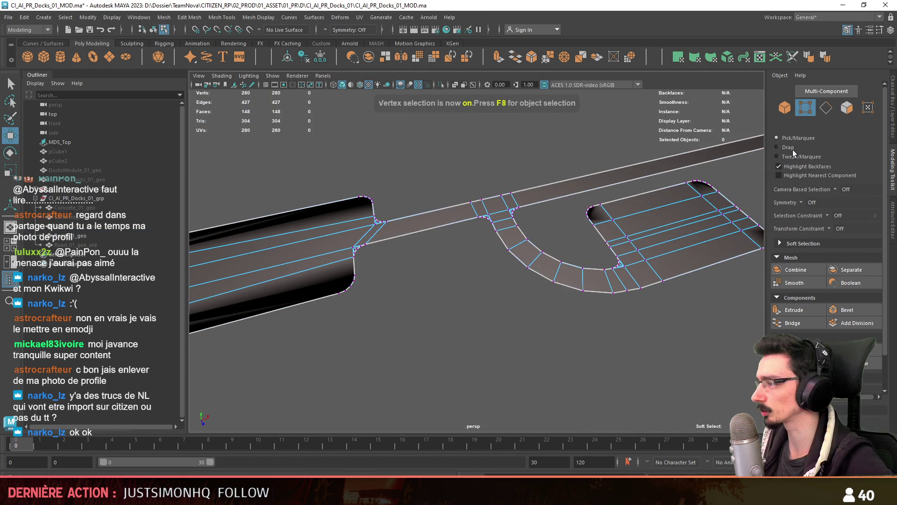
Step: Inspect the road-end vertices and faces, then save the scene
mouse_move(506, 202)
left_mouse_down()
mouse_move(520, 214)
mouse_move(654, 164)
left_mouse_up()
key("F11")
left_click(560, 312)
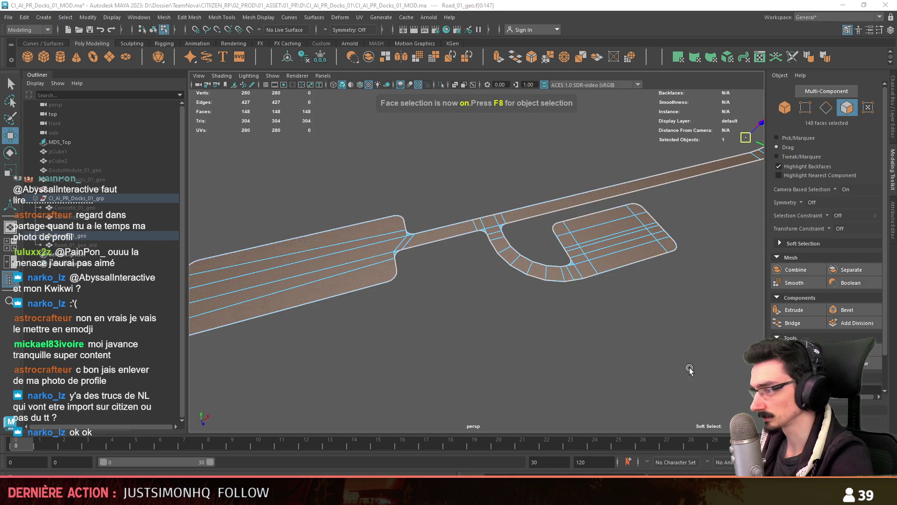
scroll(560, 312, "up", 3)
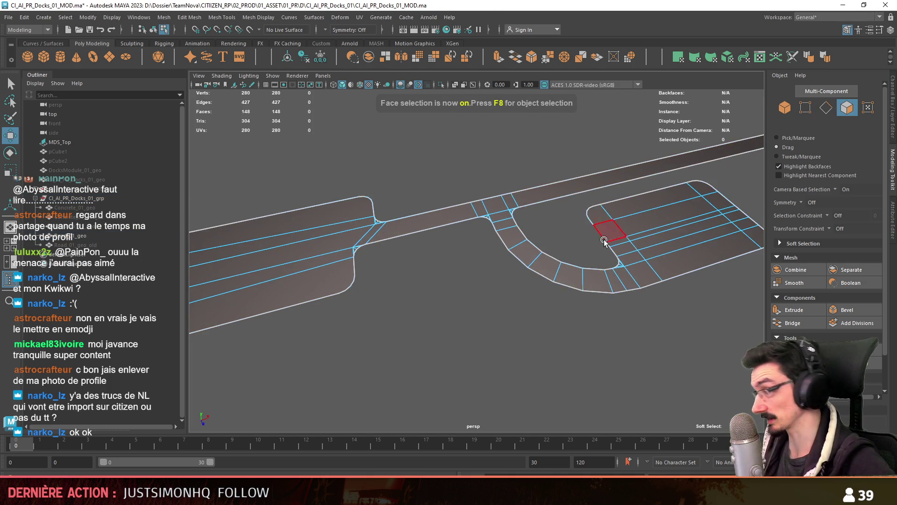
scroll(604, 241, "up", 5)
scroll(697, 314, "down", 8)
key("F8")
mouse_move(513, 312)
left_mouse_down("alt")
mouse_move(537, 299)
mouse_move(517, 305)
mouse_move(605, 299)
left_mouse_up("alt")
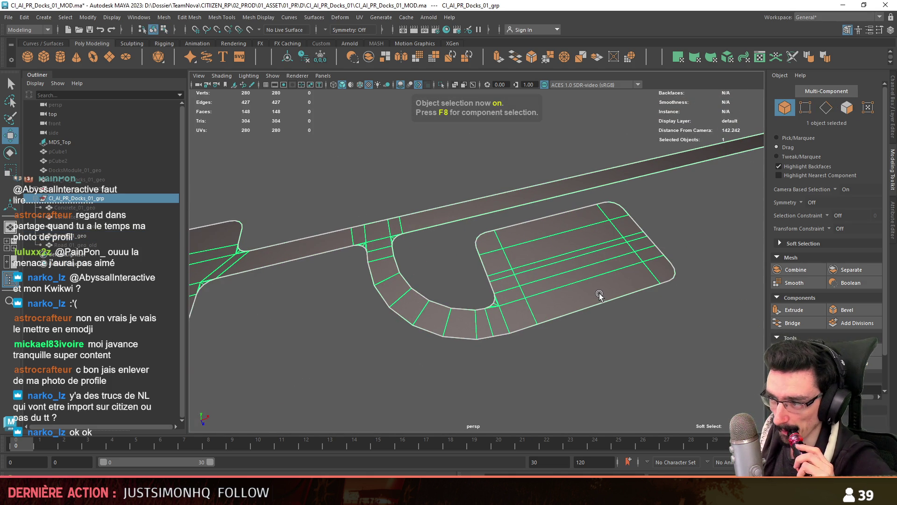
mouse_move(655, 288)
left_mouse_down("alt")
mouse_move(621, 261)
mouse_move(573, 269)
mouse_move(524, 290)
mouse_move(532, 297)
left_mouse_up("alt")
key("ctrl+s")
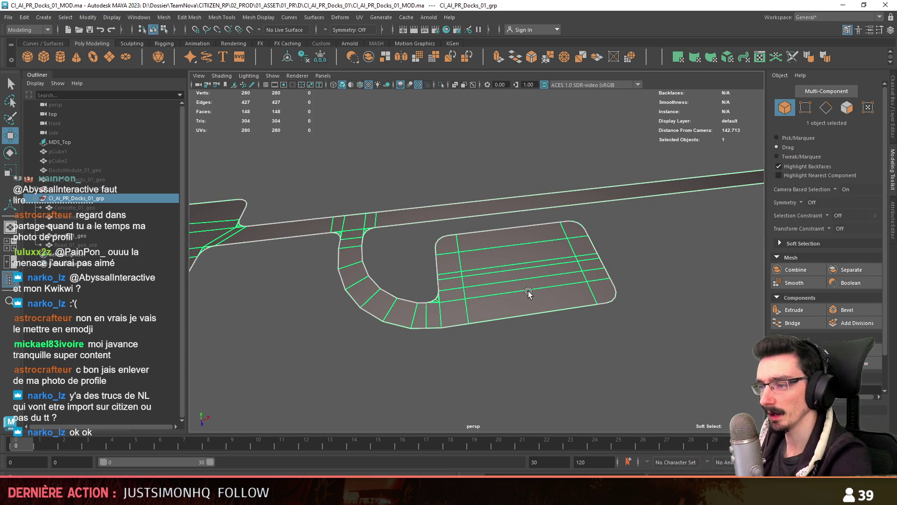
Step: Check the road mesh in vertex, face and object modes, then select Road_01_geo_old
key("F8")
key("F11")
key("F9")
key("F11")
key("F8")
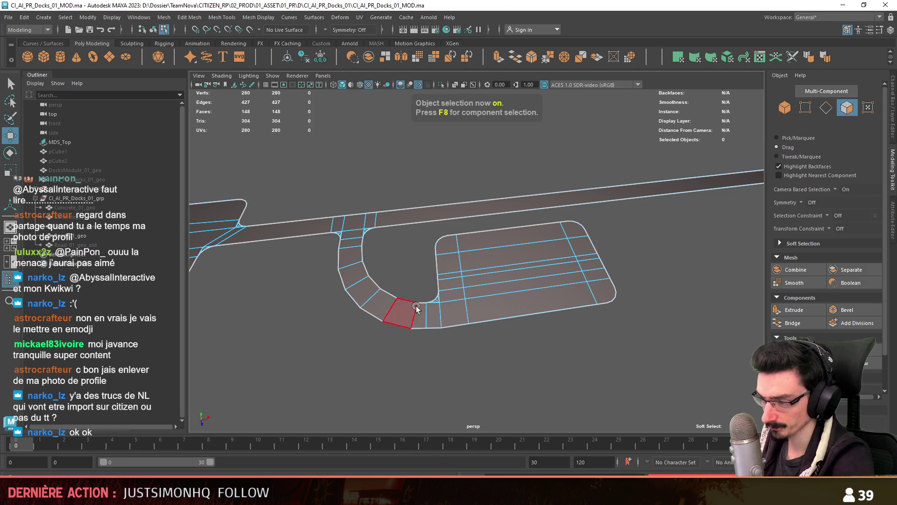
key("F11")
key("F8")
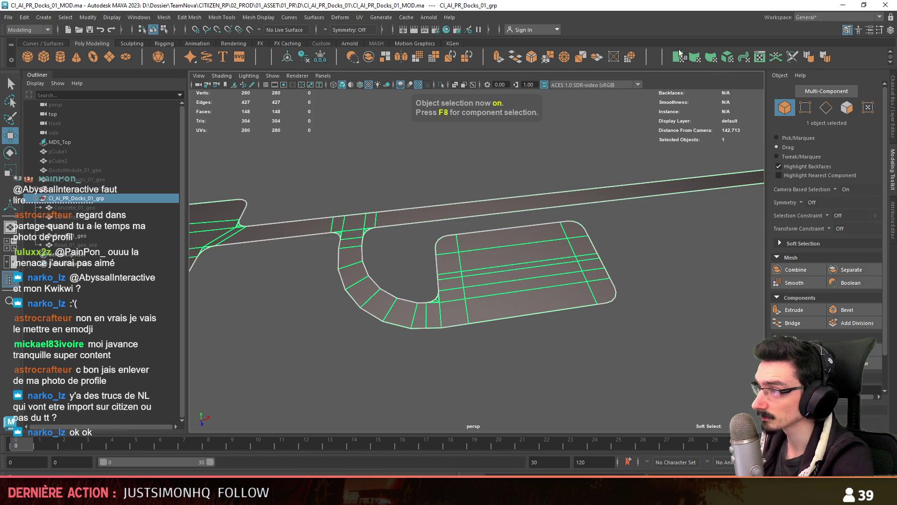
key("F11")
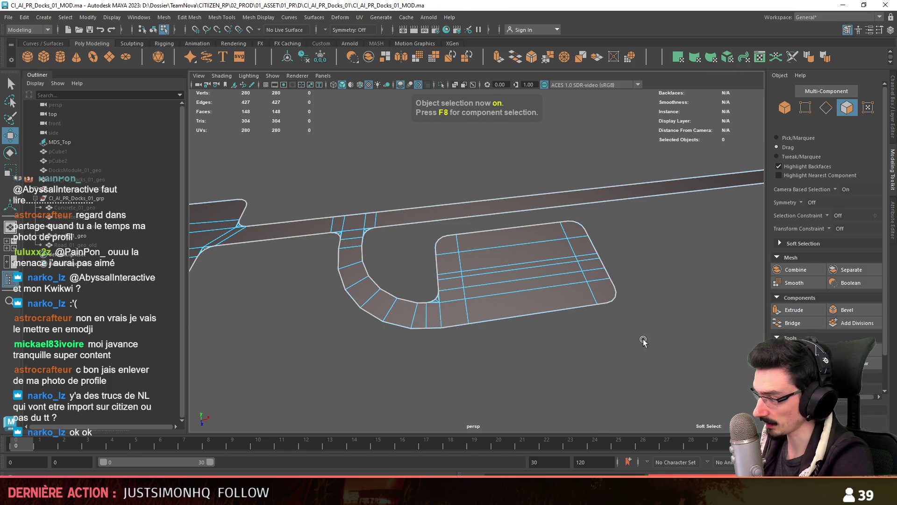
key("F8")
left_click(79, 244)
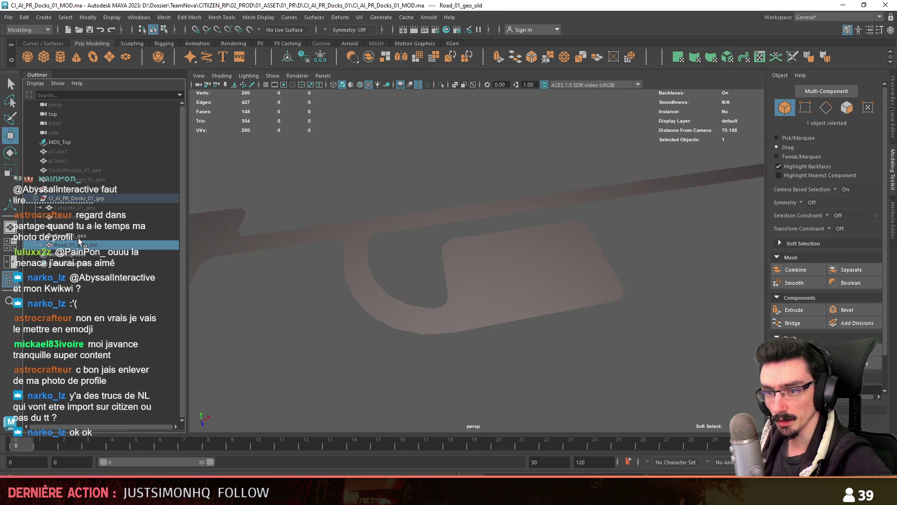
Step: Select Road_01_geo and give it an Automatic UV projection
left_click(70, 235)
left_click(728, 57)
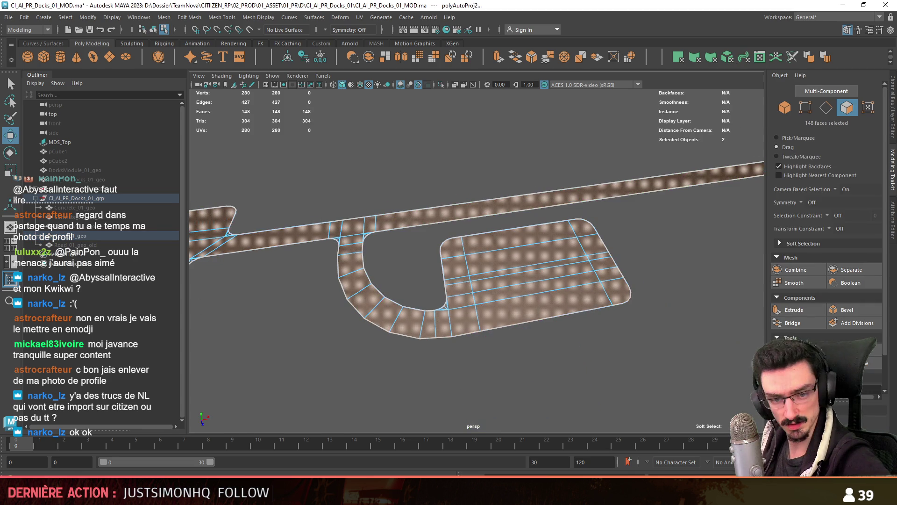
key("F8")
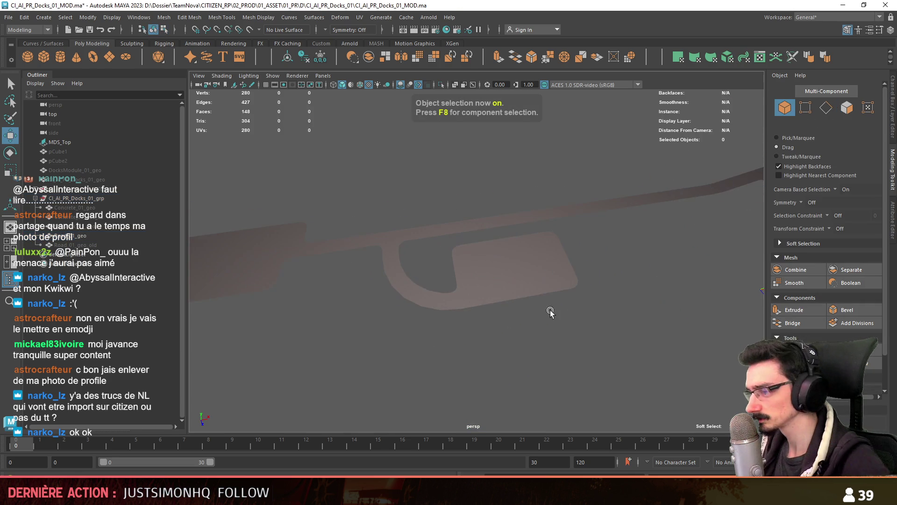
left_click(417, 239)
scroll(477, 317, "up", 5)
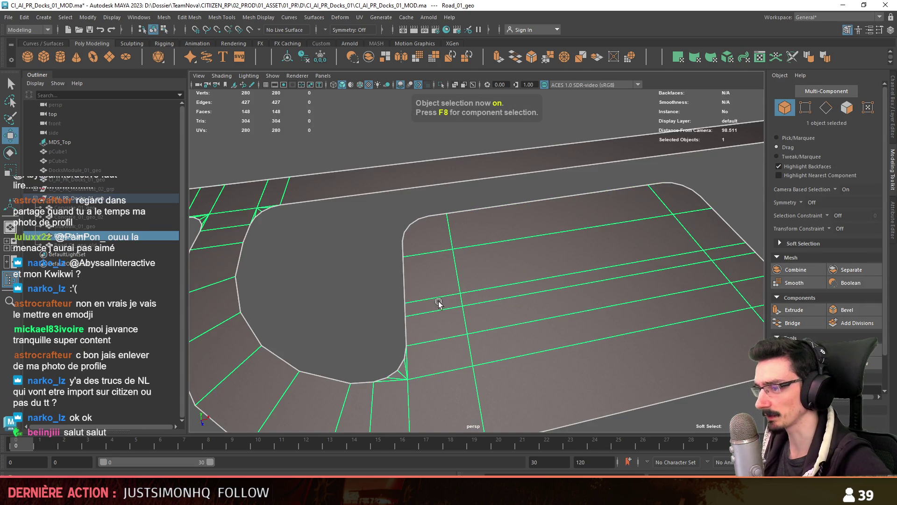
left_click(399, 273)
Step: Fan-split the first rounded parking corner by connecting its centre vertex to the rim vertices
left_click(469, 277)
key("F9")
scroll(399, 290, "up", 3)
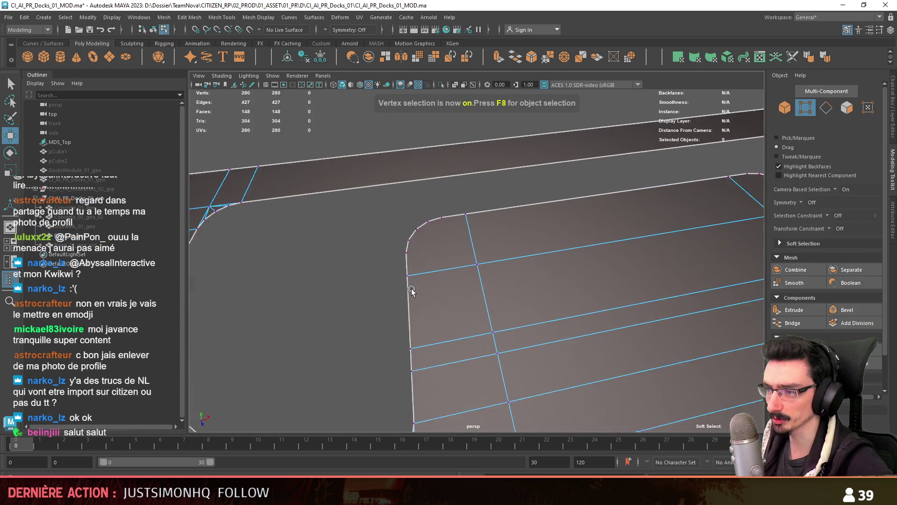
left_click_drag(398, 236, 487, 265)
key("ctrl+t")
scroll(453, 239, "down", 4)
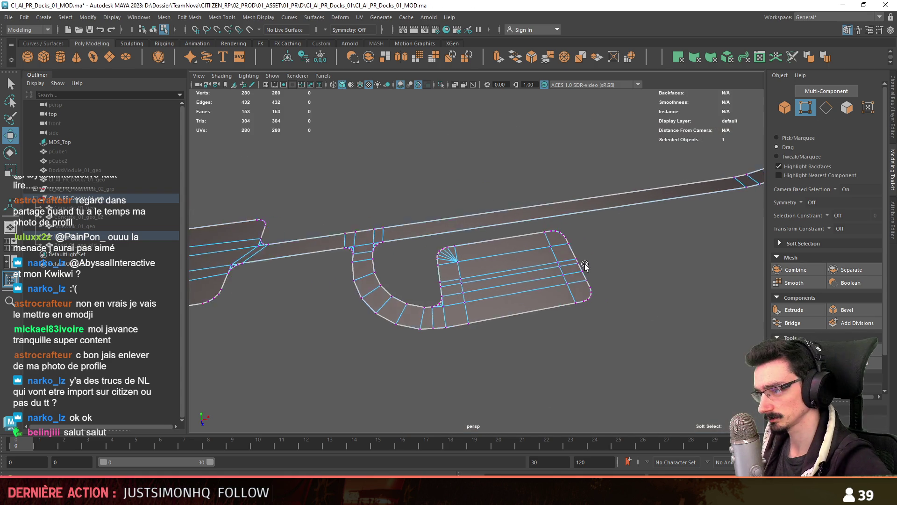
scroll(589, 261, "up", 6)
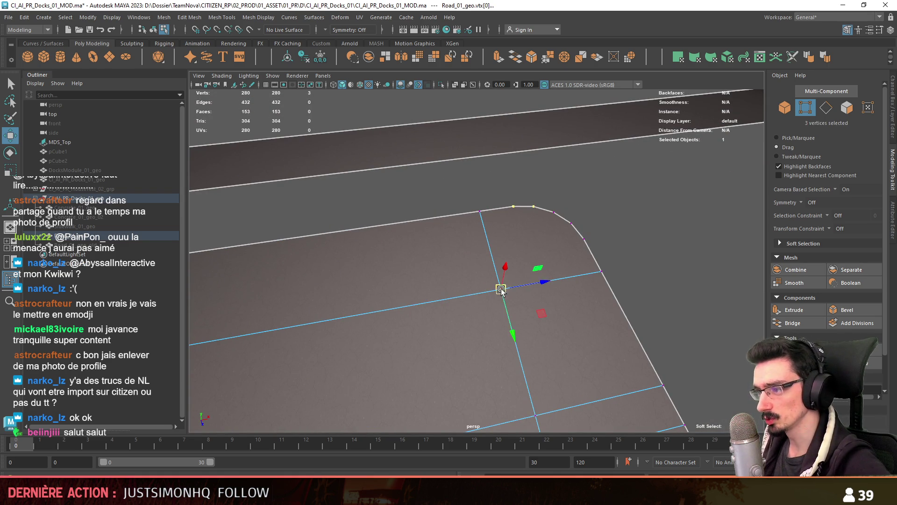
key("ctrl+t")
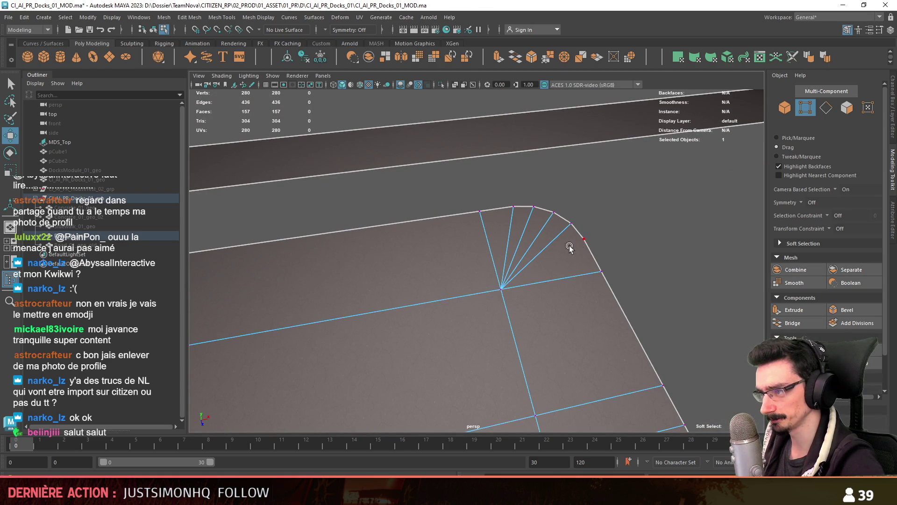
Step: Fan-split the next rounded corner with connecting edges from its centre vertex
mouse_move(553, 320)
middle_mouse_down("alt")
mouse_move(545, 318)
mouse_move(550, 289)
middle_mouse_up("alt")
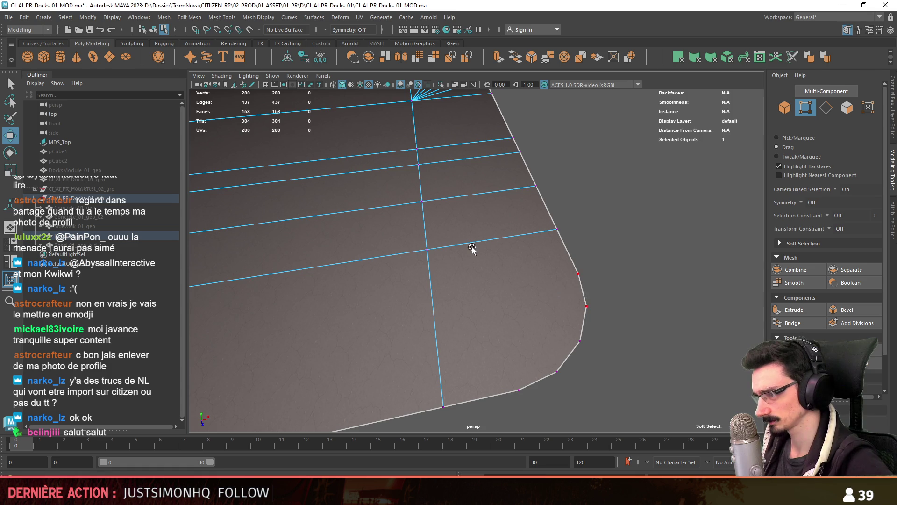
key("ctrl+t")
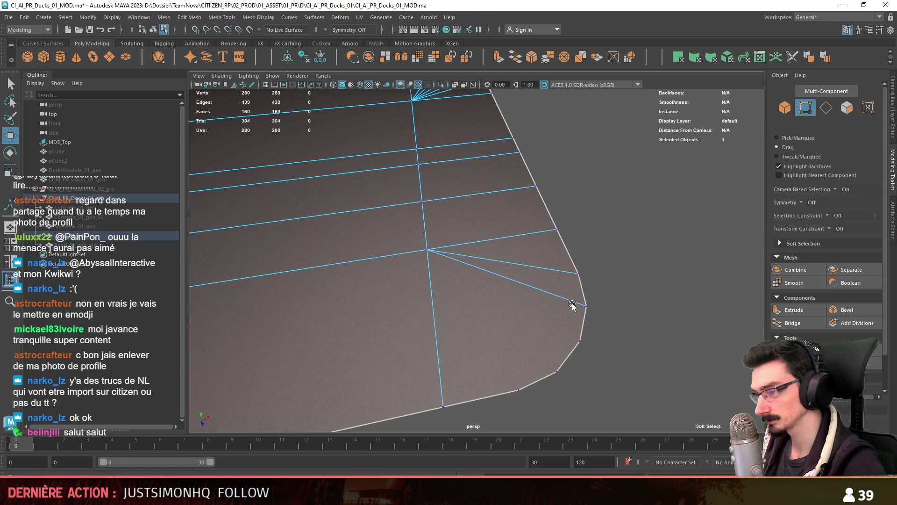
key("ctrl+t")
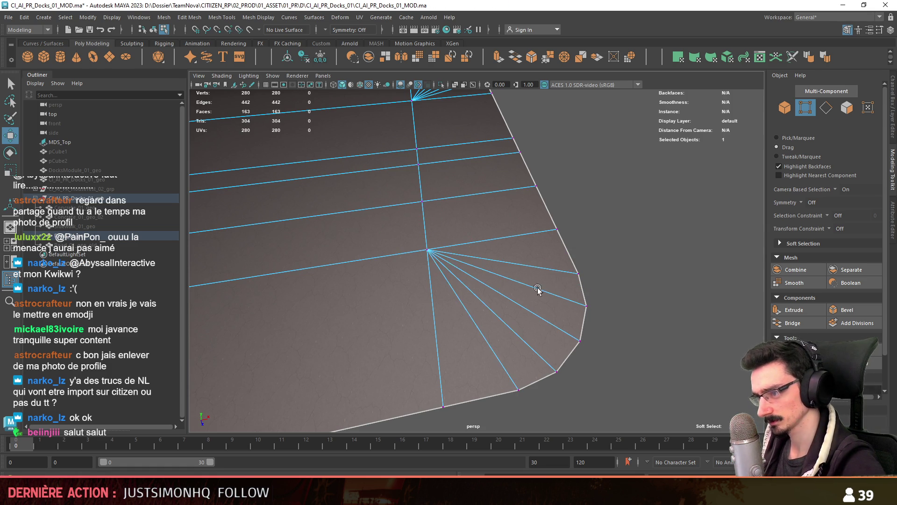
key("ctrl+t")
scroll(505, 280, "down", 5)
middle_click_drag(485, 281, 581, 251, "alt")
scroll(640, 158, "up", 3)
mouse_move(640, 157)
left_mouse_down("alt")
mouse_move(624, 210)
mouse_move(617, 205)
left_mouse_up("alt")
scroll(603, 243, "up", 5)
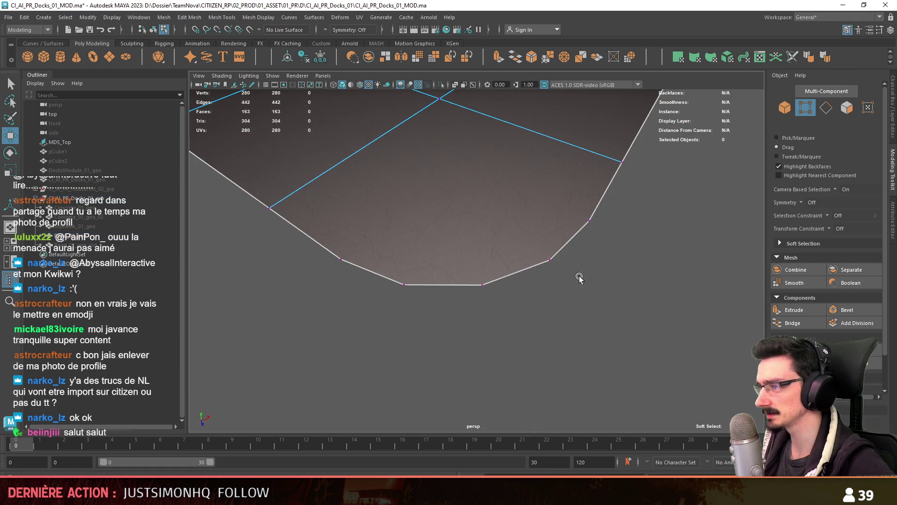
Step: Fan new edges across the corner at the strip's curved end
key("ctrl+t")
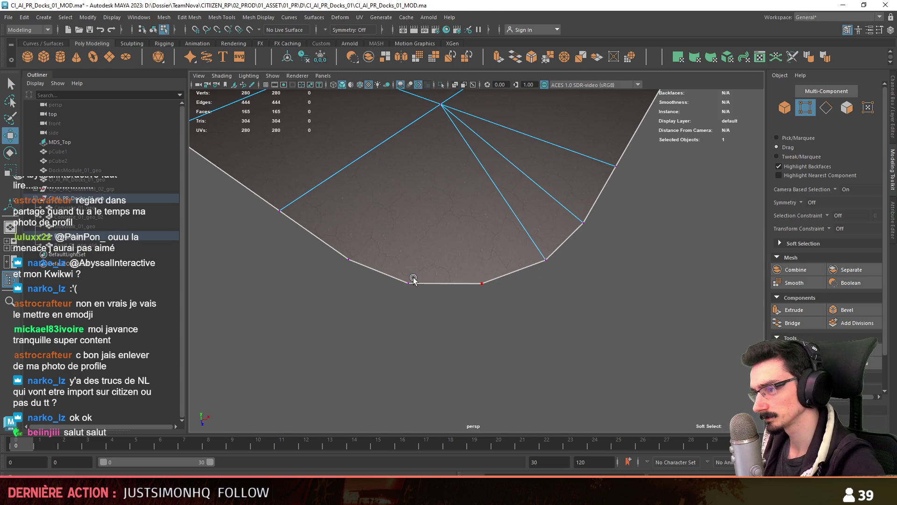
left_click(443, 106, "shift")
key("ctrl+t")
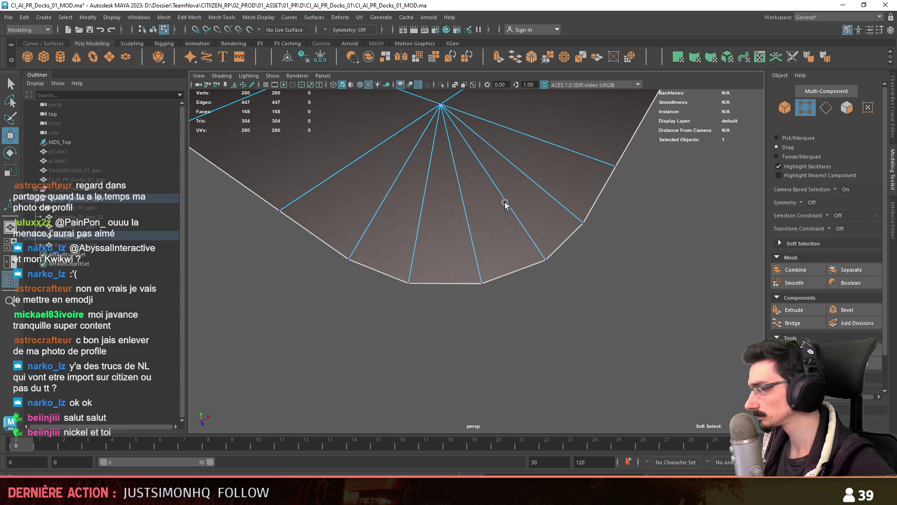
scroll(480, 225, "down", 3)
left_click_drag(567, 120, 469, 302, "alt")
left_click(515, 169)
key("f")
scroll(516, 174, "down", 3)
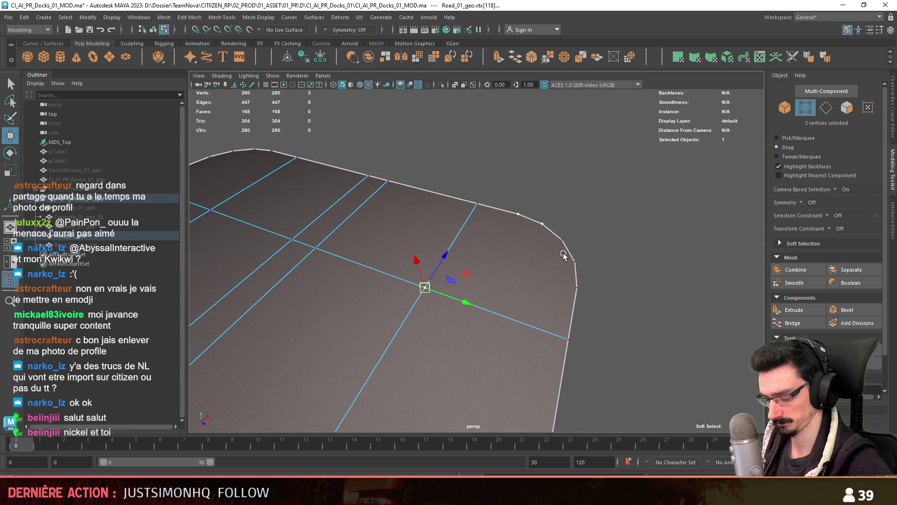
key("ctrl+t")
key("ctrl+t")
key("ctrl+t")
mouse_move(407, 291)
left_mouse_down("alt")
mouse_move(397, 274)
mouse_move(443, 190)
left_mouse_up("alt")
key("ctrl+t")
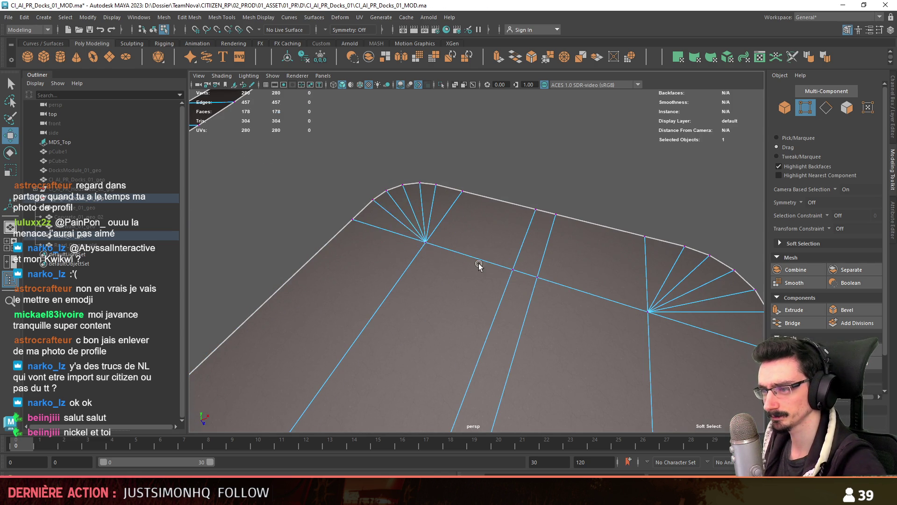
Step: Slice Multi-Cut edges across the top of the parking pad's wide end
scroll(469, 265, "down", 5)
mouse_move(547, 196)
left_mouse_down("alt")
mouse_move(497, 260)
mouse_move(382, 304)
left_mouse_up("alt")
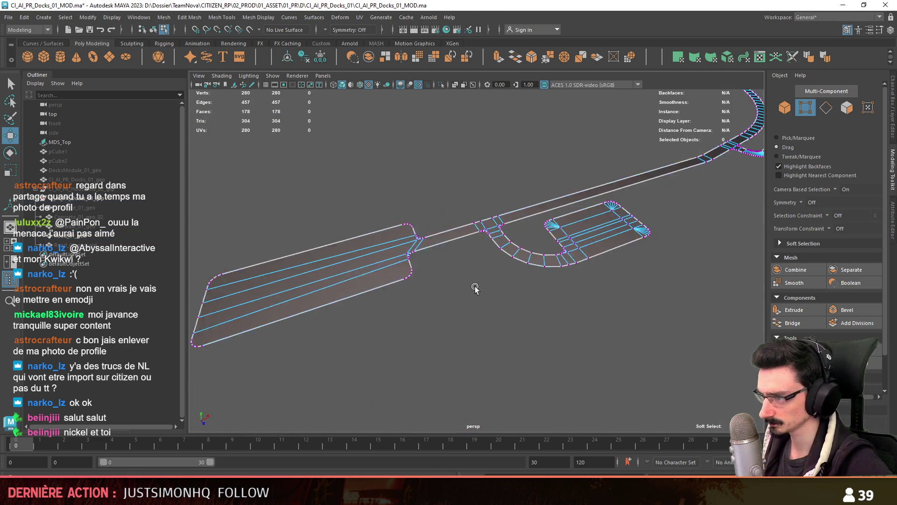
scroll(382, 303, "up", 8)
mouse_move(610, 243)
left_mouse_down("alt")
mouse_move(551, 257)
mouse_move(653, 269)
left_mouse_up("alt")
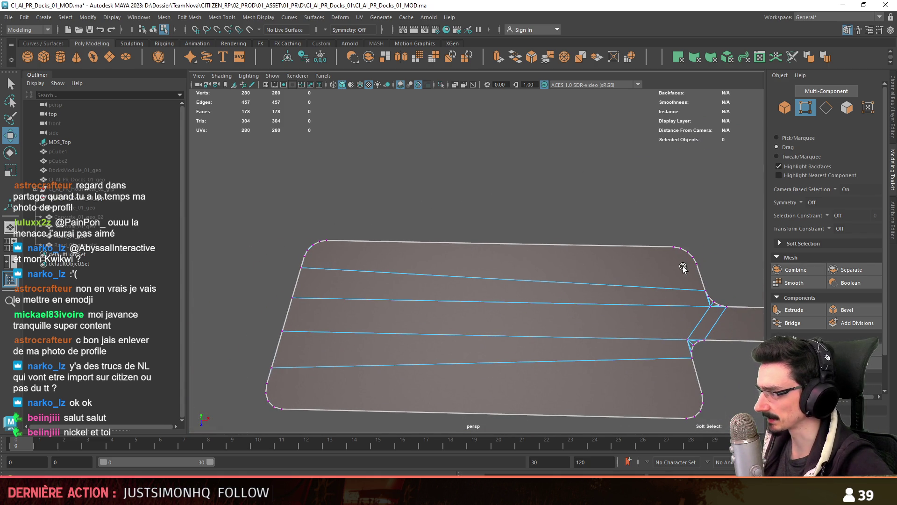
left_click(301, 268)
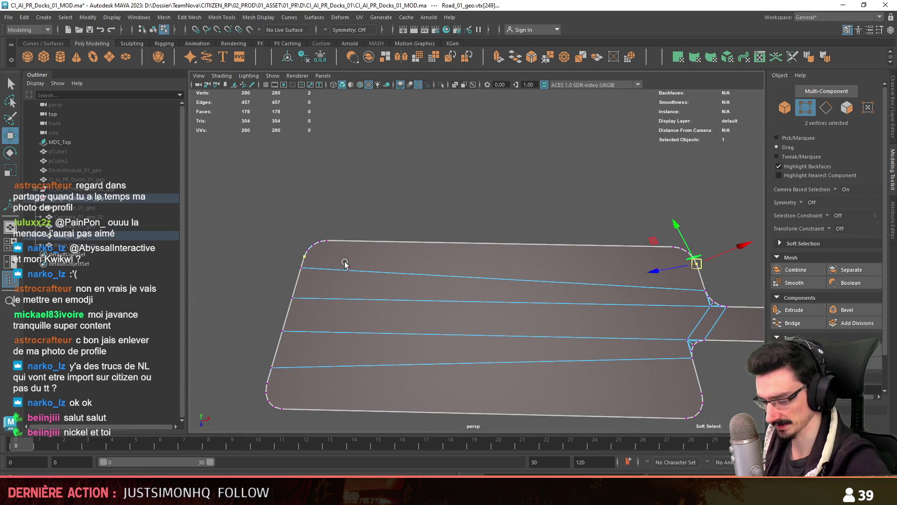
key("Return")
left_click(310, 253)
left_click(686, 253)
key("Return")
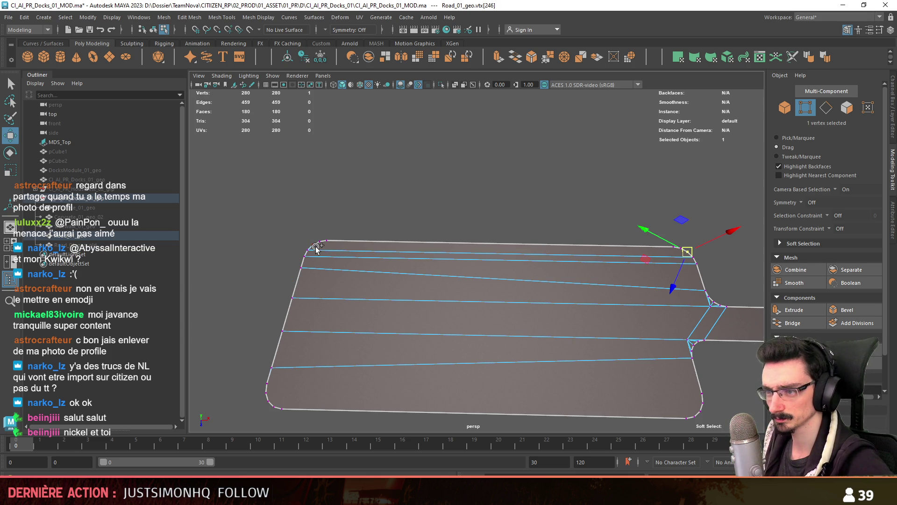
left_click(320, 244)
left_click(681, 249)
key("Return")
Step: Add four more cut edges across the lower parking pad, bringing the mesh to 186 faces
left_click_drag(556, 200, 581, 276, "alt")
left_click(702, 353)
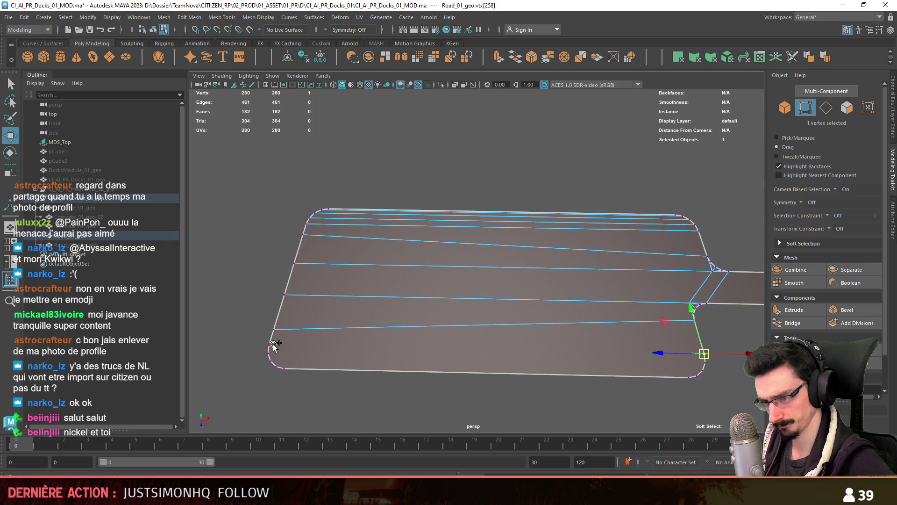
left_click(271, 345)
key("Return")
left_click(708, 368)
key("Return")
left_click(268, 365)
key("Return")
left_click(698, 377)
key("Return")
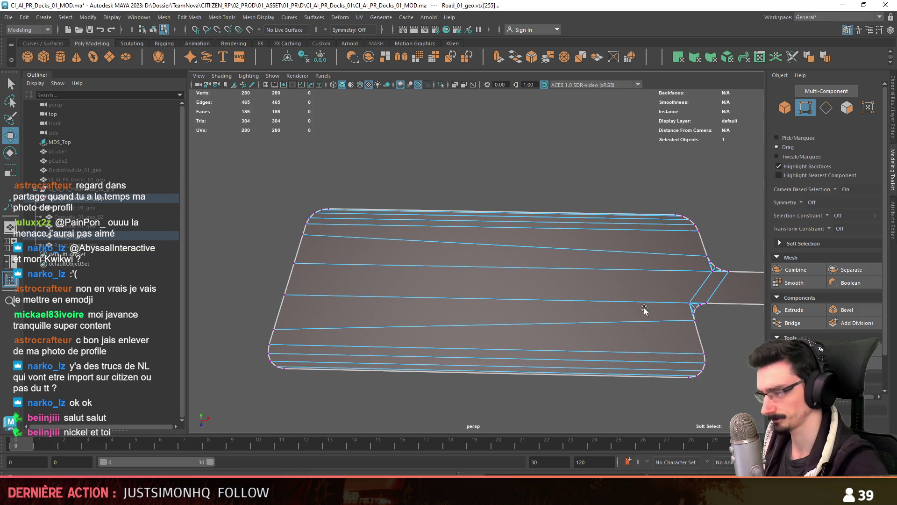
Step: Return to object mode and select the road object
key("F8")
left_click_drag(608, 337, 462, 297, "alt")
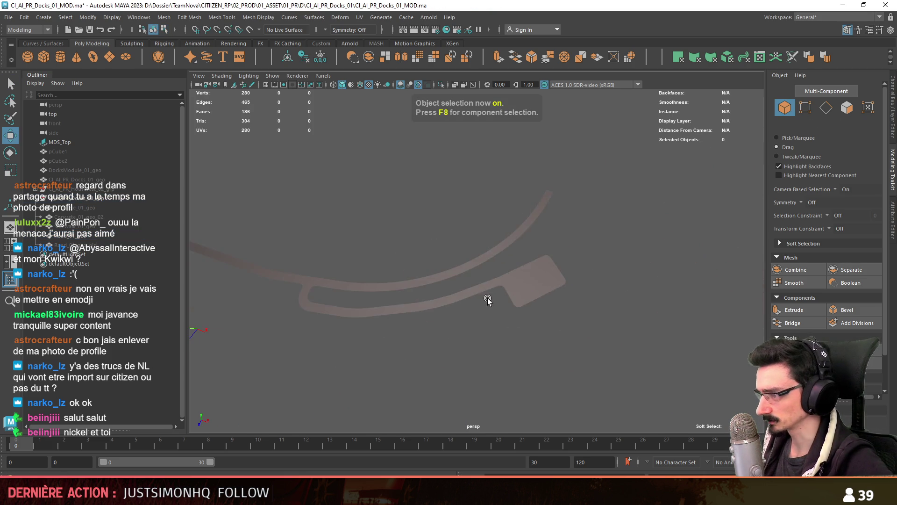
left_click(478, 304)
key("F11")
left_click(517, 328)
left_click(113, 18)
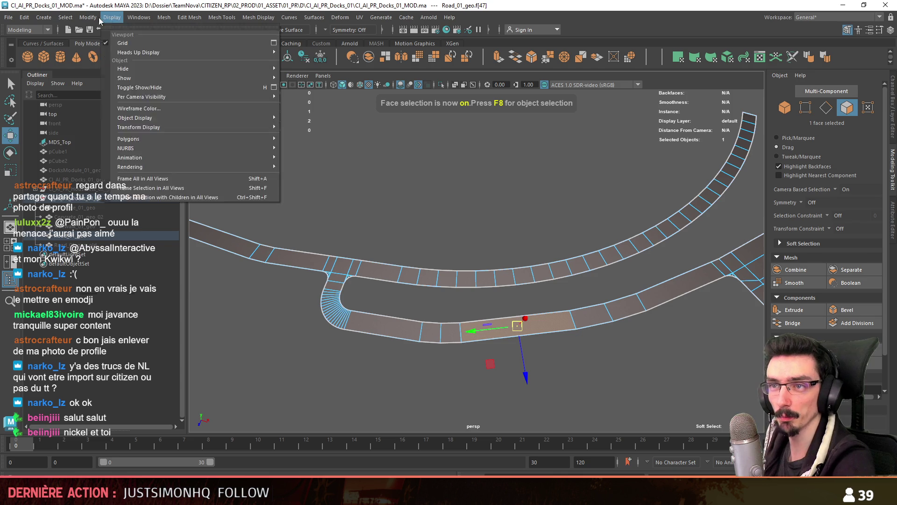
mouse_move(66, 17)
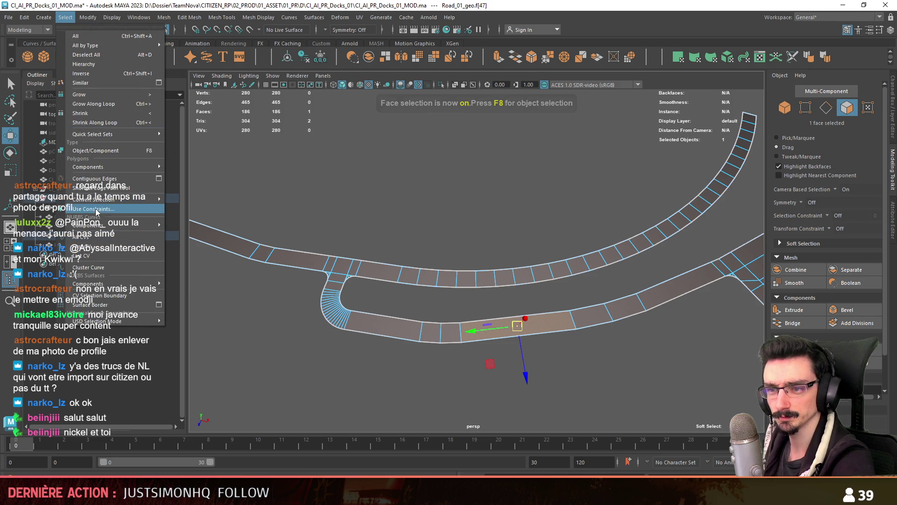
left_click(93, 209)
left_click(290, 150)
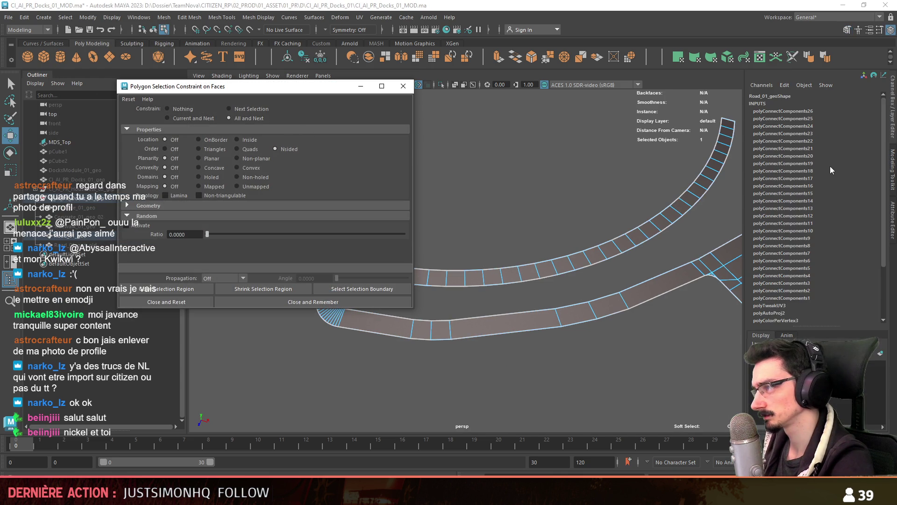
scroll(847, 183, "down", 3)
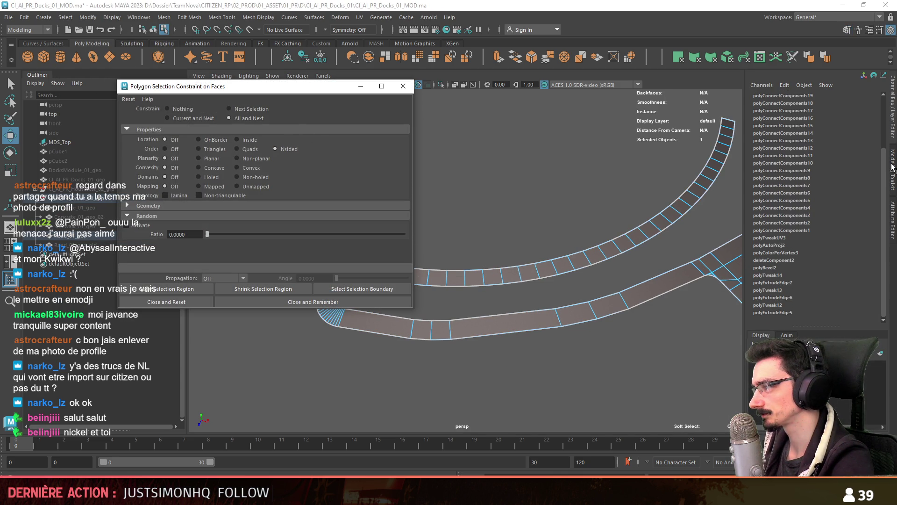
left_click(893, 167)
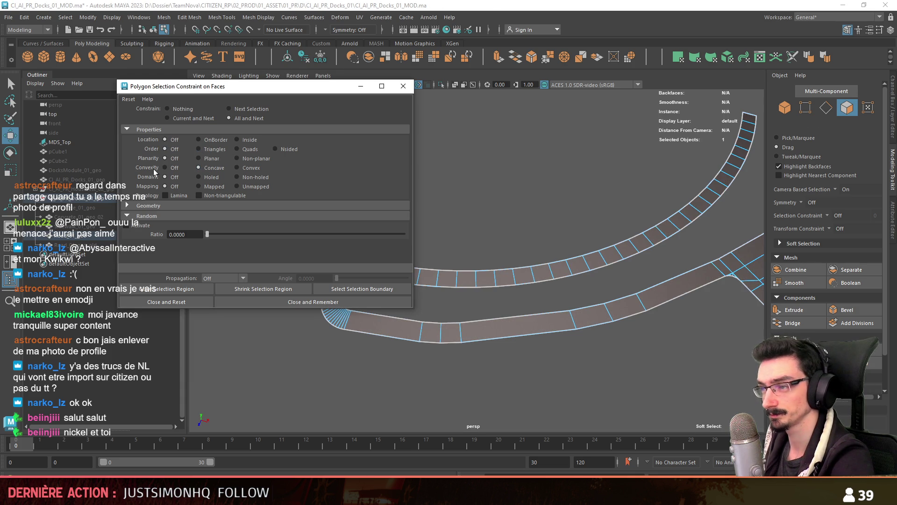
left_click(271, 300)
key("F8")
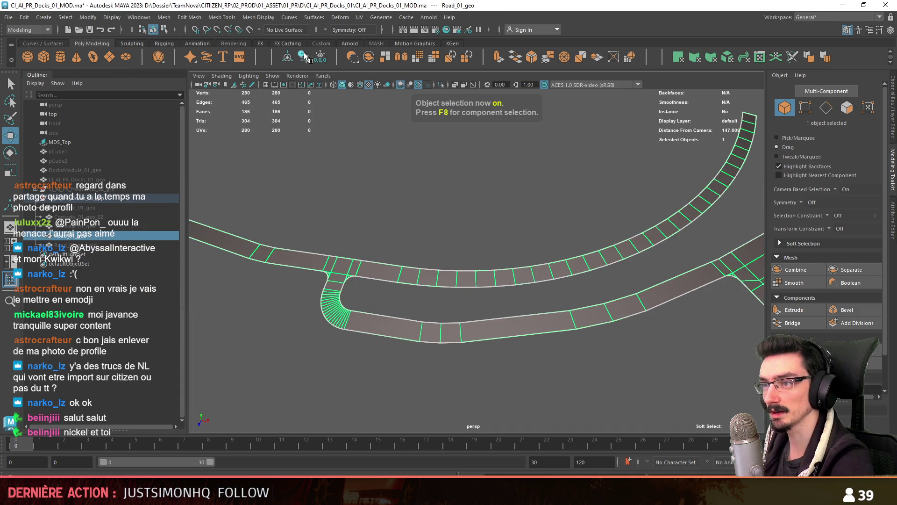
left_click(532, 213)
mouse_move(532, 213)
left_mouse_down("alt")
mouse_move(509, 226)
mouse_move(587, 255)
mouse_move(523, 248)
mouse_move(513, 256)
mouse_move(562, 287)
mouse_move(537, 220)
mouse_move(548, 267)
mouse_move(575, 297)
mouse_move(523, 282)
mouse_move(548, 290)
left_mouse_up("alt")
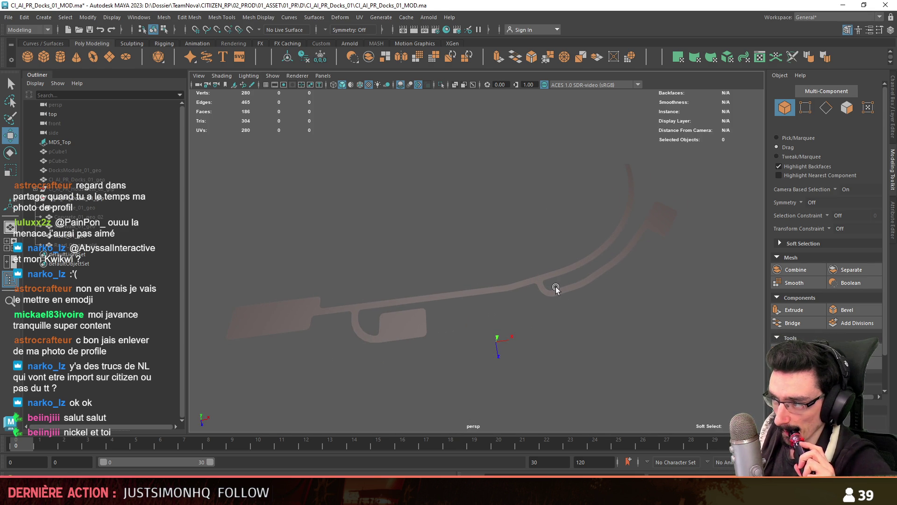
Step: Orbit the road mesh and briefly check the Unity scene before coming back to Maya
mouse_move(621, 296)
left_mouse_down("alt")
mouse_move(500, 285)
mouse_move(531, 286)
mouse_move(427, 407)
left_mouse_up("alt")
key("alt+Tab")
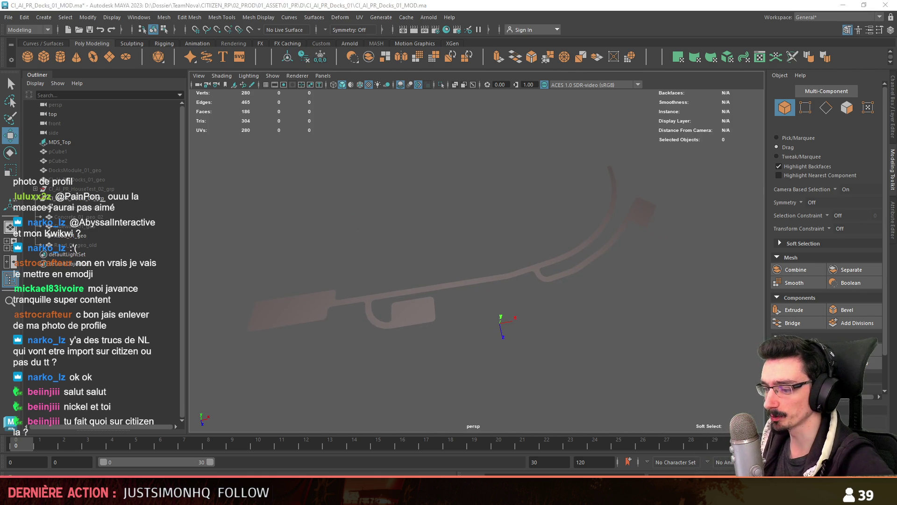
scroll(476, 297, "down", 10)
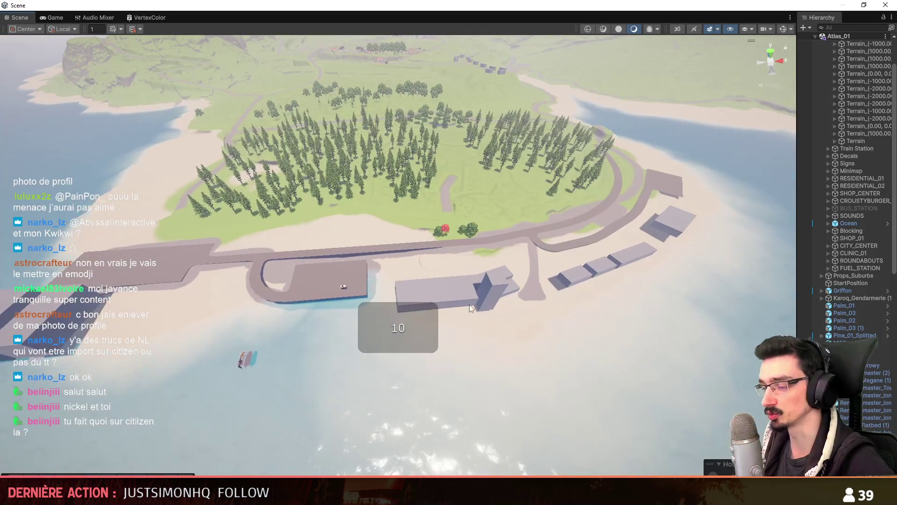
key("alt+Tab")
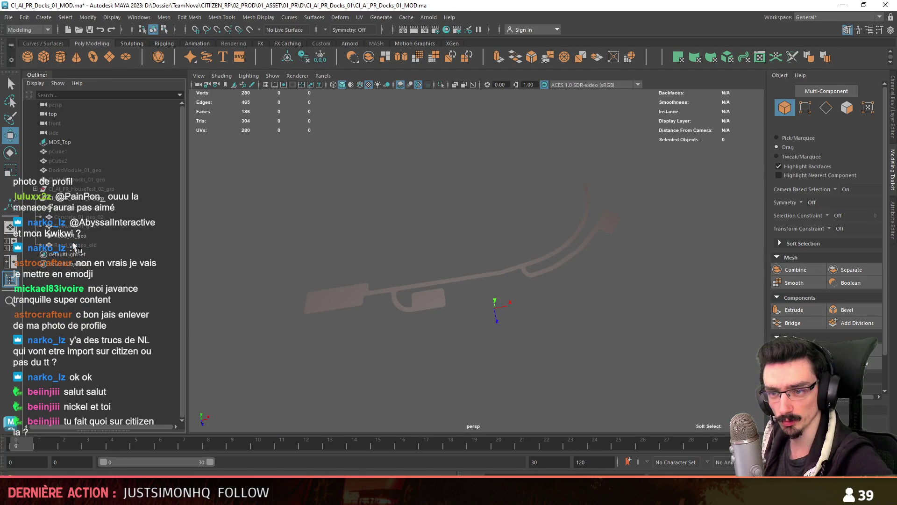
Step: Select the old road and dock objects in the Outliner, frame them, then switch to Unity
left_click_drag(73, 245, 74, 201)
key("f")
left_click(615, 337)
mouse_move(615, 337)
left_mouse_down("alt")
mouse_move(473, 285)
mouse_move(451, 310)
mouse_move(481, 300)
mouse_move(503, 311)
left_mouse_up("alt")
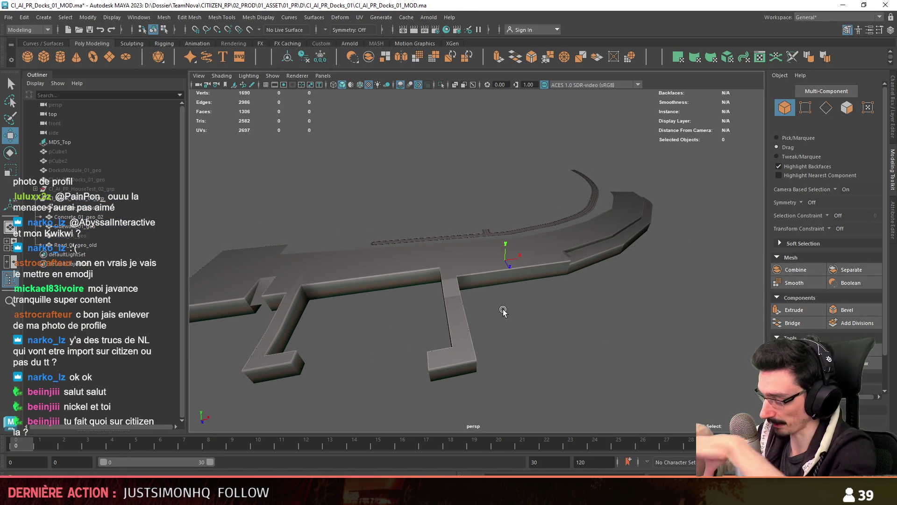
key("alt+Tab")
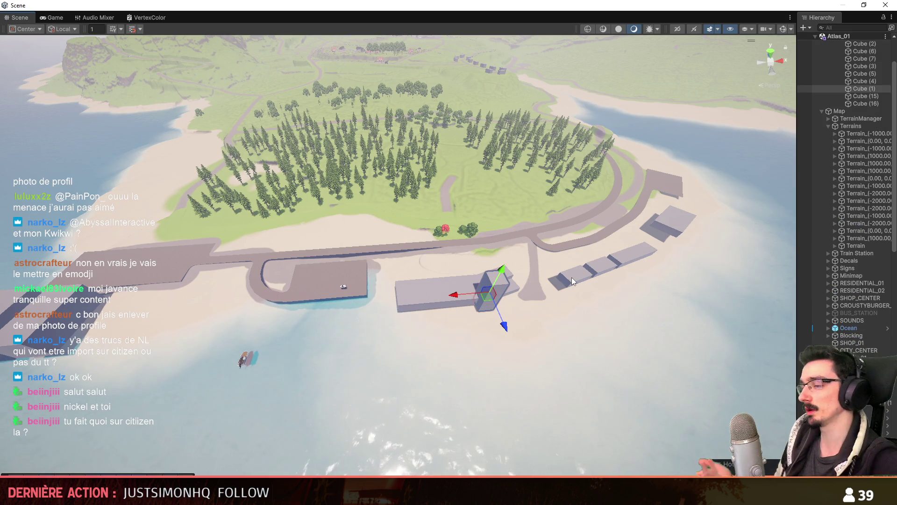
Step: Fly out for a wider island view and compare it with the Maya docks model
mouse_move(576, 276)
right_mouse_down()
mouse_move(466, 202)
mouse_move(446, 297)
right_mouse_up()
scroll(494, 221, "up", 2)
scroll(462, 218, "up", 1)
key("alt+Tab")
mouse_move(507, 353)
left_mouse_down("alt")
mouse_move(565, 357)
mouse_move(465, 363)
mouse_move(382, 344)
mouse_move(379, 310)
mouse_move(435, 331)
mouse_move(399, 398)
left_mouse_up("alt")
key("alt+Tab")
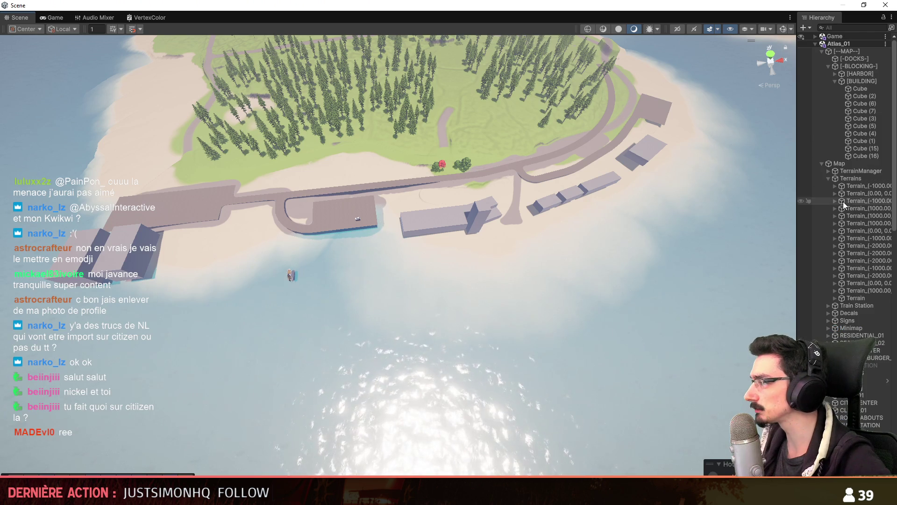
Step: Expand the HARBOR group, select Cube through Cube (15), then view the island wider
left_click(833, 83)
left_click(835, 73)
left_click(859, 88)
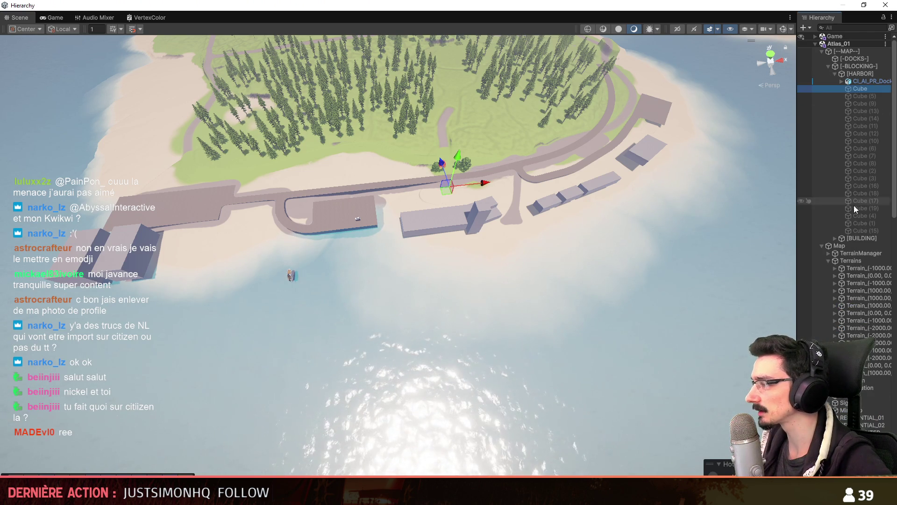
left_click(863, 228, "shift")
left_click(500, 322)
right_click_drag(500, 322, 447, 298)
scroll(448, 292, "up", 2)
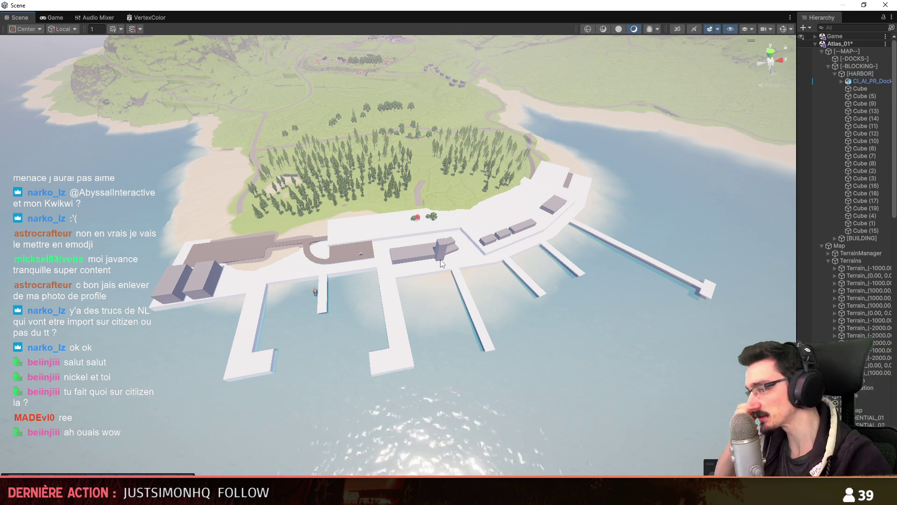
Step: Hide Cube through Cube (15) with Alt+Shift+A and save the Atlas_01 scene
left_click(860, 89)
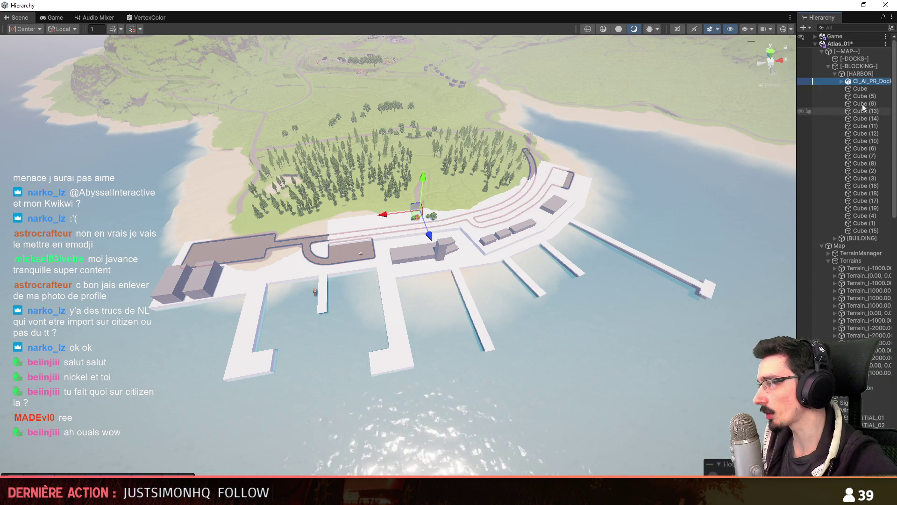
left_click(868, 231, "shift")
key("alt+shift+a")
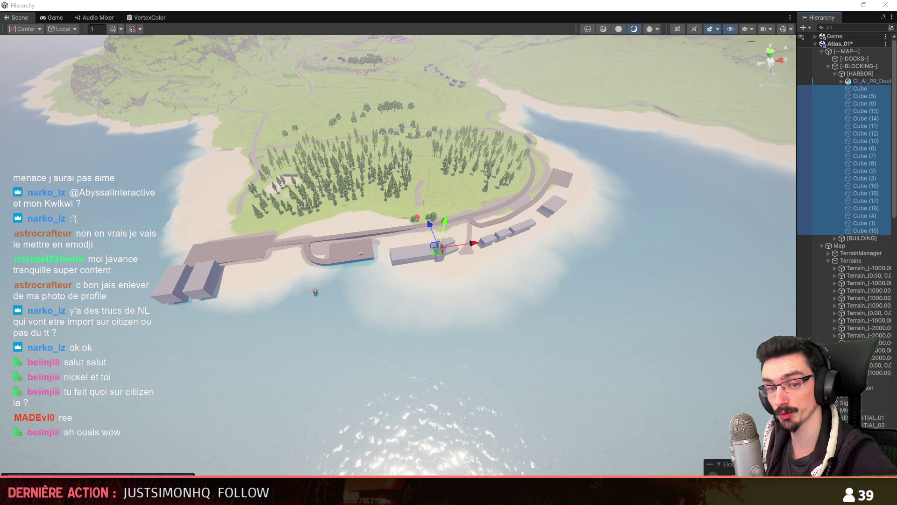
left_click(502, 278)
scroll(502, 278, "up", 1)
right_click_drag(501, 278, 502, 277)
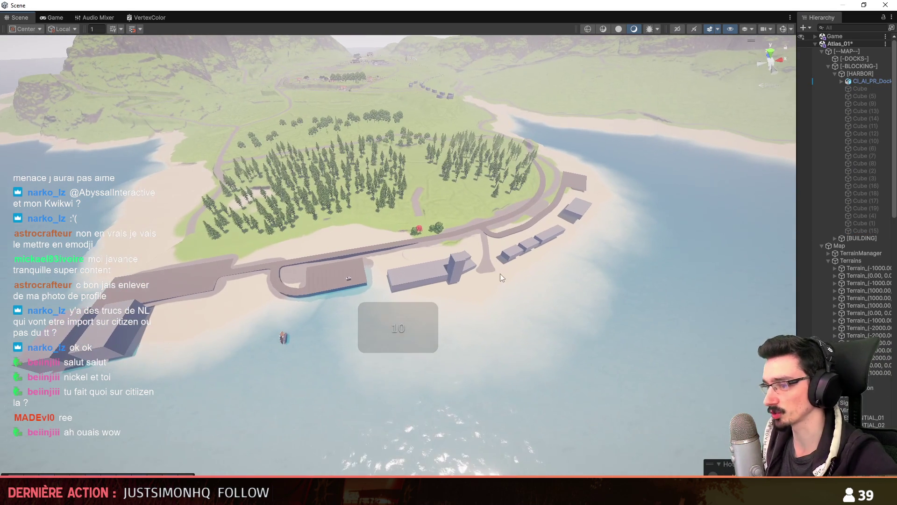
key("ctrl+s")
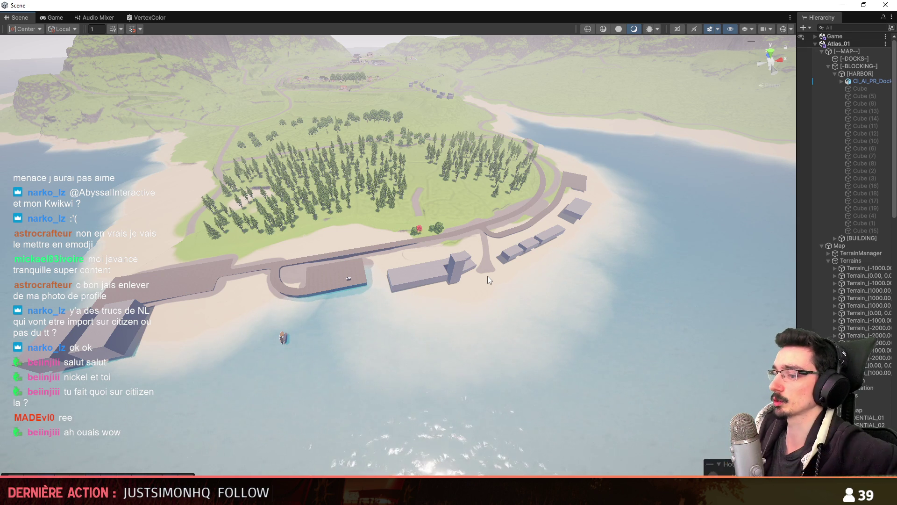
Step: Hide the dock walls mesh with Ctrl+H so only the road mesh shows, then return to Unity
key("alt+Tab")
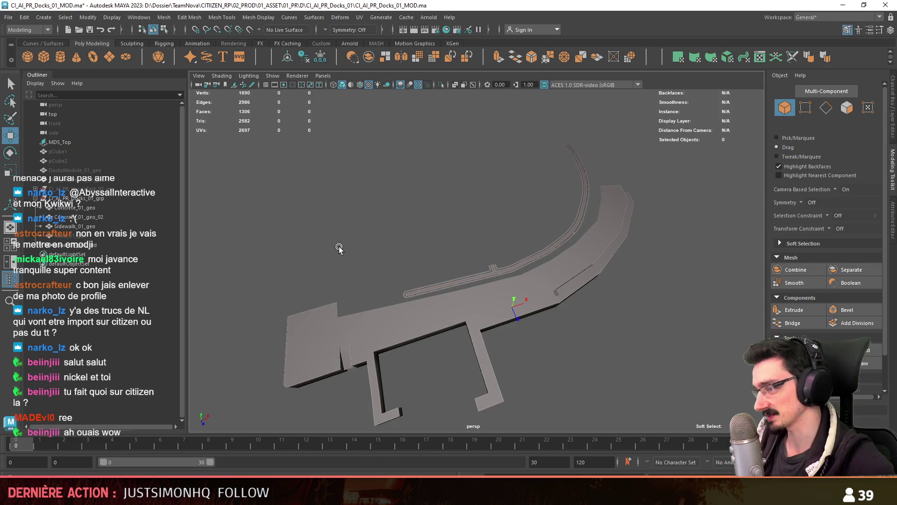
left_click(400, 237)
key("ctrl+h")
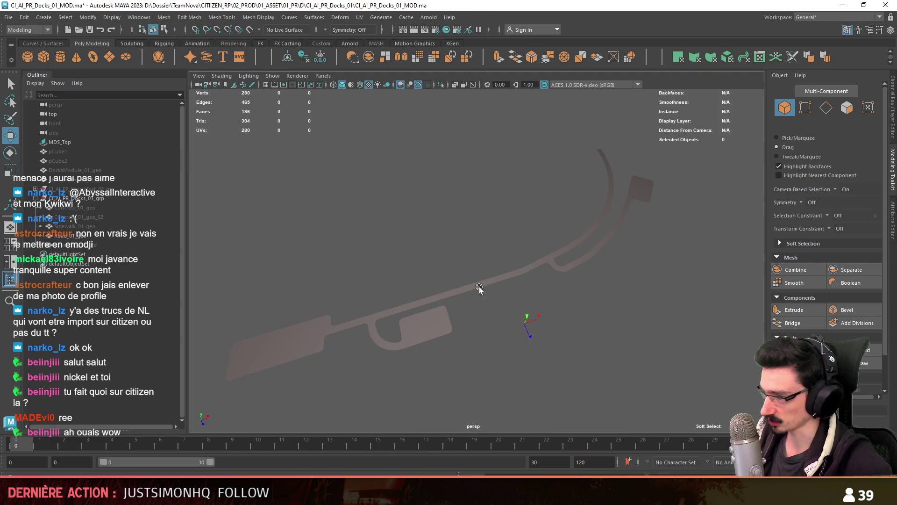
mouse_move(442, 292)
left_mouse_down("alt")
mouse_move(527, 286)
mouse_move(555, 260)
mouse_move(581, 282)
left_mouse_up("alt")
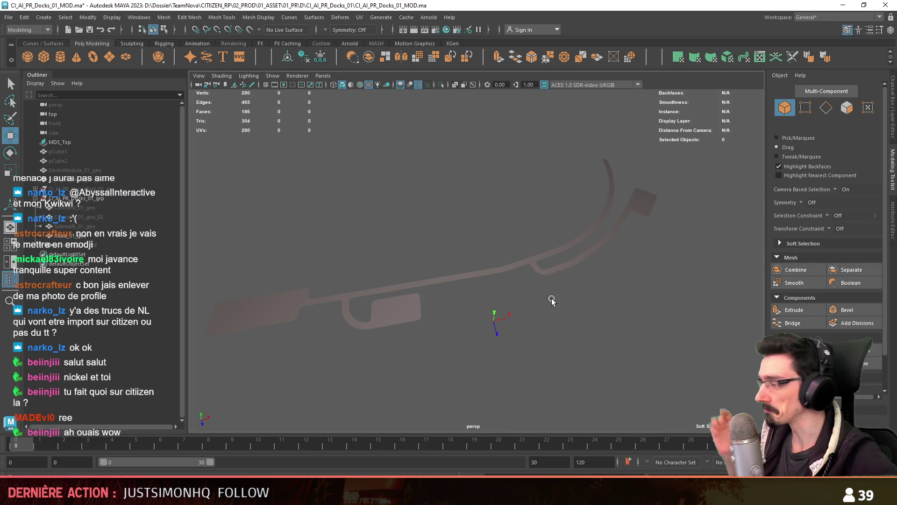
key("alt+Tab")
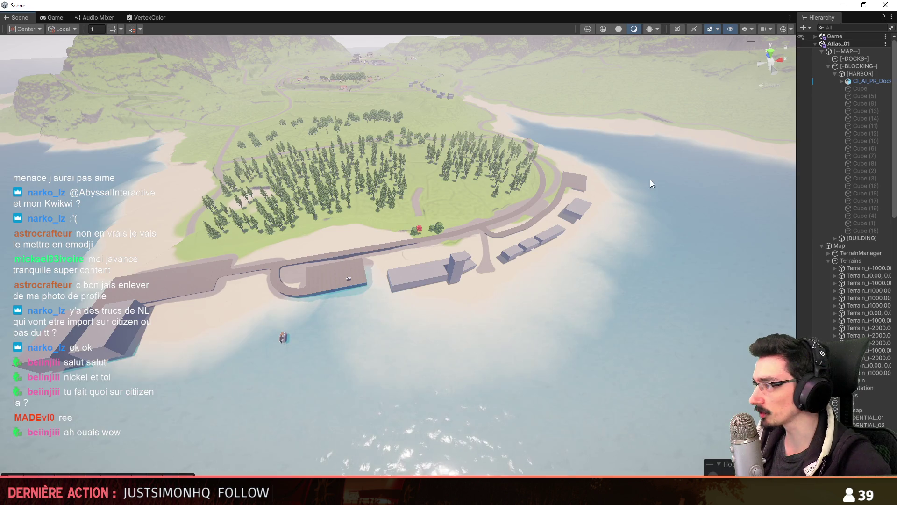
Step: Unhide harbour Cube through Cube (15) and fly back for an aerial view of the harbour
left_click(851, 90)
left_click(865, 231, "shift")
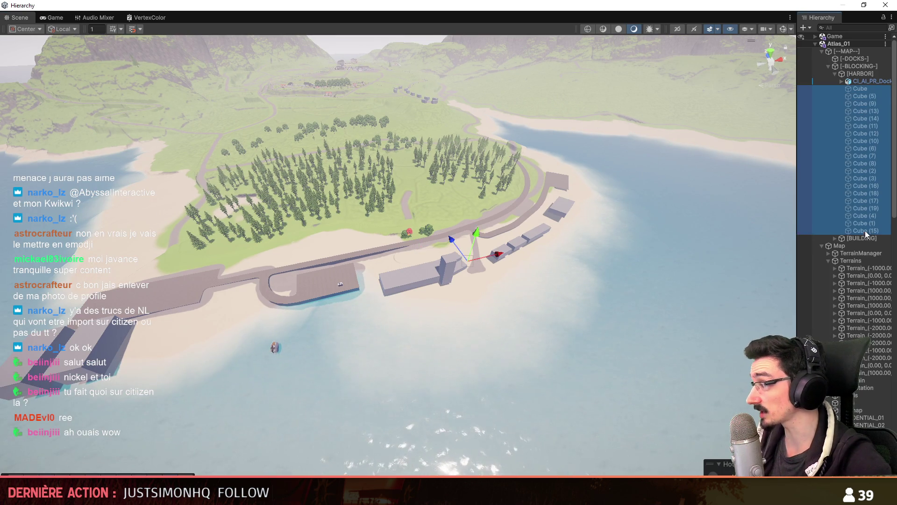
key("alt+shift+a")
left_click(550, 287)
scroll(555, 289, "up", 2)
key("s")
mouse_move(551, 287)
right_mouse_down()
mouse_move(580, 293)
mouse_move(584, 310)
right_mouse_up()
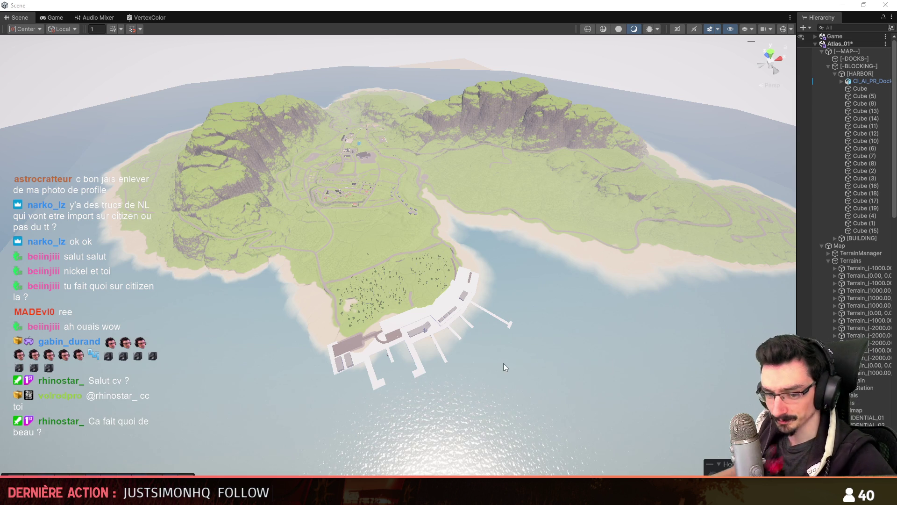
Step: Fly the Unity camera in over the docks and briefly compare with the Maya scene
mouse_move(414, 358)
right_mouse_down()
mouse_move(433, 293)
mouse_move(445, 296)
right_mouse_up()
scroll(431, 306, "up", 2)
scroll(439, 294, "up", 1)
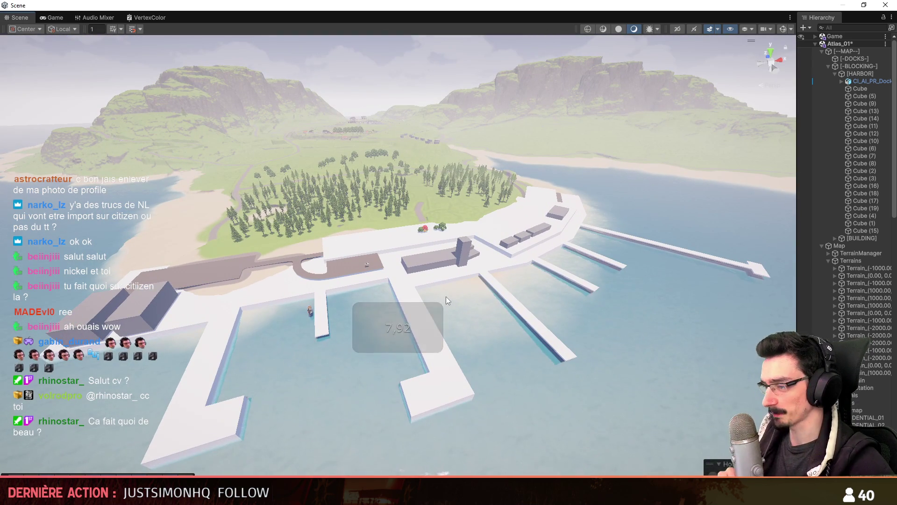
key("alt+Tab")
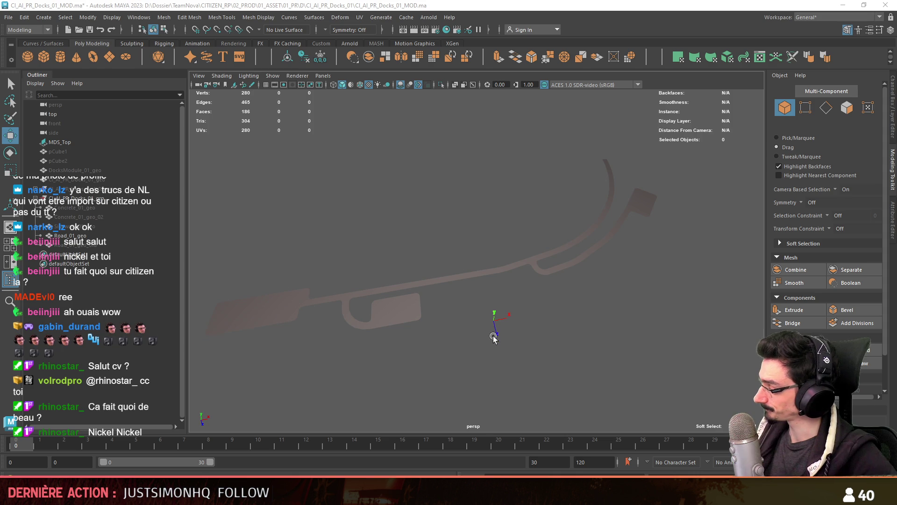
scroll(493, 336, "up", 2)
scroll(501, 316, "up", 2)
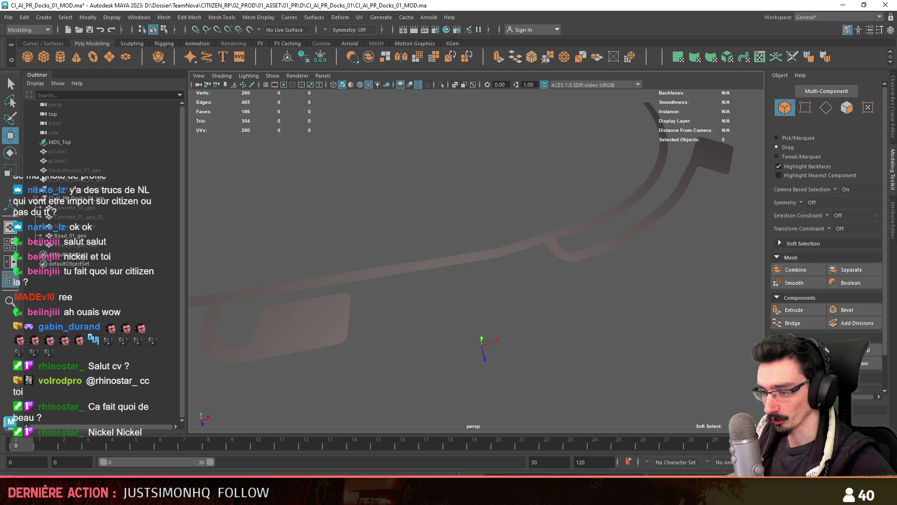
key("alt+Tab")
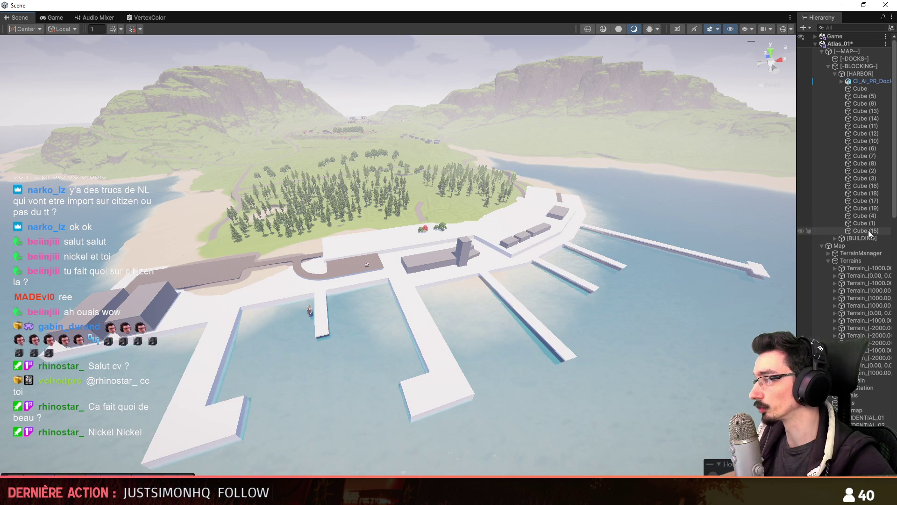
Step: Hide the Cube to Cube (15) dock blockout, then select Road_01_geo in Maya
left_click(868, 230)
left_click(861, 89, "shift")
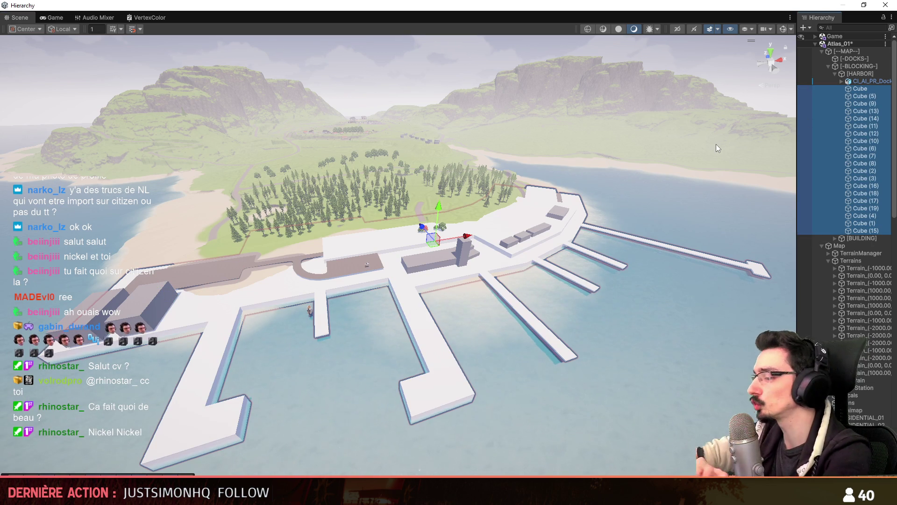
key("alt+shift+a")
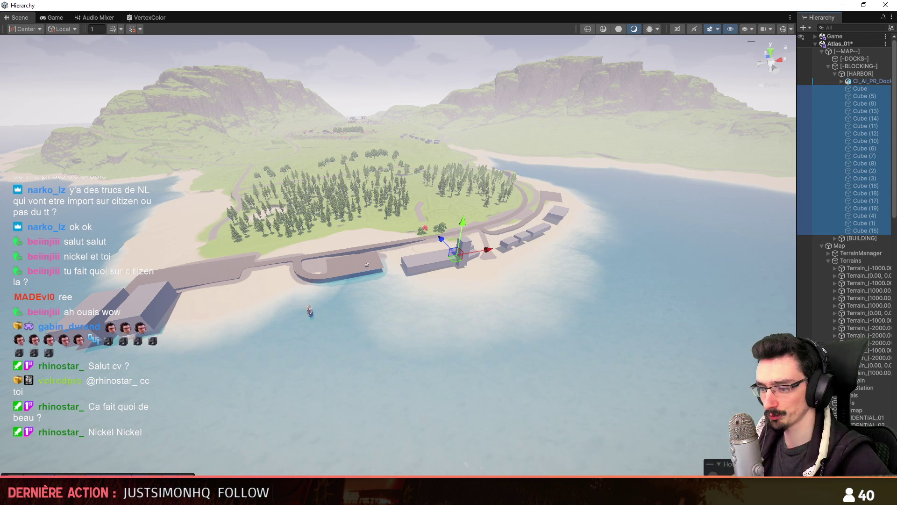
key("alt+Tab")
left_click(87, 235)
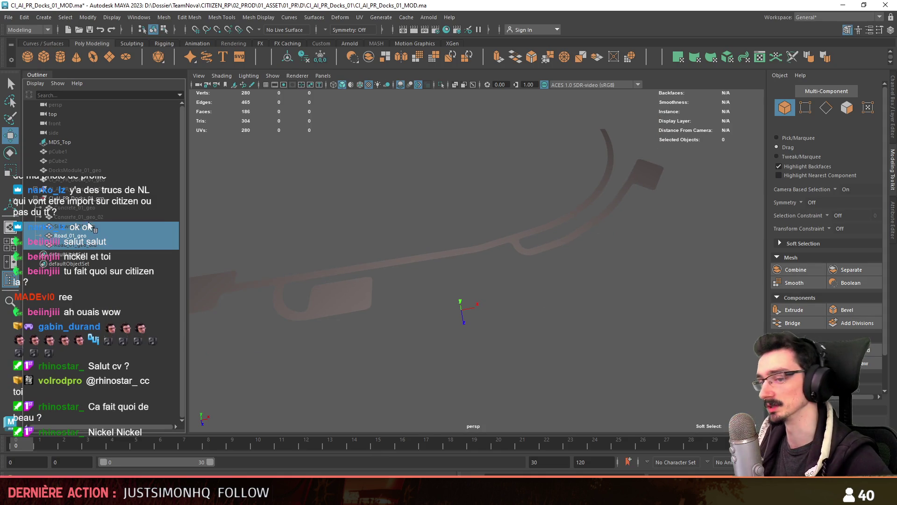
key("ctrl+h")
mouse_move(486, 307)
left_mouse_down("alt")
mouse_move(605, 242)
mouse_move(590, 245)
left_mouse_up("alt")
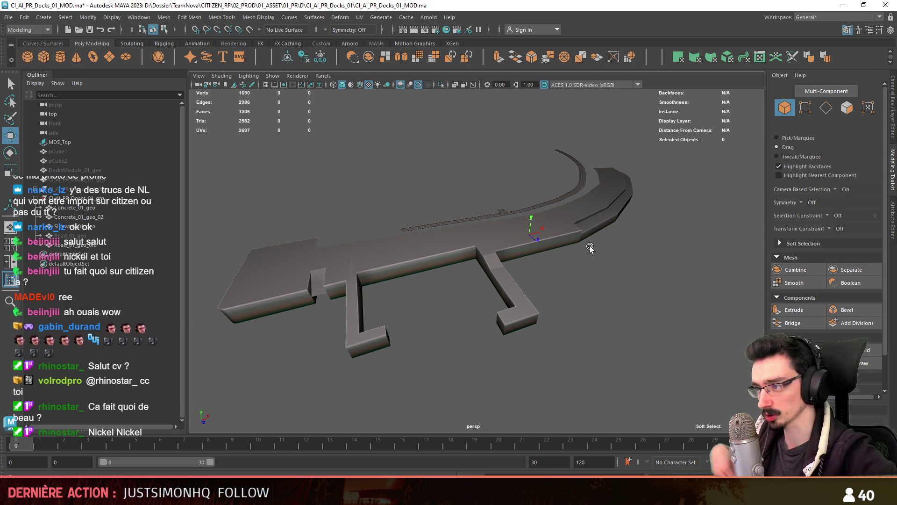
left_click_drag(91, 209, 94, 242)
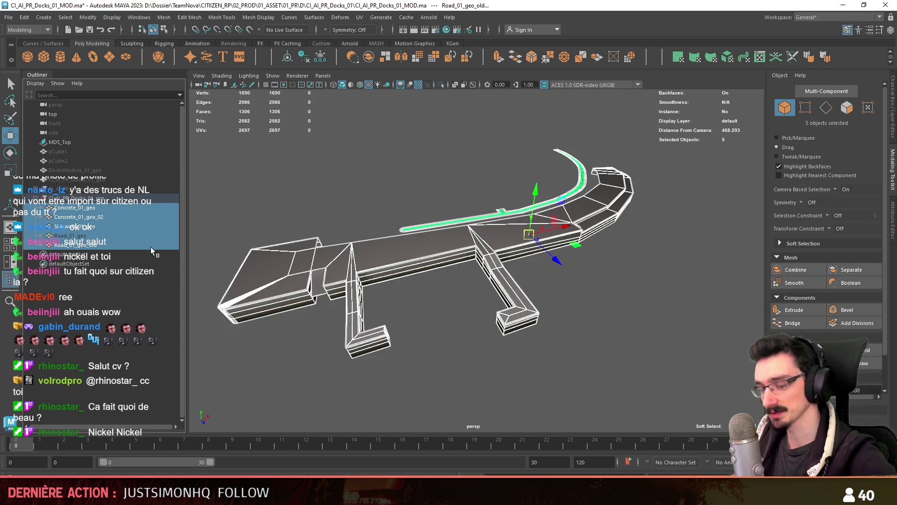
key("ctrl+h")
left_click_drag(589, 311, 519, 292, "alt")
scroll(525, 276, "up", 5)
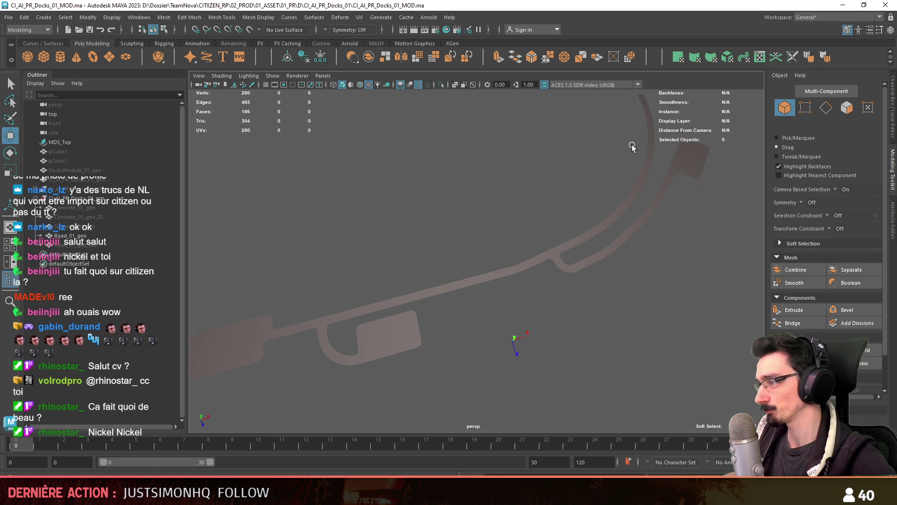
left_click_drag(564, 252, 521, 276, "alt")
mouse_move(458, 315)
left_mouse_down("alt")
mouse_move(485, 310)
mouse_move(491, 322)
left_mouse_up("alt")
left_click(499, 288)
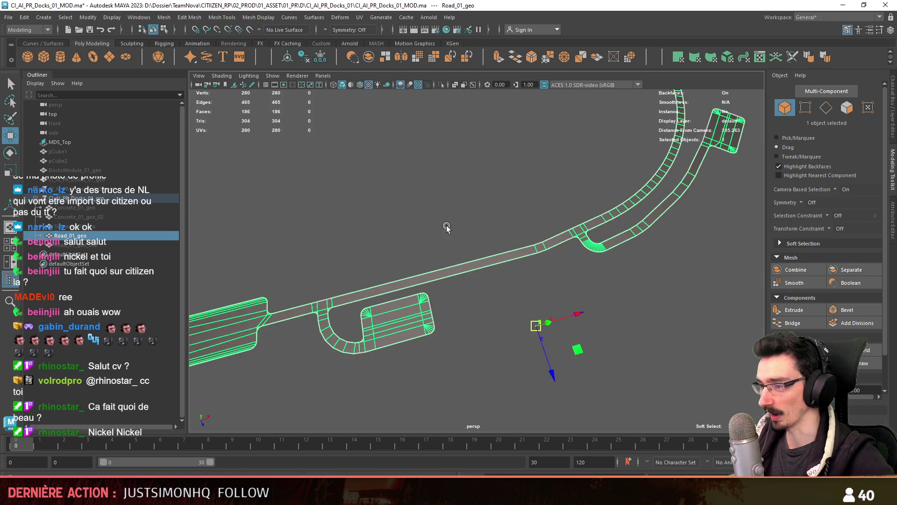
Step: In the top view, select two edges on the horizontal road and frame the junction
left_click_drag(464, 254, 451, 240)
key("F10")
middle_click_drag(390, 286, 364, 204)
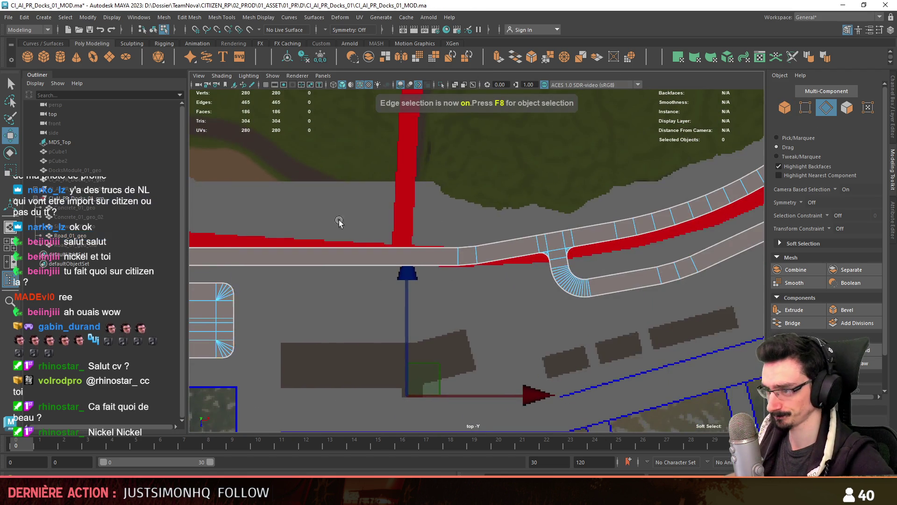
left_click(523, 309)
scroll(493, 320, "down", 3)
scroll(493, 320, "down", 2)
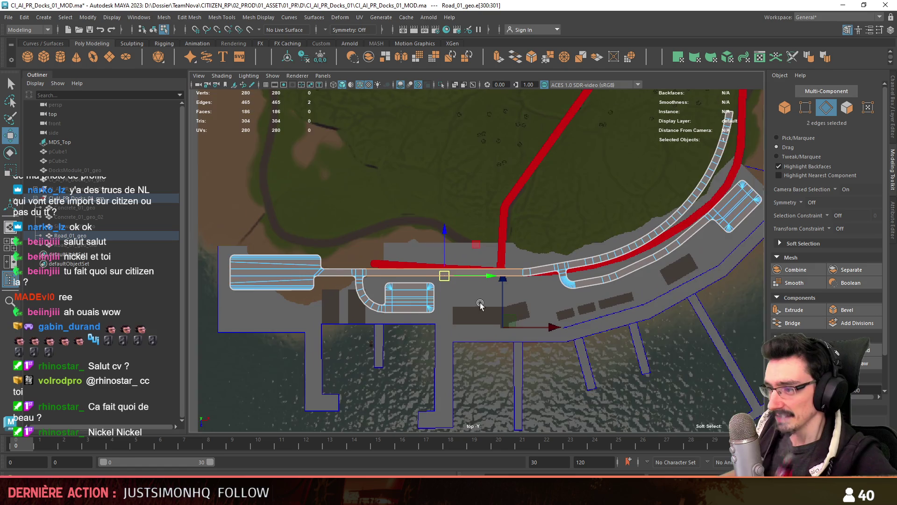
scroll(480, 304, "up", 3)
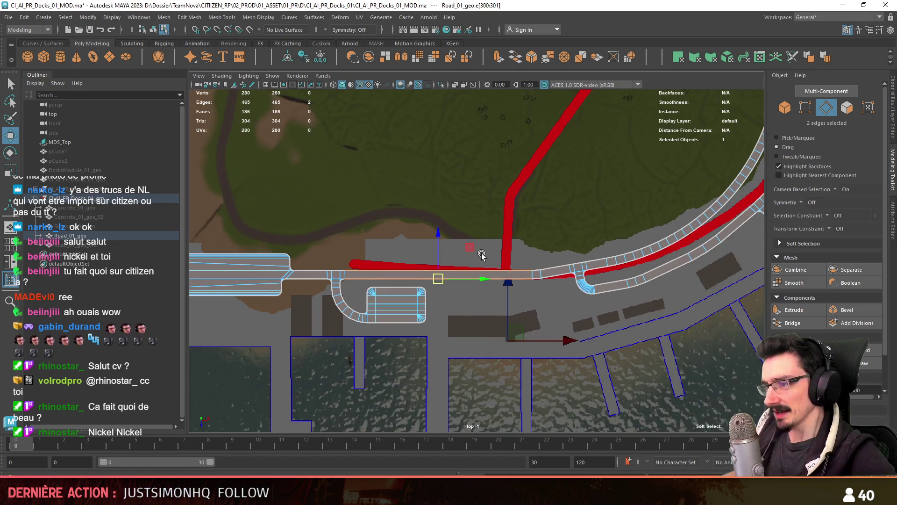
mouse_move(367, 295)
middle_mouse_down("alt")
mouse_move(616, 317)
mouse_move(365, 336)
mouse_move(389, 329)
middle_mouse_up("alt")
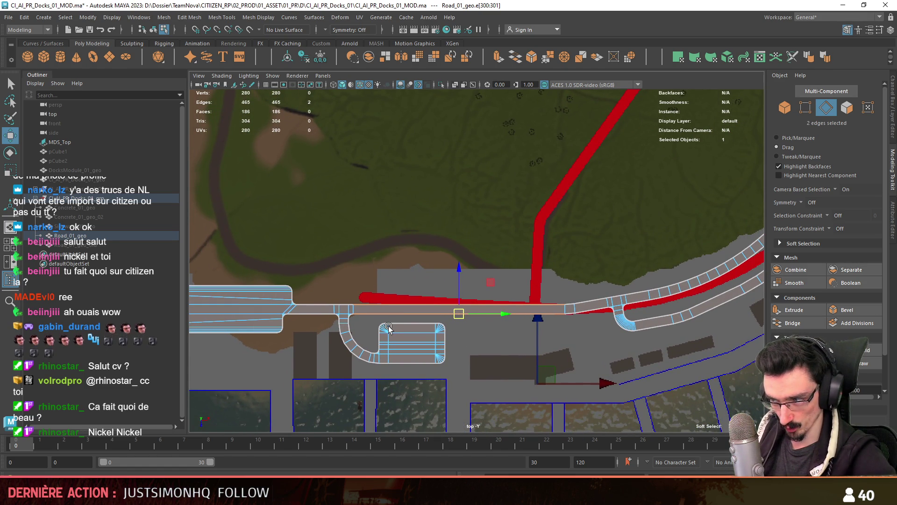
middle_click_drag(611, 314, 534, 321, "alt")
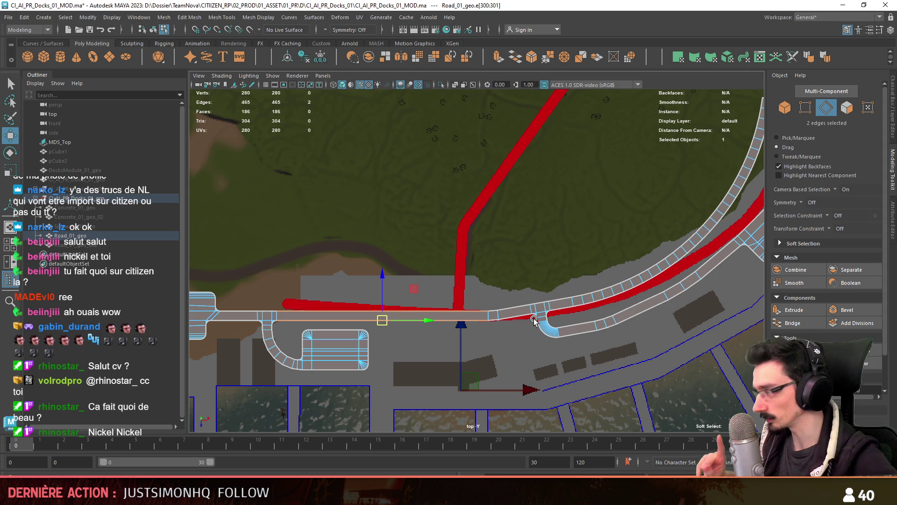
right_click_drag(534, 320, 486, 325, "alt")
middle_click_drag(396, 241, 383, 260, "alt")
Step: Duplicate the road mesh as Road_01_geo1 and enter face mode
key("F8")
key("ctrl+d")
key("ctrl+F11")
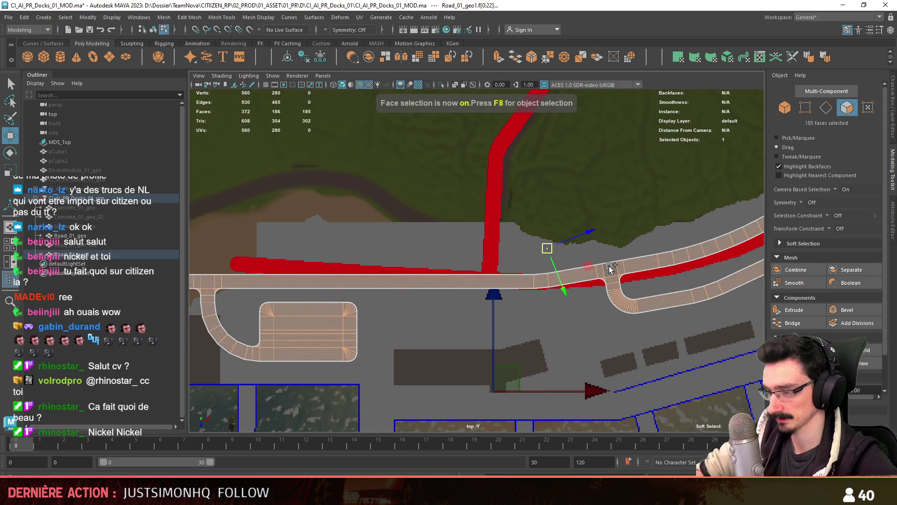
Step: Pick a single face of the road copy and move it onto the vertical red road
left_click(610, 267)
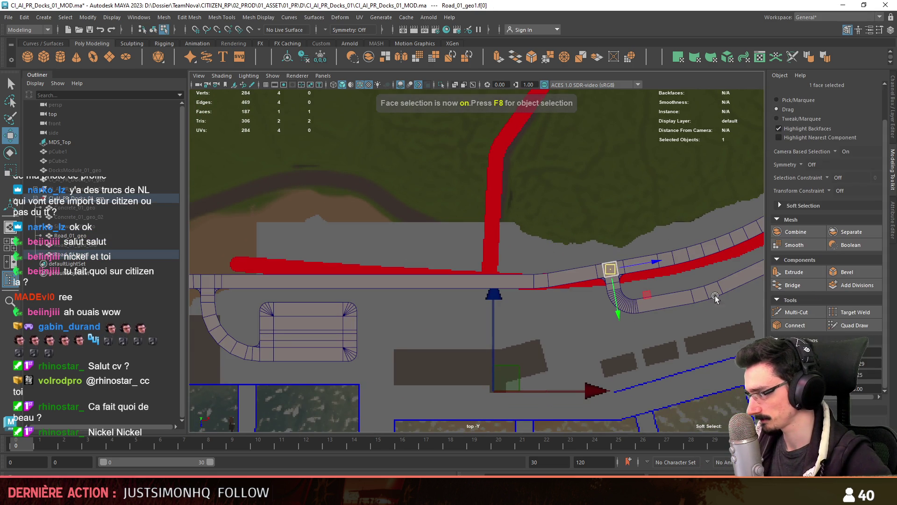
mouse_move(694, 279)
middle_mouse_down("alt")
mouse_move(694, 295)
mouse_move(525, 286)
mouse_move(528, 247)
mouse_move(527, 256)
middle_mouse_up("alt")
key("e")
key("w")
scroll(520, 293, "up", 1)
Step: Duplicate the face patch, rotate the copy 45° and nudge it beside the original
key("F8")
key("ctrl+d")
key("F8")
middle_click_drag(525, 257, 493, 259)
key("e")
mouse_move(483, 266)
left_mouse_down()
mouse_move(514, 247)
mouse_move(511, 273)
left_mouse_up()
key("w")
middle_click_drag(508, 231, 513, 236)
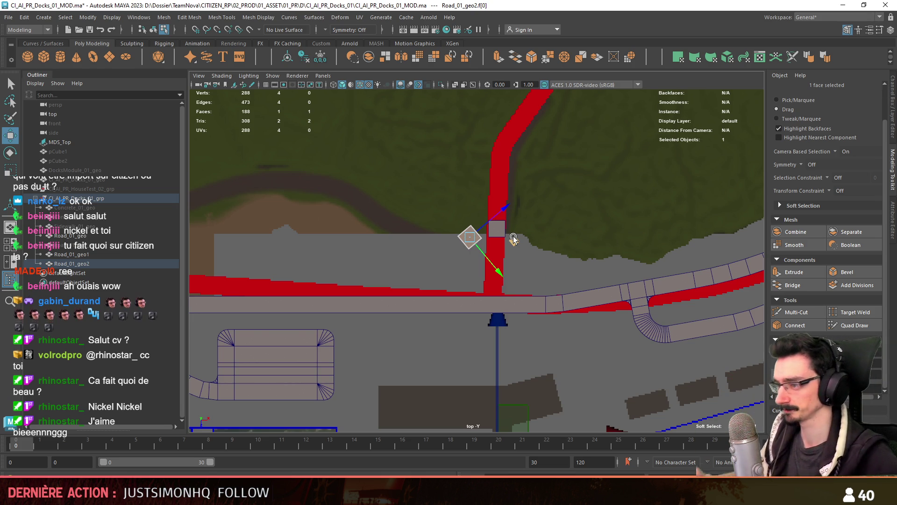
left_click(513, 236)
scroll(474, 288, "down", 4)
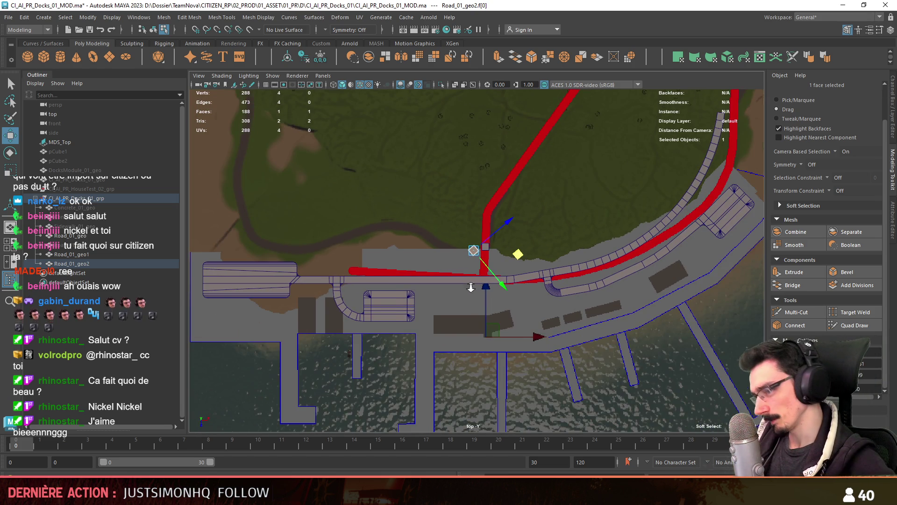
scroll(473, 286, "up", 2)
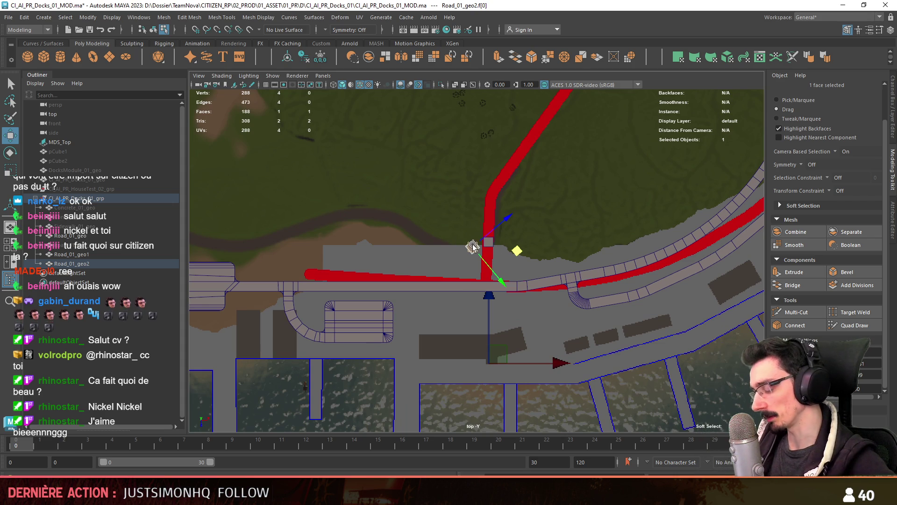
scroll(472, 260, "up", 1)
scroll(460, 277, "up", 2)
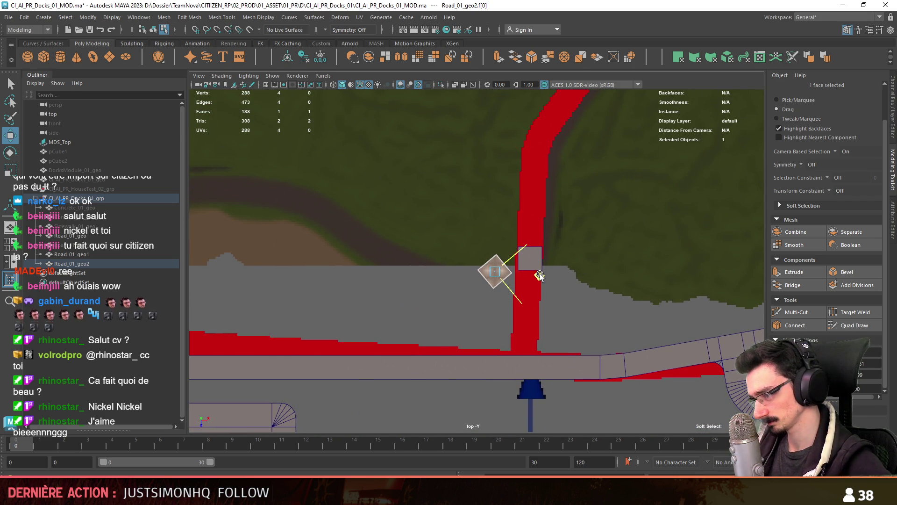
scroll(537, 275, "up", 2)
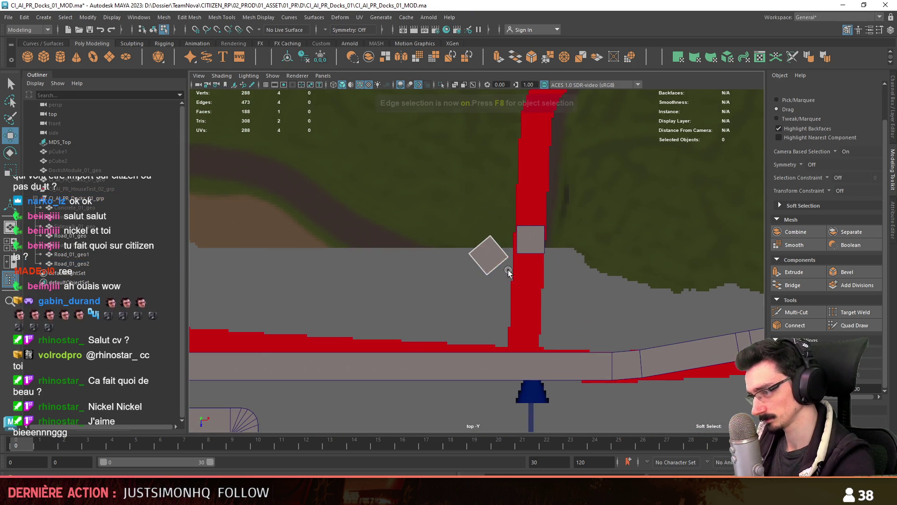
Step: Extrude the square patch's top edge and pull the new strip down toward the main road
key("F10")
left_click(523, 249)
key("F8")
left_click(524, 249)
key("F10")
left_click(514, 252)
middle_click_drag(514, 252, 494, 230, "alt")
key("ctrl+e")
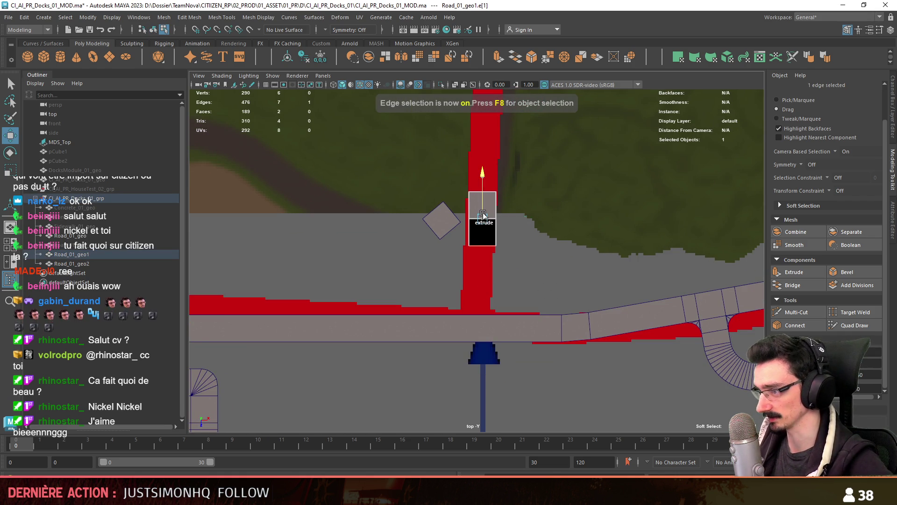
key("ctrl+e")
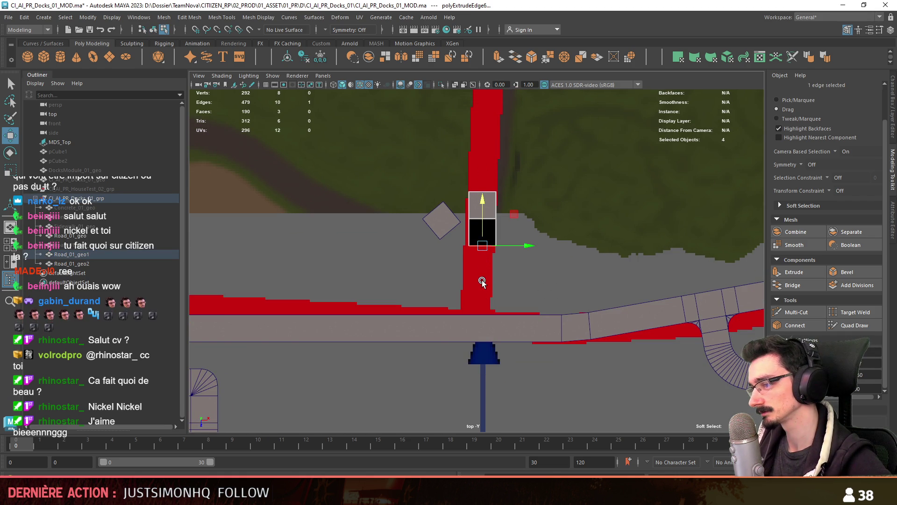
mouse_move(483, 226)
left_mouse_down()
mouse_move(485, 252)
mouse_move(529, 266)
mouse_move(484, 266)
left_mouse_up()
Step: Extrude another segment and stretch it down to the main road
left_click(485, 253)
key("ctrl+e")
middle_click_drag(526, 327, 514, 356, "alt")
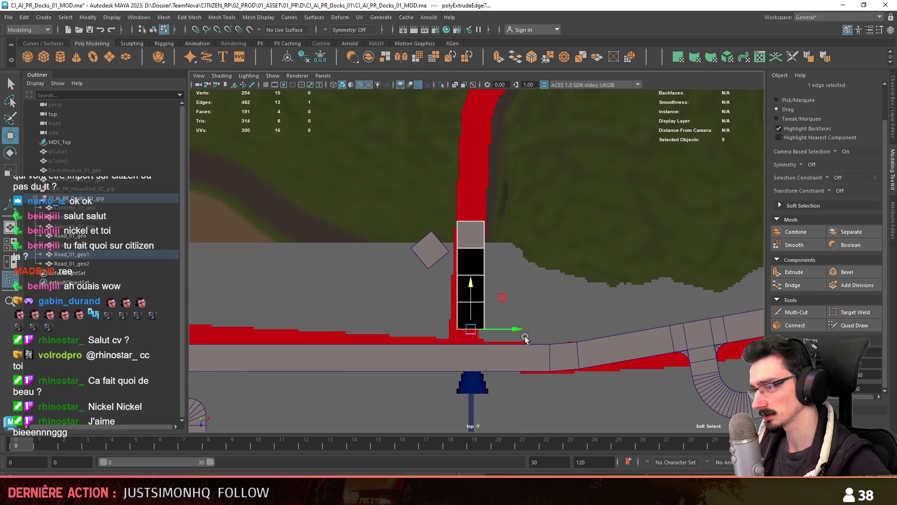
left_click(481, 246)
mouse_move(505, 248)
left_mouse_down()
mouse_move(537, 252)
mouse_move(511, 255)
left_mouse_up()
left_click(507, 271)
mouse_move(507, 270)
middle_mouse_down("alt")
mouse_move(521, 324)
mouse_move(548, 333)
middle_mouse_up("alt")
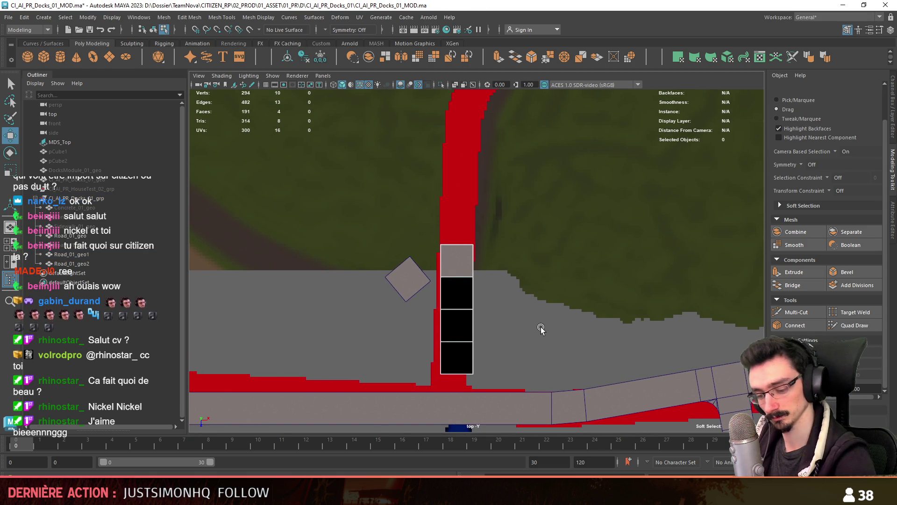
mouse_move(464, 370)
middle_mouse_down("alt")
mouse_move(491, 292)
mouse_move(491, 330)
mouse_move(451, 265)
mouse_move(448, 240)
middle_mouse_up("alt")
Step: Extrude the diamond piece's edge down-right across the column, then add the column piece to the selection
key("F8")
left_click(451, 290)
key("F8")
key("ctrl+e")
left_click_drag(449, 241, 479, 273)
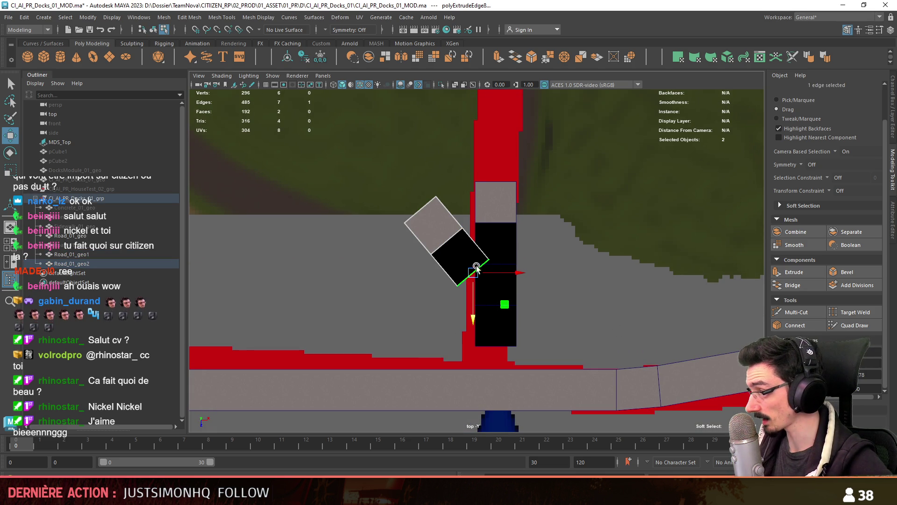
left_click_drag(454, 248, 479, 279)
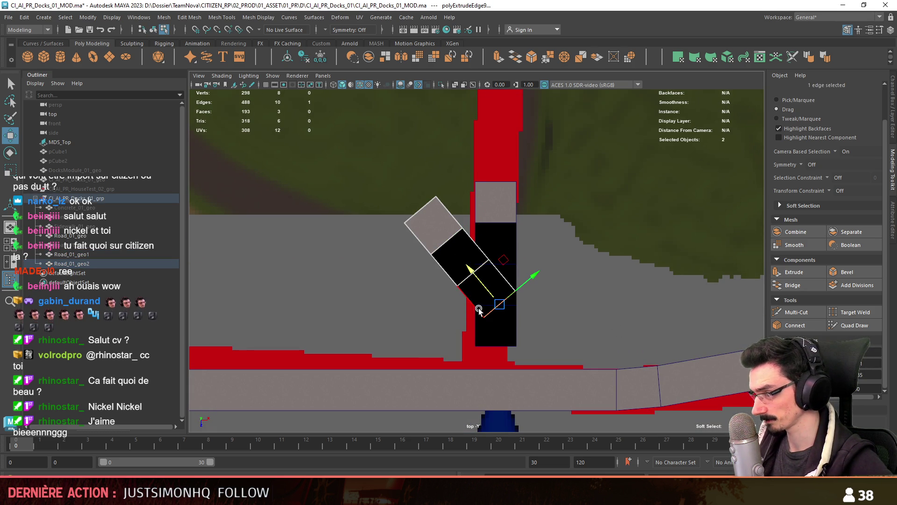
key("F8")
left_click(495, 211, "shift")
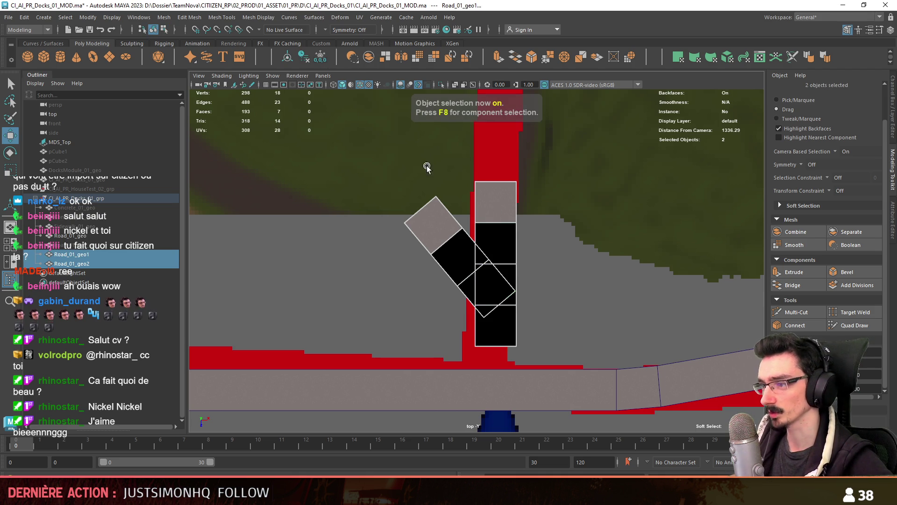
Step: Select Road_01_geo's road edges and Multi-Cut a first edge across the main road
middle_click_drag(365, 115, 365, 86, "alt")
left_click(493, 342)
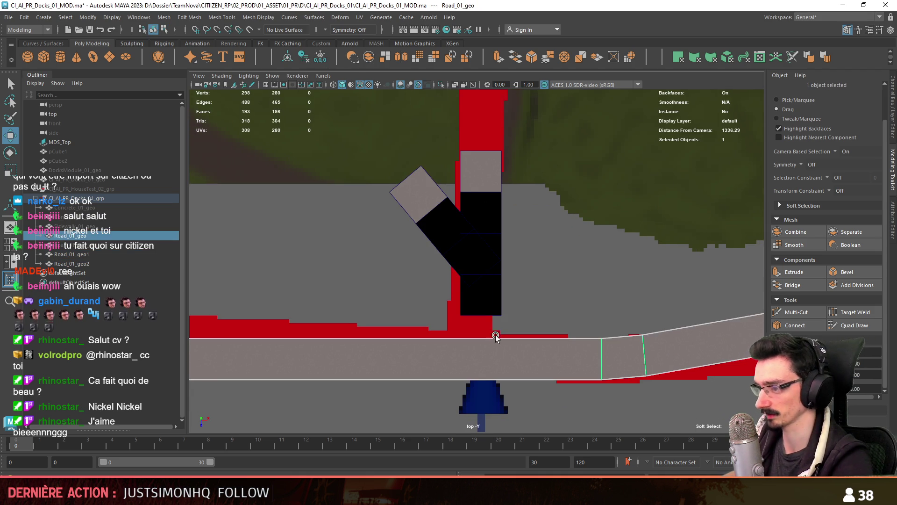
key("F8")
left_click_drag(495, 327, 514, 387)
middle_click_drag(615, 419, 624, 372, "alt")
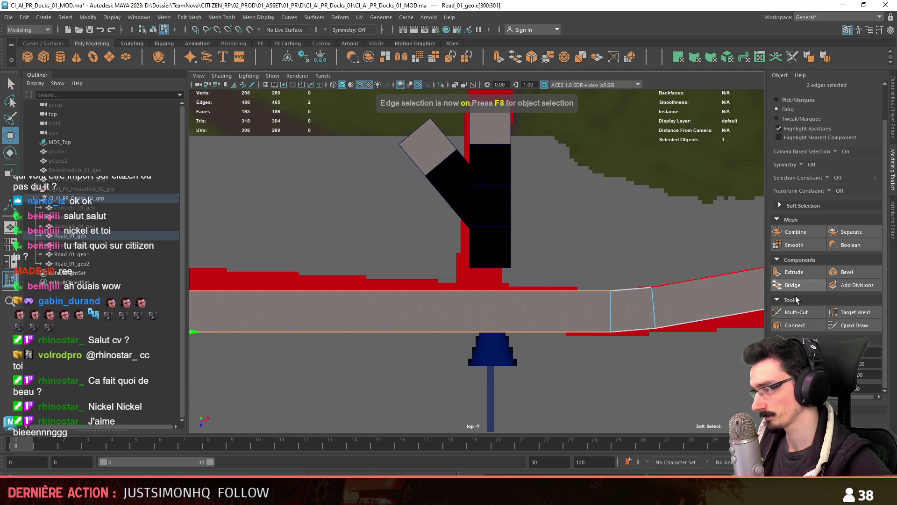
left_click(795, 312)
left_click(487, 311, "ctrl")
key("w")
left_click(486, 309)
left_click_drag(503, 312, 544, 315)
key("ctrl+z")
key("ctrl+z")
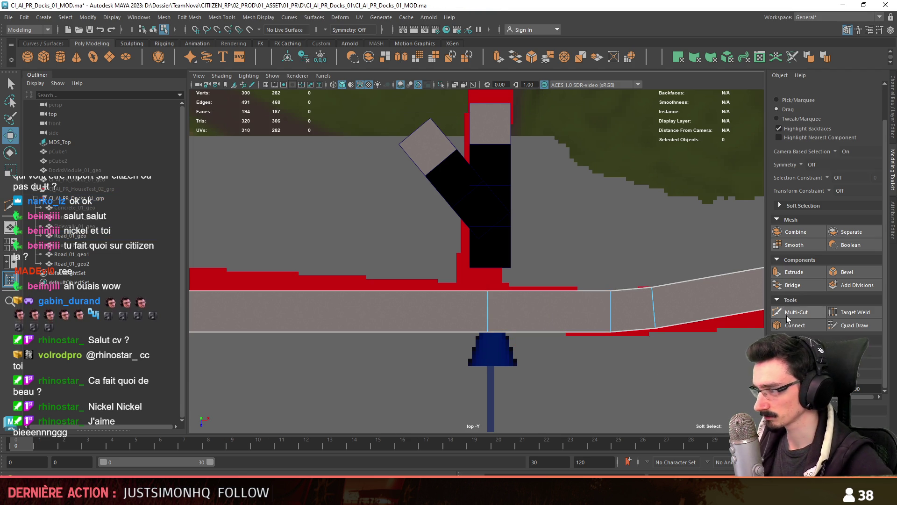
Step: Cut a second edge, then snap both new edges to the column's left and right sides
left_click(538, 376)
key("w")
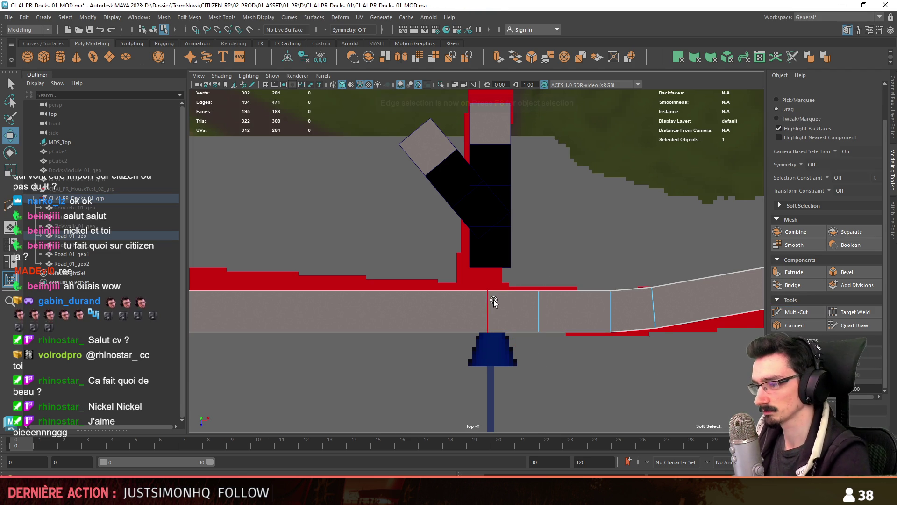
left_click(489, 311)
key("r")
mouse_move(489, 314)
left_mouse_down()
mouse_move(467, 265)
mouse_move(458, 272)
left_mouse_up()
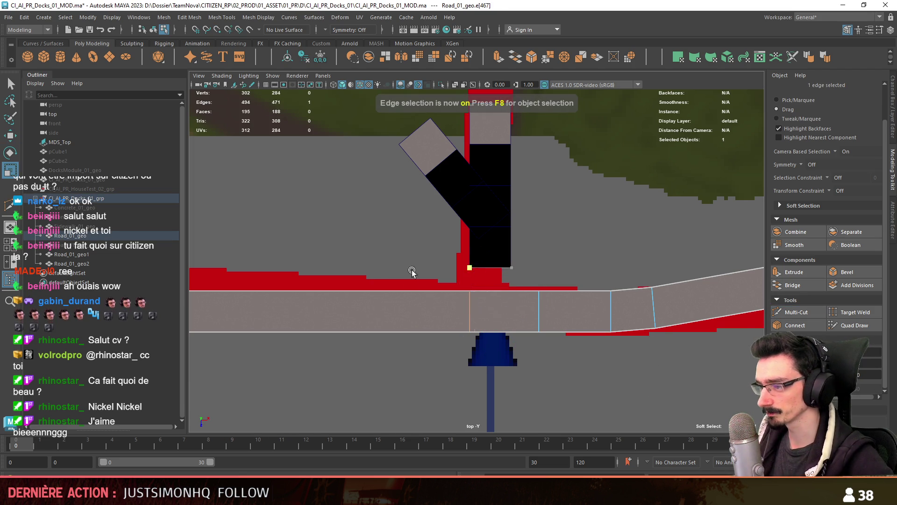
mouse_move(540, 316)
left_mouse_down()
mouse_move(497, 268)
mouse_move(471, 267)
mouse_move(510, 267)
left_mouse_up()
key("w")
key("F8")
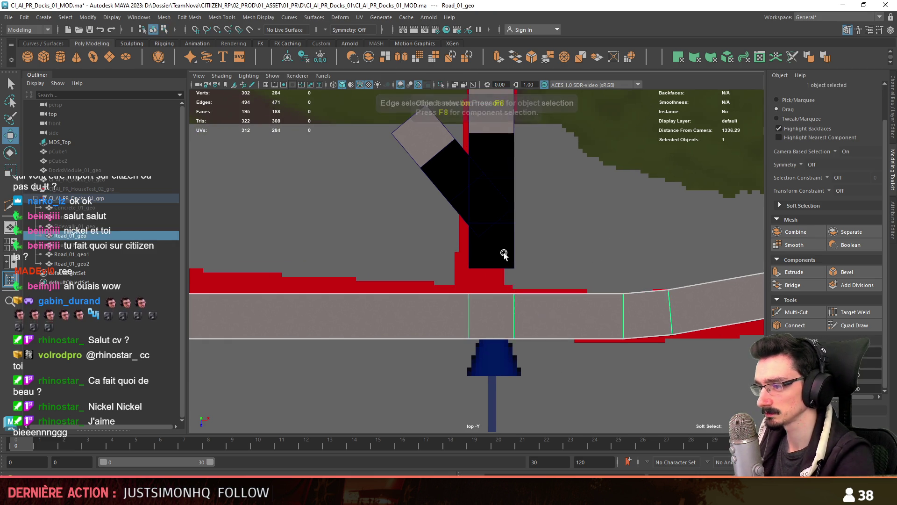
Step: Put the column's pivot on its bottom-right corner and snap the column onto the road's top edge
left_click(506, 257)
key("ctrl+F11")
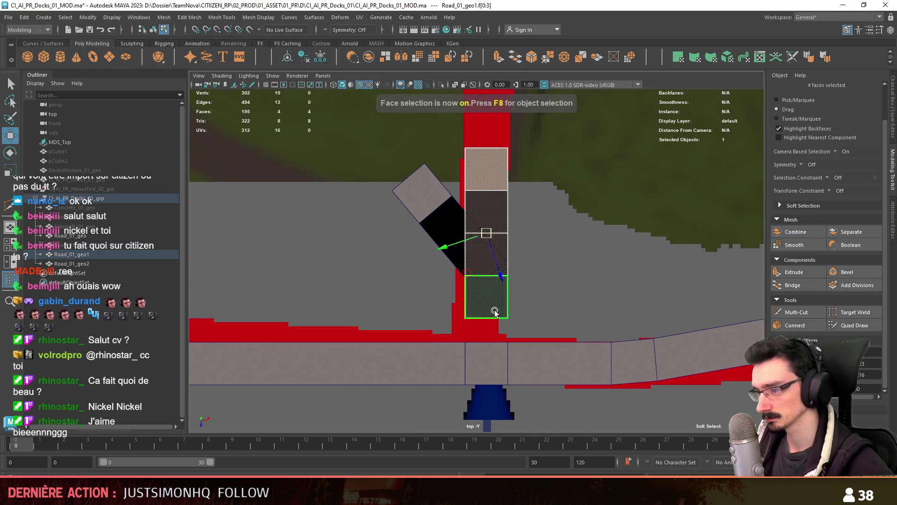
key("d")
key("v")
left_click_drag(483, 208, 500, 320)
left_click(525, 259)
middle_click_drag(526, 259, 487, 290, "alt")
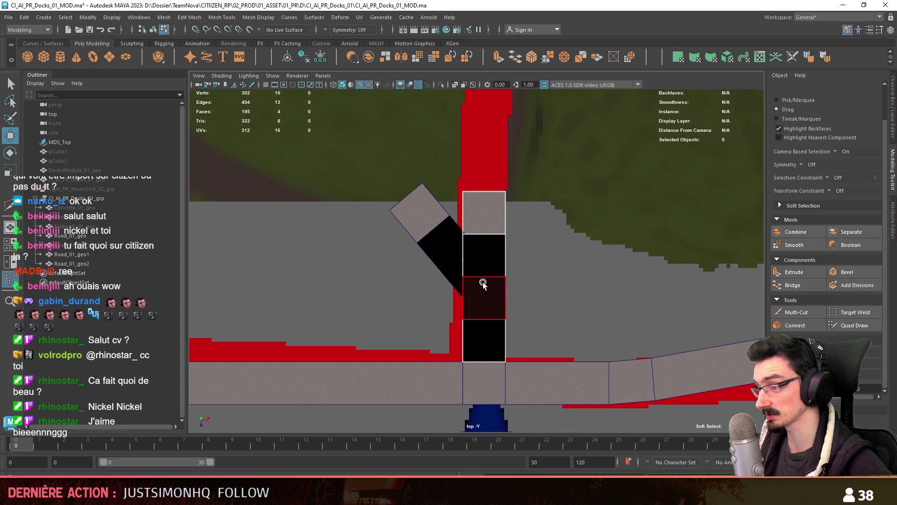
scroll(435, 246, "up", 1)
Step: Shift the angled branch faces down-left and vertex-snap a branch corner onto the column's corner
left_click(435, 246)
key("F8")
middle_click_drag(451, 251, 486, 303, "alt")
scroll(491, 265, "down", 1)
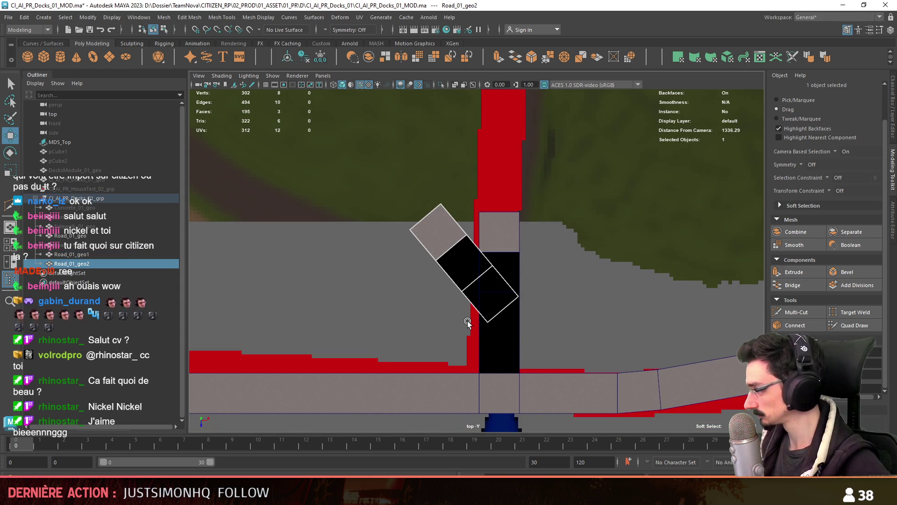
key("ctrl+F11")
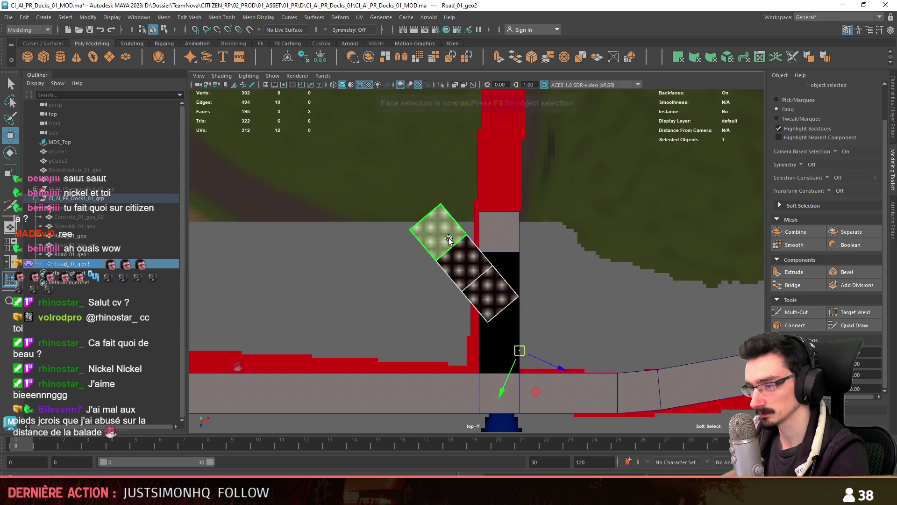
mouse_move(453, 253)
right_mouse_down("alt")
mouse_move(501, 301)
mouse_move(428, 284)
mouse_move(458, 291)
mouse_move(493, 321)
mouse_move(481, 304)
right_mouse_up("alt")
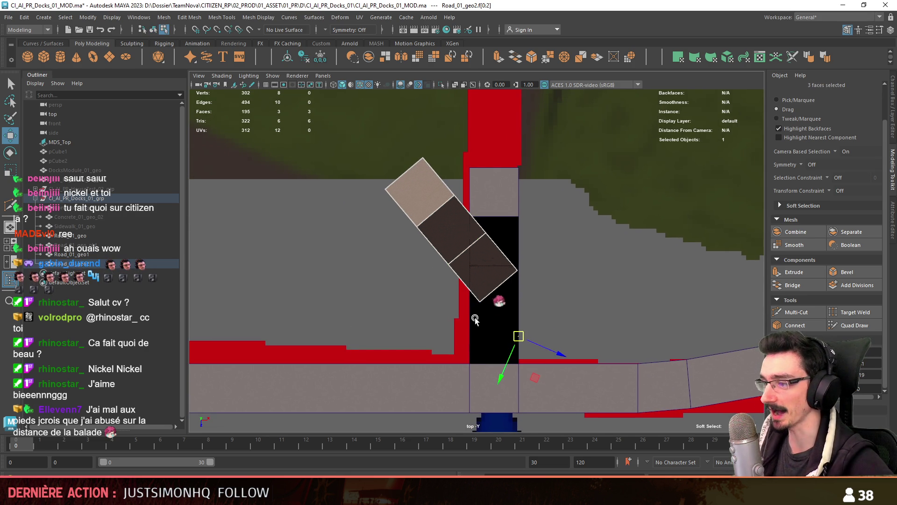
key("d")
middle_click_drag(462, 236, 458, 270)
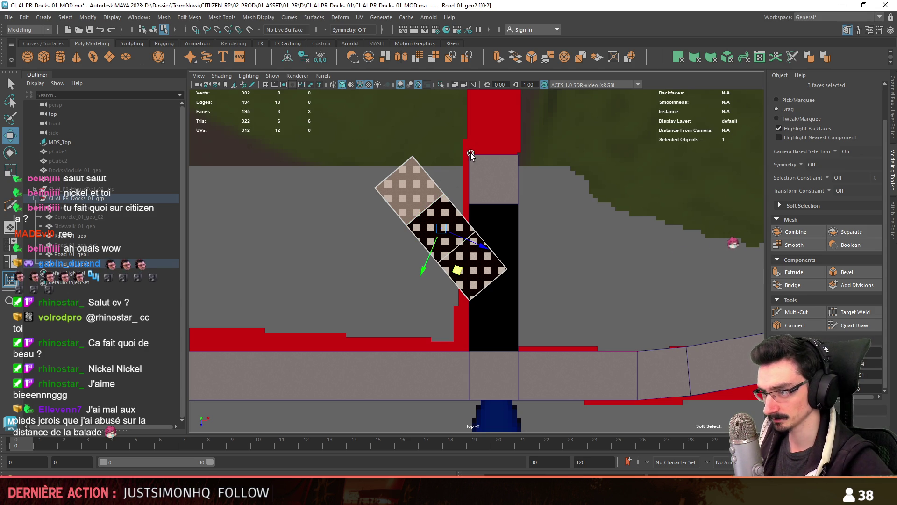
middle_click_drag(468, 203, 474, 251, "alt")
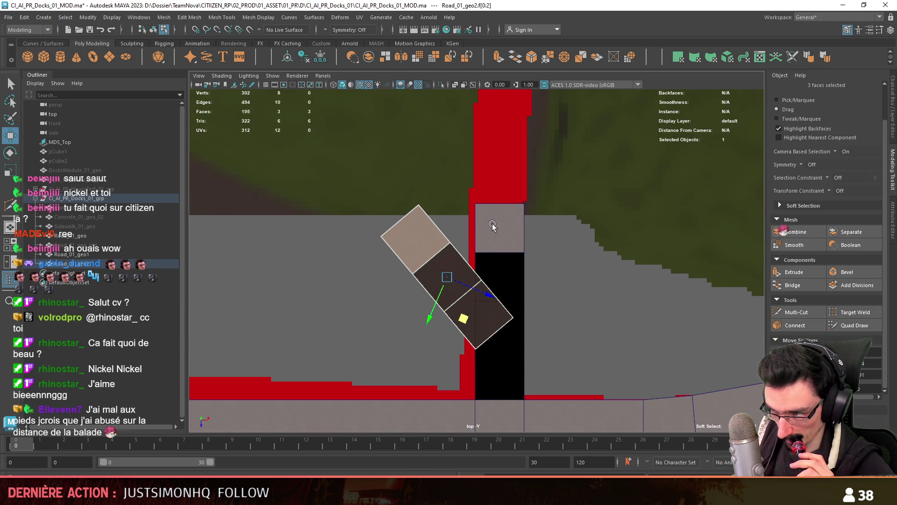
mouse_move(508, 307)
middle_mouse_down("alt")
mouse_move(514, 242)
mouse_move(506, 291)
middle_mouse_up("alt")
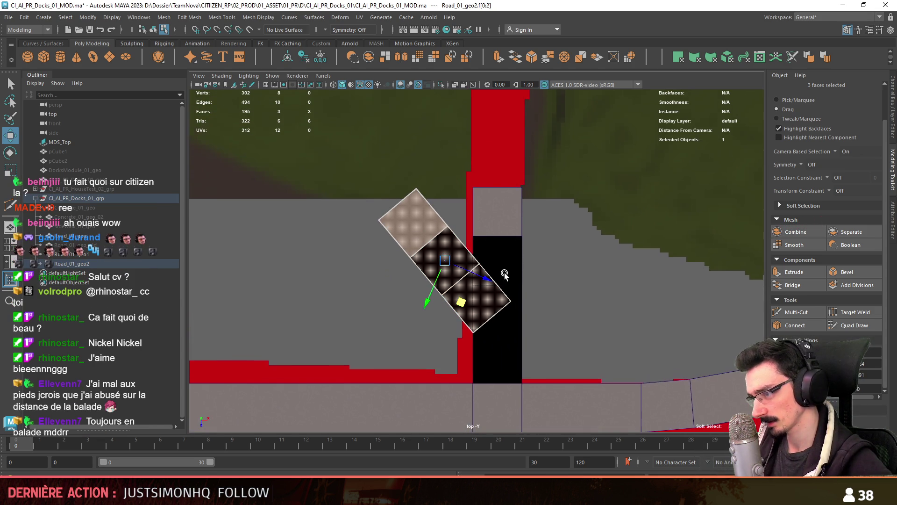
key("F9")
left_click_drag(481, 265, 472, 237)
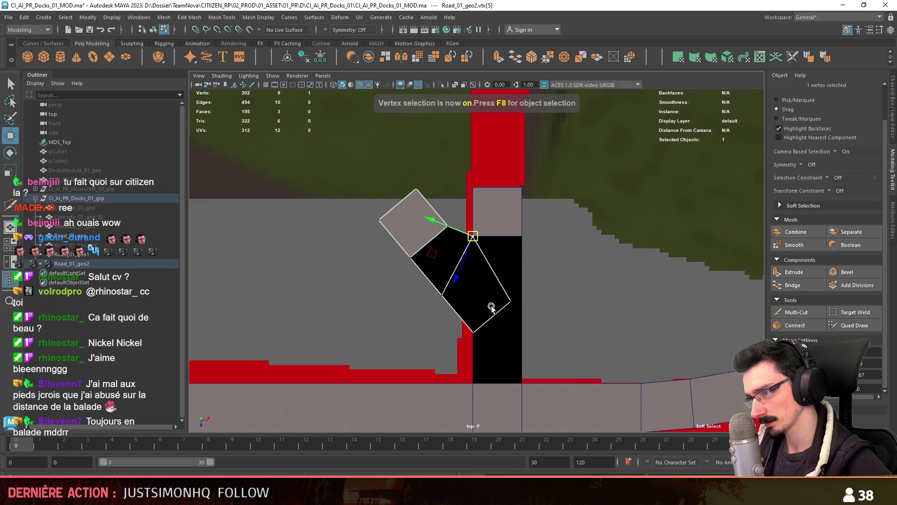
Step: Snap the branch's end vertices onto the column's side edge and connect two of them with an edge
middle_click_drag(483, 335, 480, 310, "alt")
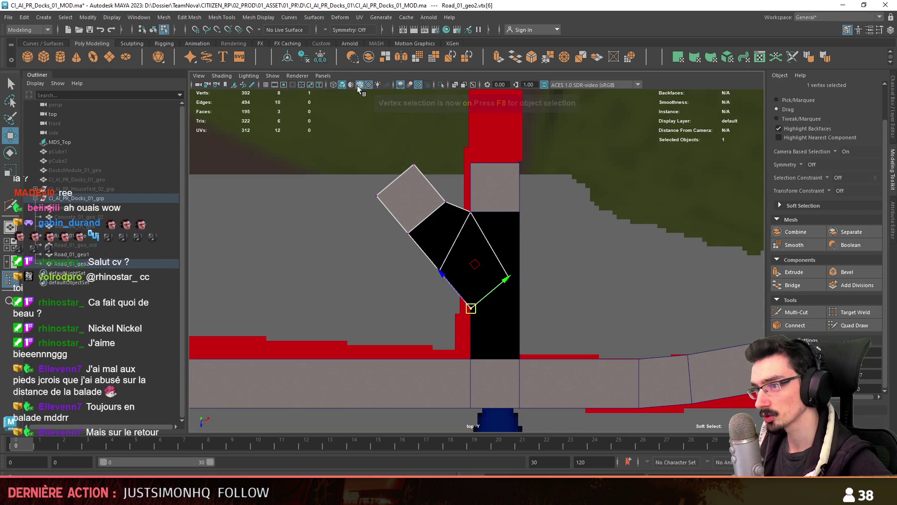
scroll(472, 314, "up", 1)
middle_click_drag(525, 290, 524, 263, "alt")
left_click_drag(470, 288, 470, 343)
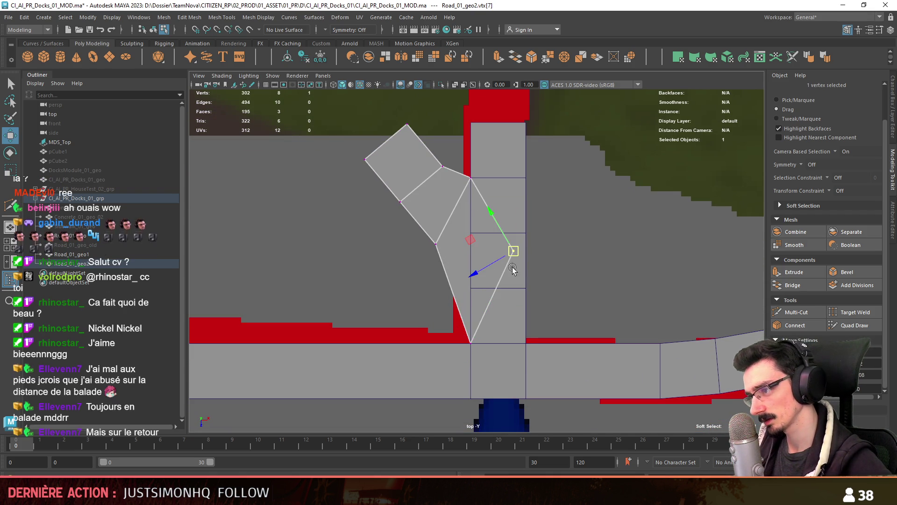
left_click(473, 343)
mouse_move(473, 343)
left_mouse_down()
mouse_move(513, 256)
mouse_move(472, 234)
left_mouse_up()
middle_click_drag(475, 235, 481, 281, "alt")
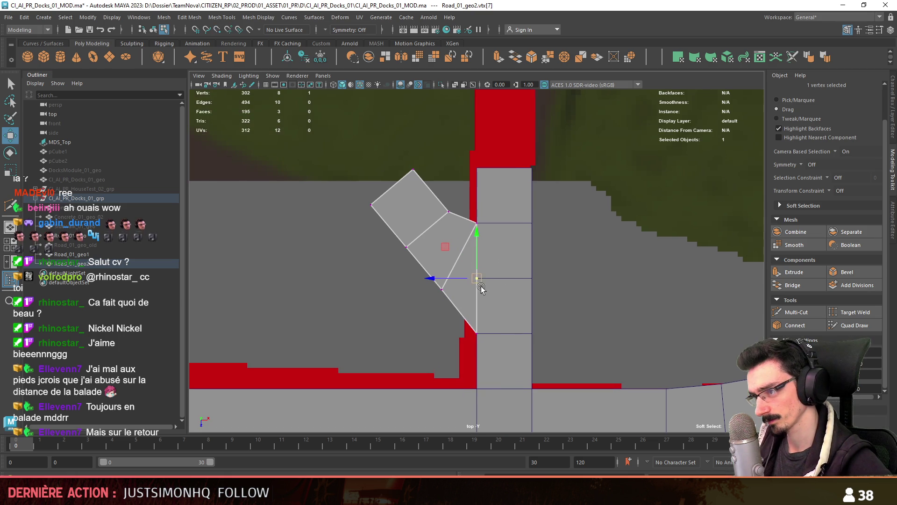
left_click(441, 289, "shift")
right_click_drag(523, 313, 606, 287, "shift")
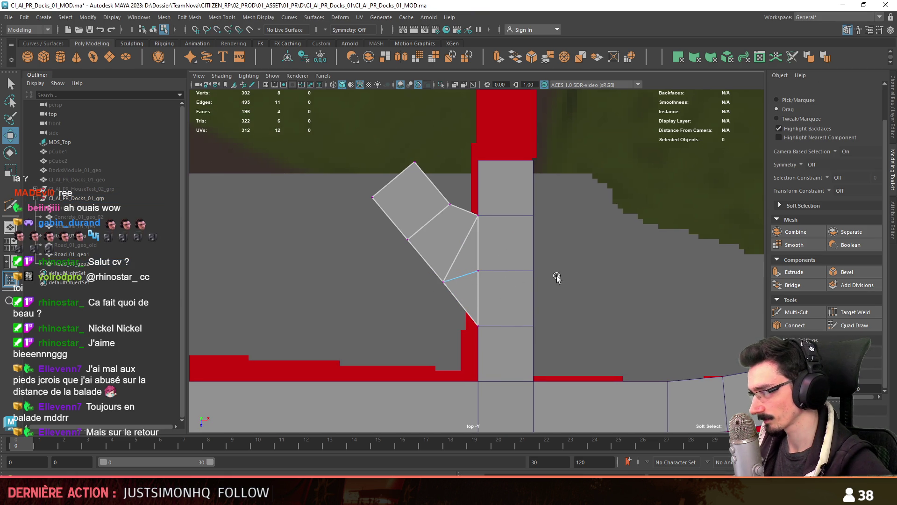
Step: Inspect the reshaped junction along the branch and return to object selection
mouse_move(487, 299)
middle_mouse_down("alt")
mouse_move(507, 337)
mouse_move(510, 249)
mouse_move(496, 307)
middle_mouse_up("alt")
scroll(496, 307, "down", 2)
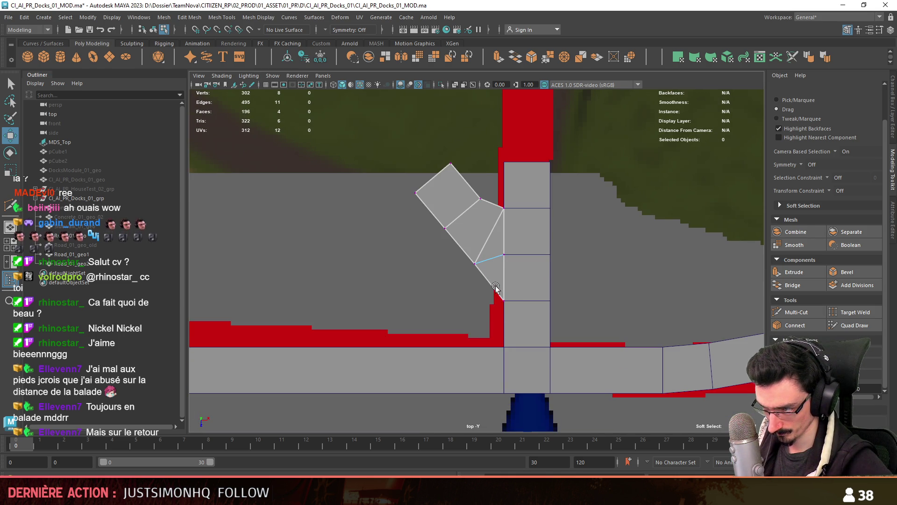
mouse_move(463, 309)
middle_mouse_down("alt")
mouse_move(436, 310)
mouse_move(482, 303)
mouse_move(497, 336)
mouse_move(492, 270)
mouse_move(484, 336)
mouse_move(472, 305)
mouse_move(475, 296)
mouse_move(474, 347)
middle_mouse_up("alt")
scroll(437, 310, "up", 2)
scroll(473, 345, "down", 3)
scroll(466, 355, "up", 3)
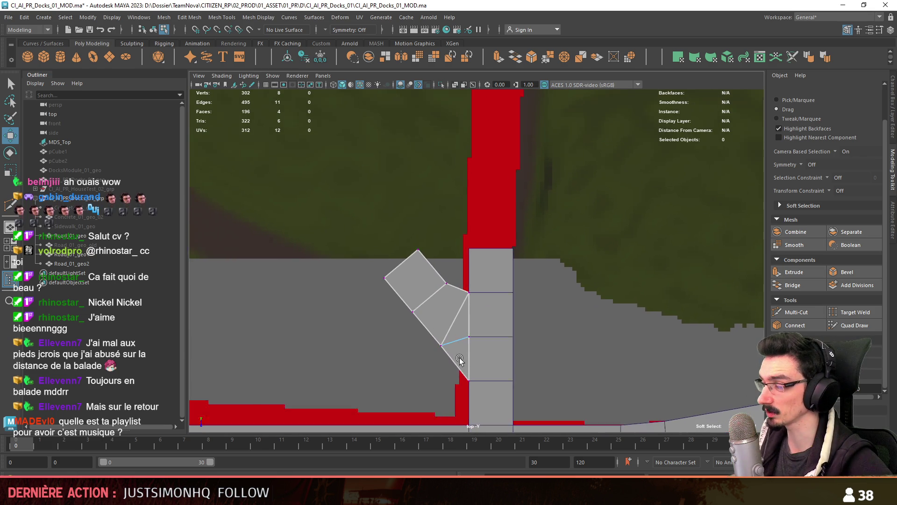
mouse_move(532, 308)
middle_mouse_down("alt")
mouse_move(533, 284)
mouse_move(515, 297)
middle_mouse_up("alt")
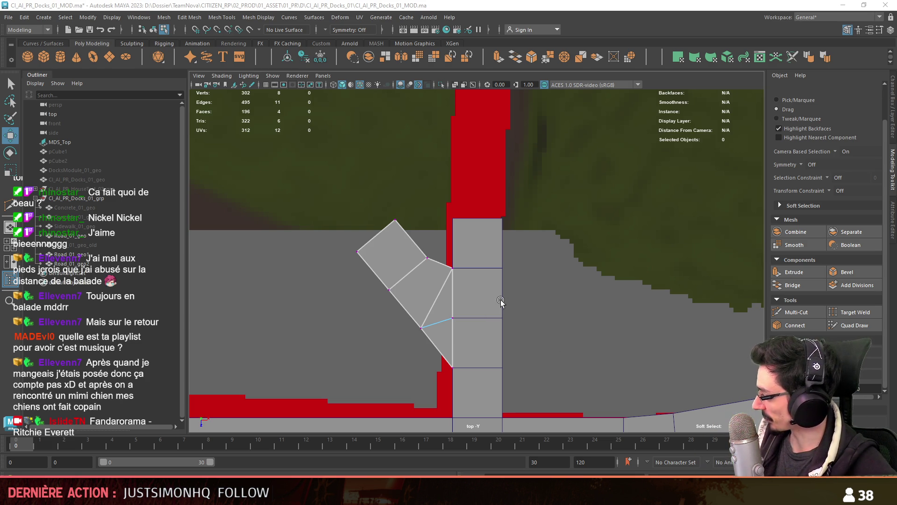
scroll(501, 299, "down", 5)
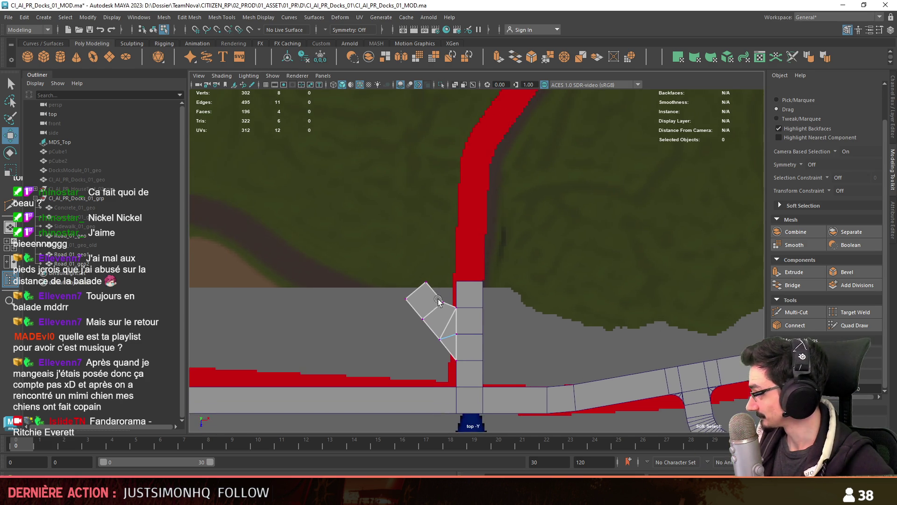
key("F8")
scroll(484, 313, "up", 3)
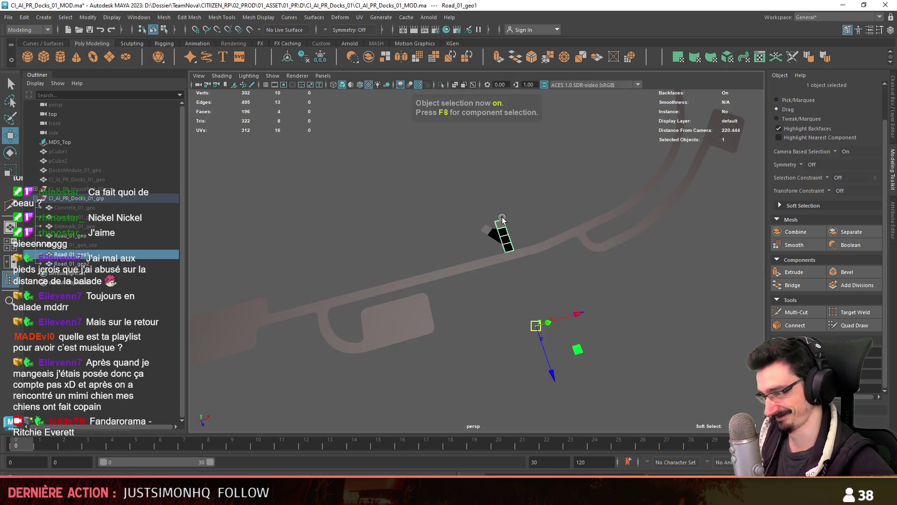
Step: Frame and orbit around the road and angled branch pieces, trying vertex and face selections
key("f")
left_click_drag(559, 206, 461, 250, "alt")
left_click(416, 327, "shift")
key("f")
mouse_move(417, 326)
left_mouse_down("alt")
mouse_move(565, 321)
mouse_move(409, 239)
left_mouse_up("alt")
key("F8")
left_click(393, 229)
key("F11")
left_click(622, 355)
key("F8")
mouse_move(621, 355)
left_mouse_down("alt")
mouse_move(631, 341)
mouse_move(589, 304)
mouse_move(456, 325)
mouse_move(461, 278)
mouse_move(528, 266)
mouse_move(379, 219)
mouse_move(500, 280)
left_mouse_up("alt")
Step: Combine the two branch pieces into one mesh, delete its history, and merge the junction's overlapping vertices
key("f")
left_click(376, 59)
left_click(306, 57)
key("F11")
left_click_drag(321, 88, 383, 189, "alt")
double_click(383, 189)
double_click(469, 243, "shift")
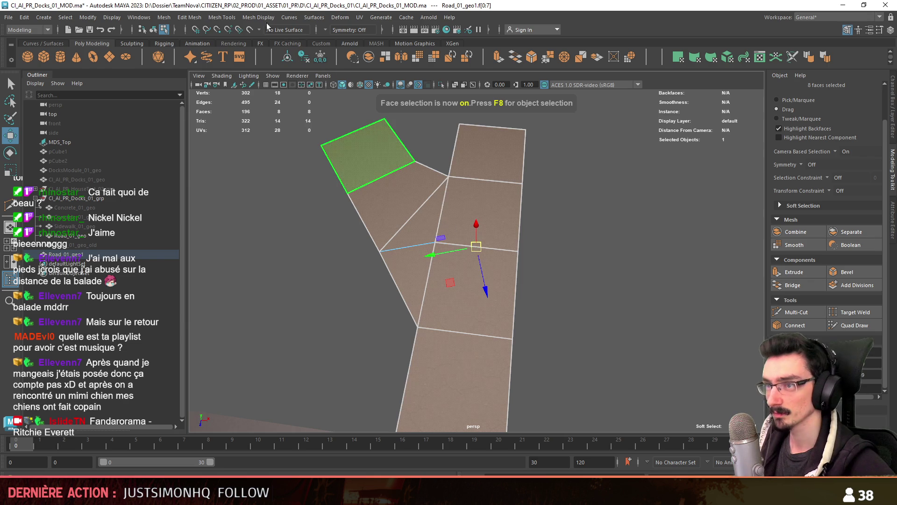
left_click(189, 18)
left_click(211, 125)
key("F8")
key("F10")
key("F8")
Step: Marquee-select the four corner fillet faces of Road_01_geo2 and switch to the top view
mouse_move(558, 242)
right_mouse_down("alt")
mouse_move(517, 263)
mouse_move(607, 332)
mouse_move(663, 346)
right_mouse_up("alt")
left_click(516, 263)
key("w")
key("ctrl+F11")
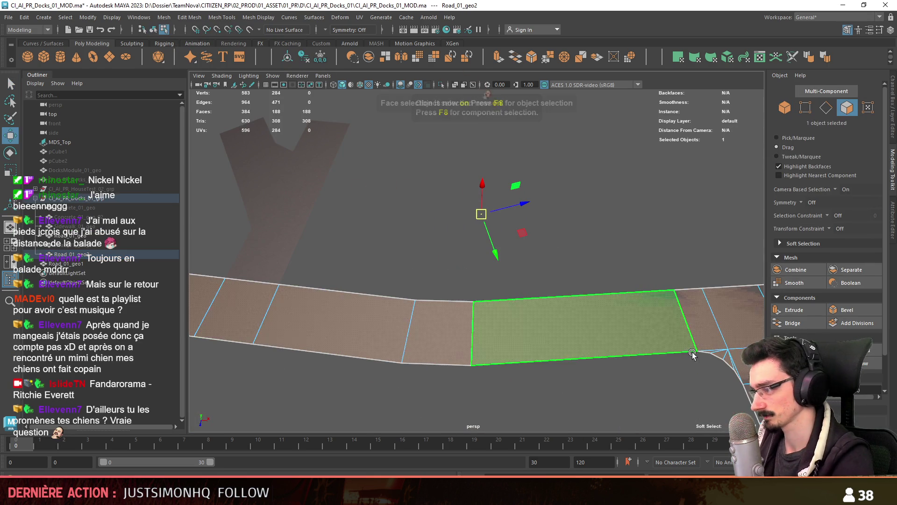
left_click(735, 372)
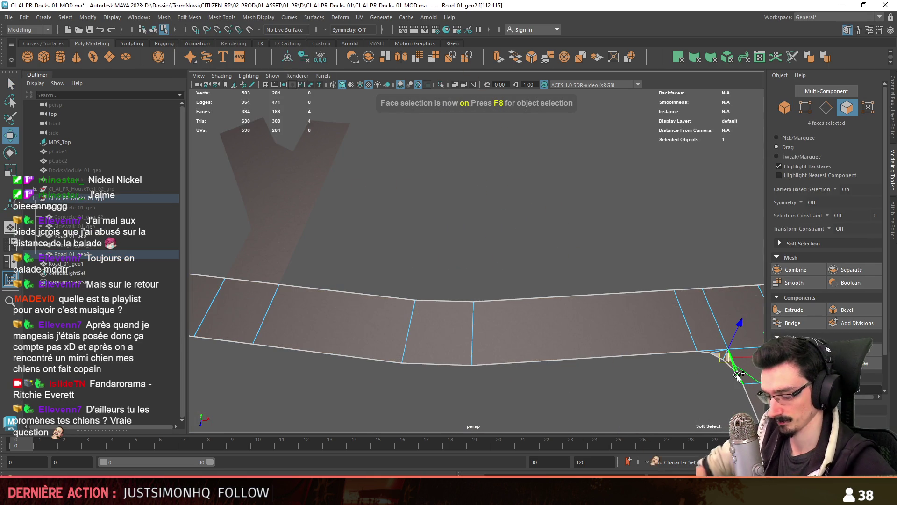
left_click_drag(430, 191, 484, 286, "alt+shift")
left_click(567, 255)
scroll(360, 260, "down", 6)
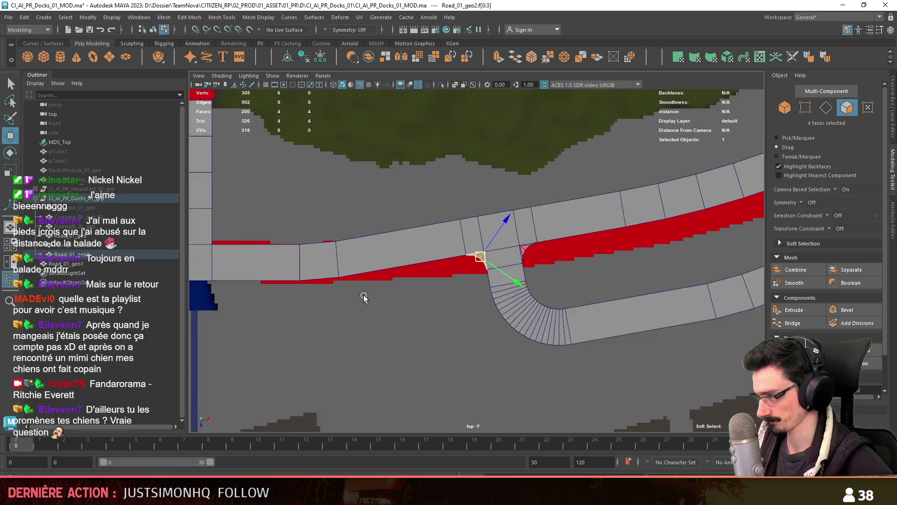
Step: Rotate the corner fillet faces to match and move them into the junction's left corner
middle_click_drag(469, 340, 469, 345, "alt")
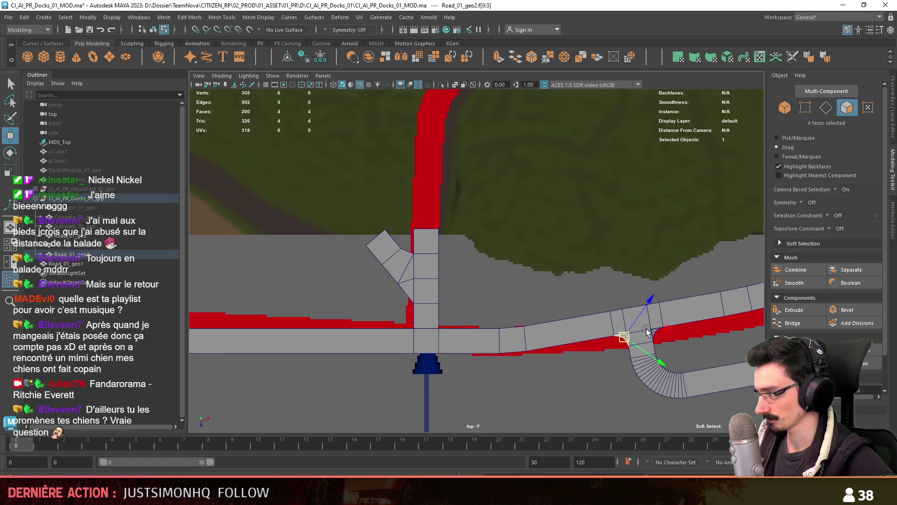
key("e")
left_click_drag(447, 332, 386, 400)
scroll(526, 267, "up", 5)
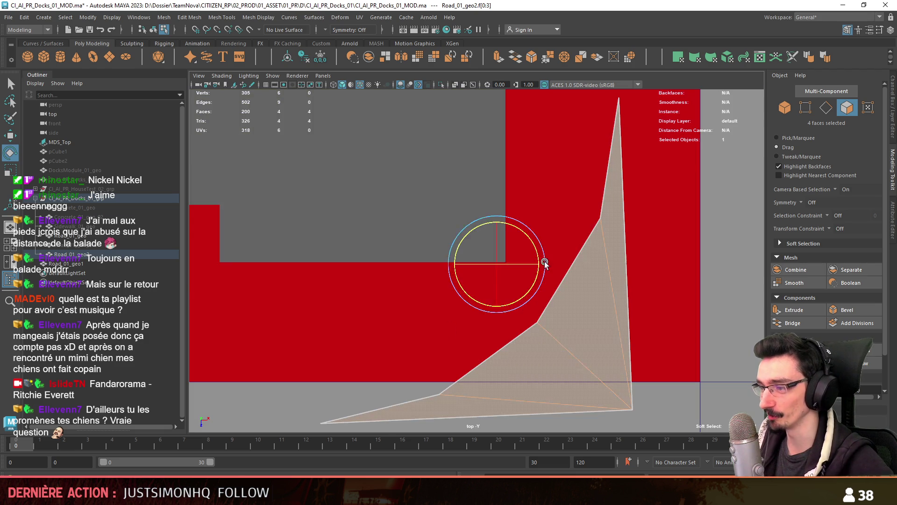
middle_click_drag(526, 266, 460, 254, "alt")
mouse_move(460, 255)
left_mouse_down()
mouse_move(441, 252)
mouse_move(455, 264)
left_mouse_up()
scroll(448, 259, "down", 3)
key("w")
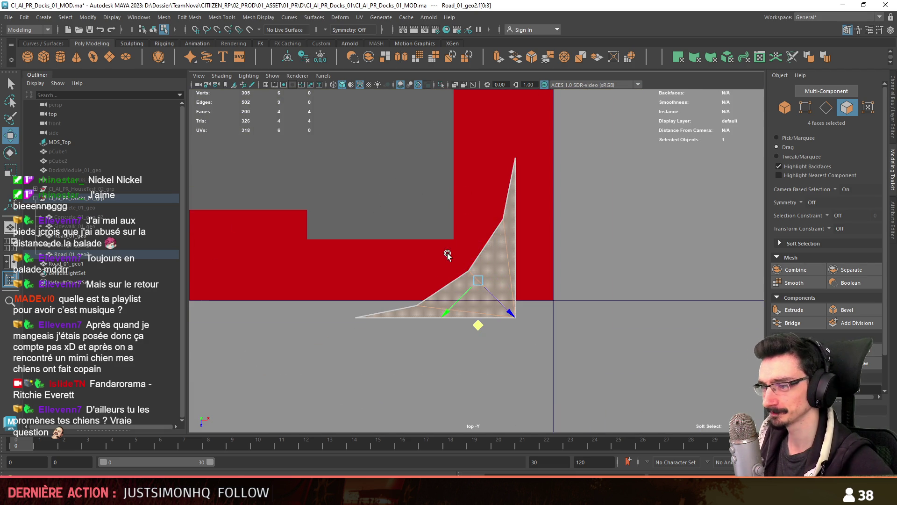
scroll(551, 301, "up", 5)
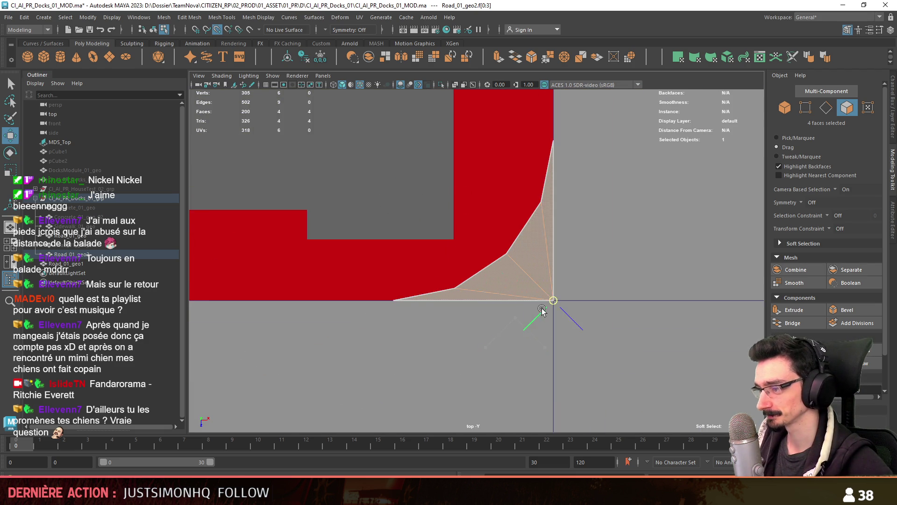
middle_click_drag(568, 305, 510, 312, "alt")
key("F8")
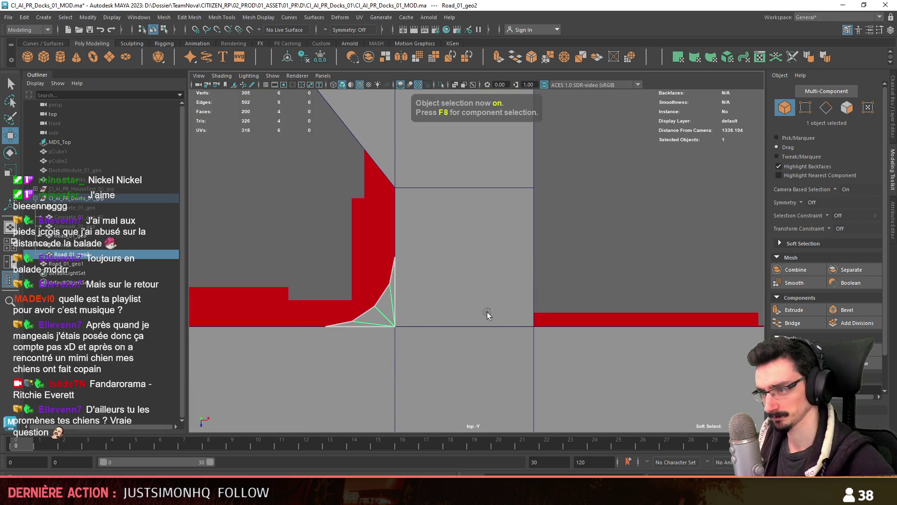
Step: Duplicate the fillet, rotate the copy, and vertex-snap it into the junction's right corner
left_click(303, 57)
middle_click_drag(421, 194, 409, 151, "alt")
key("e")
mouse_move(336, 321)
middle_mouse_down()
mouse_move(327, 327)
mouse_move(383, 299)
mouse_move(369, 286)
middle_mouse_up()
key("w")
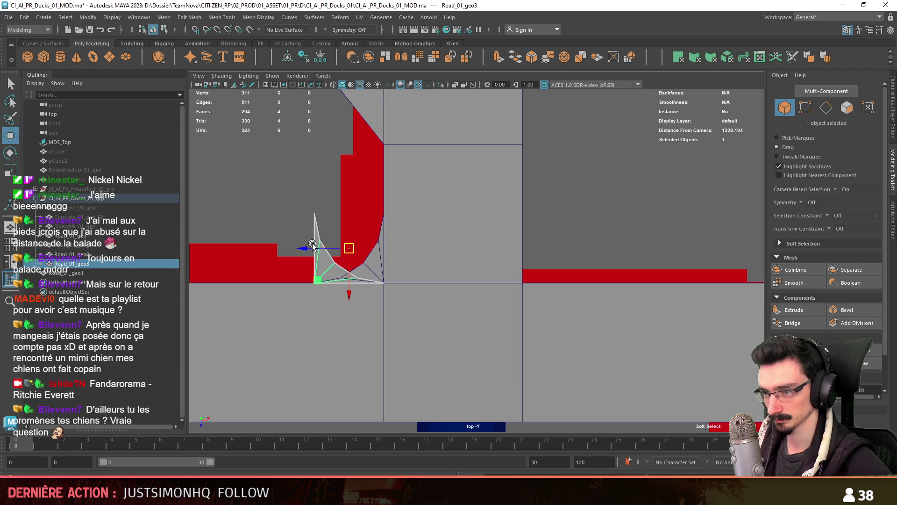
middle_click_drag(346, 253, 469, 268)
key("ctrl+F11")
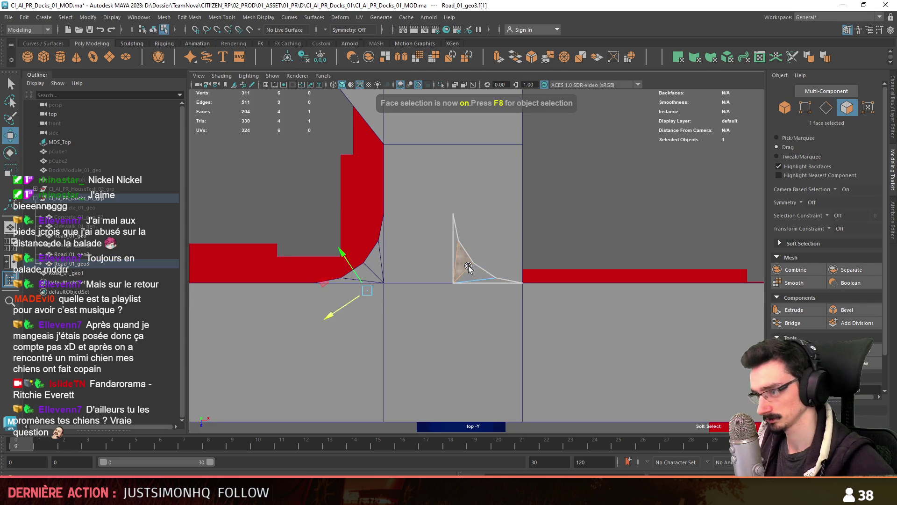
left_click_drag(470, 266, 458, 291)
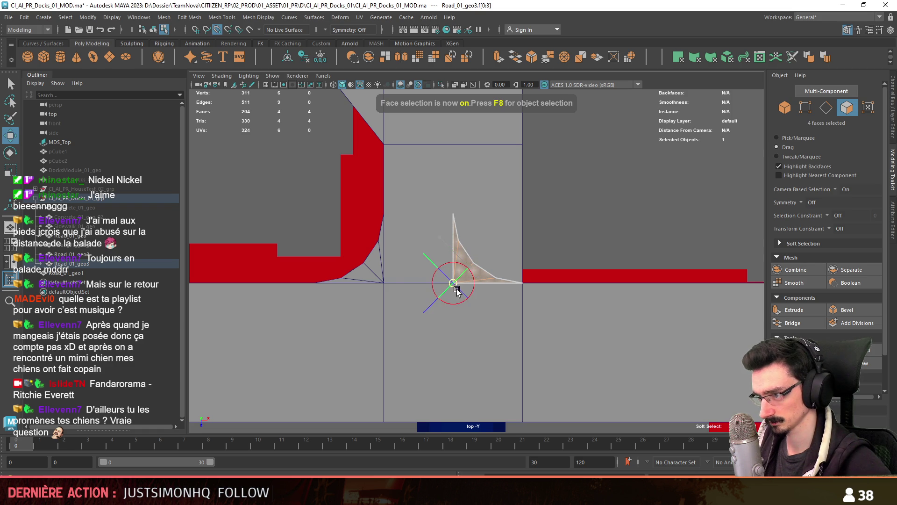
left_click(578, 230)
scroll(527, 294, "up", 5)
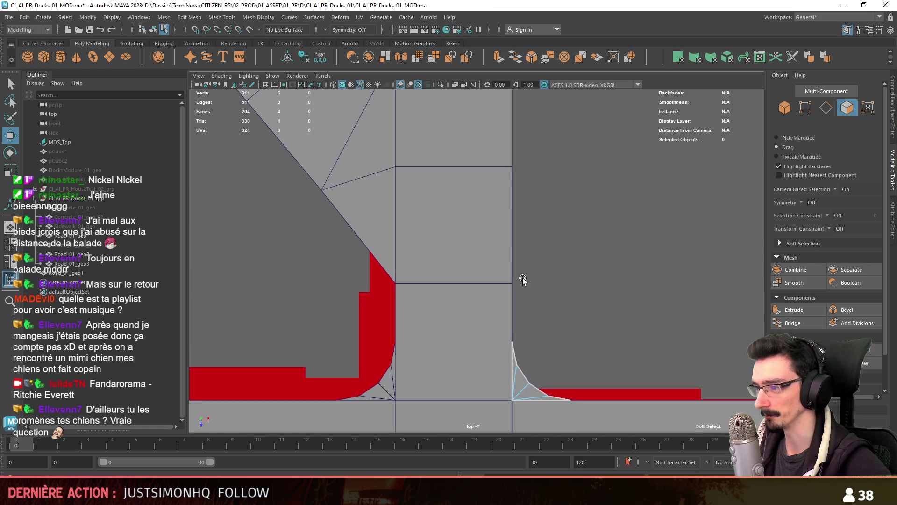
key("F8")
scroll(526, 274, "down", 10)
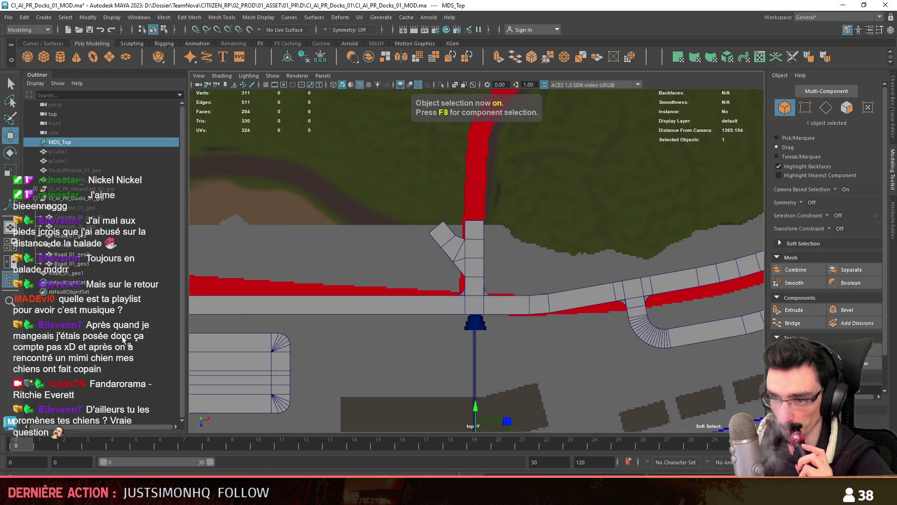
Step: Select Road_01_geo1 in edge mode and Multi-Cut a horizontal edge across the column above the junction
scroll(535, 297, "up", 5)
scroll(528, 305, "down", 3)
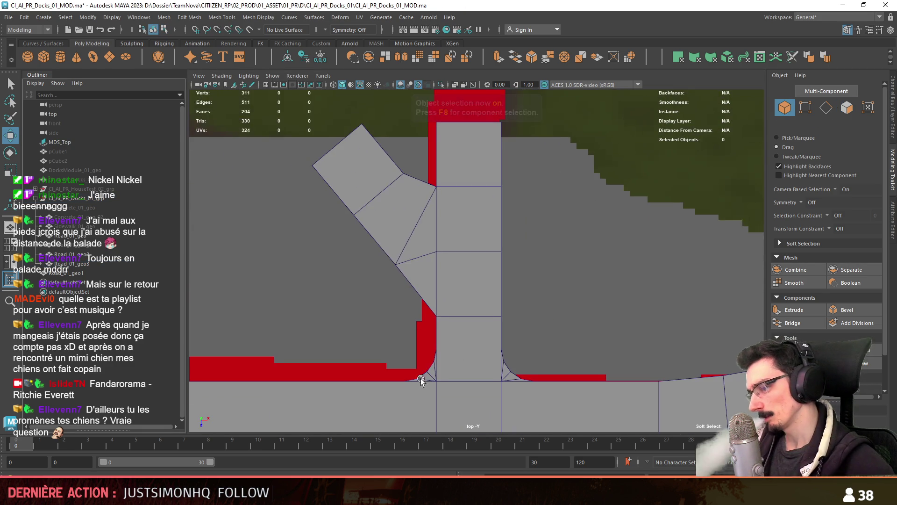
left_click(436, 341)
scroll(431, 247, "up", 1)
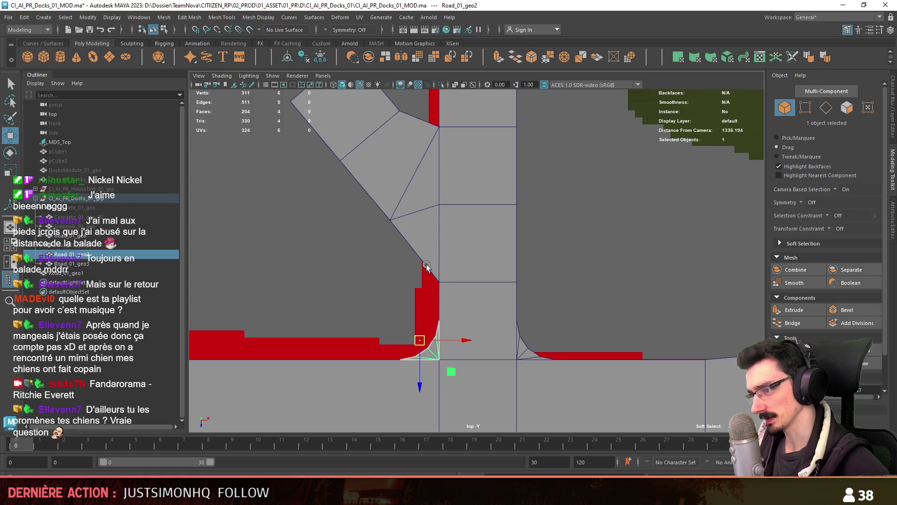
scroll(473, 220, "down", 2)
scroll(521, 264, "up", 4)
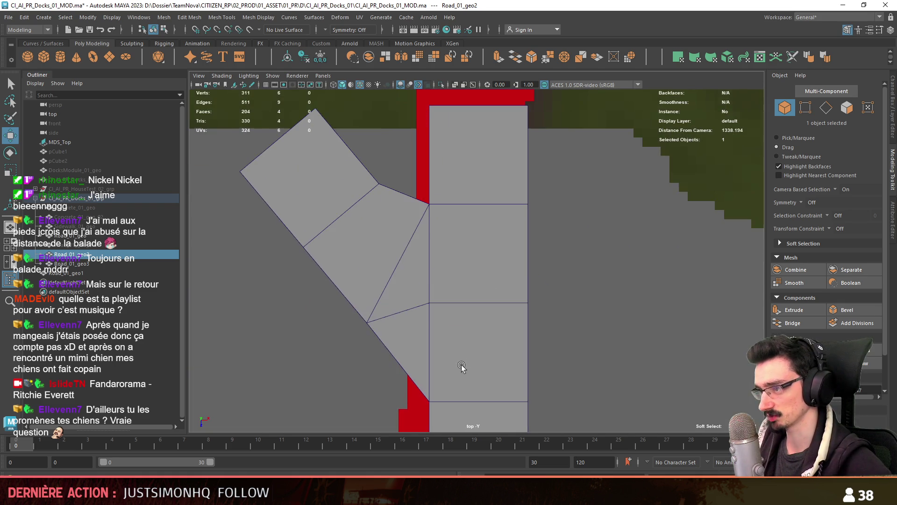
scroll(455, 281, "down", 2)
scroll(473, 223, "up", 1)
left_click(473, 223)
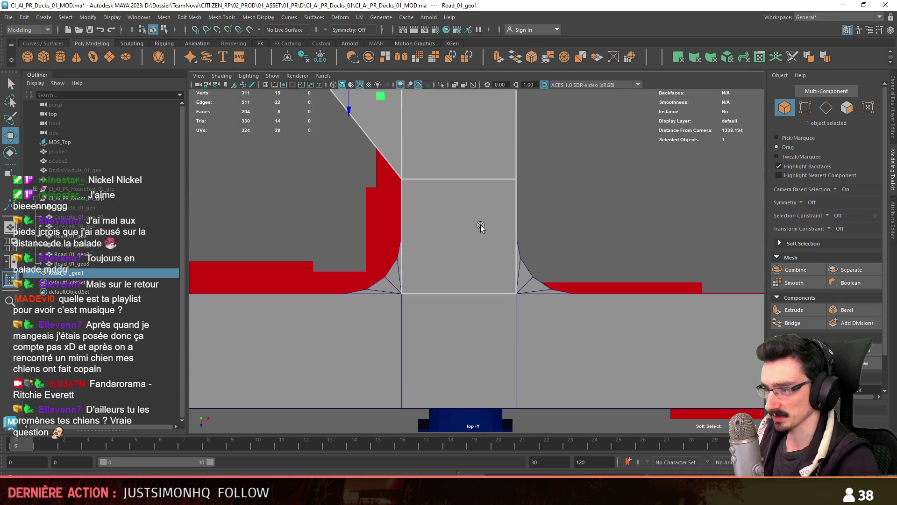
key("F10")
left_click(517, 236, "ctrl")
key("F9")
left_click(516, 238)
scroll(516, 239, "up", 1)
scroll(516, 238, "up", 1)
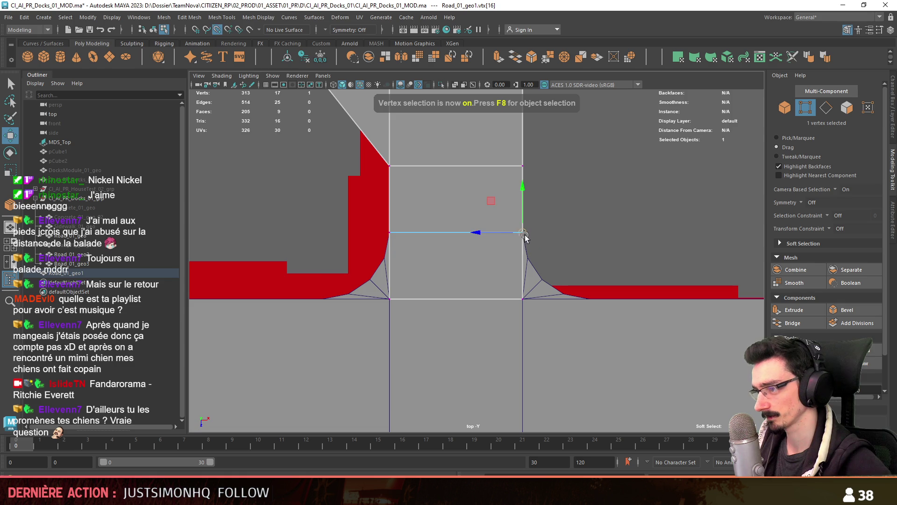
scroll(578, 215, "down", 2)
key("F10")
left_click(566, 383)
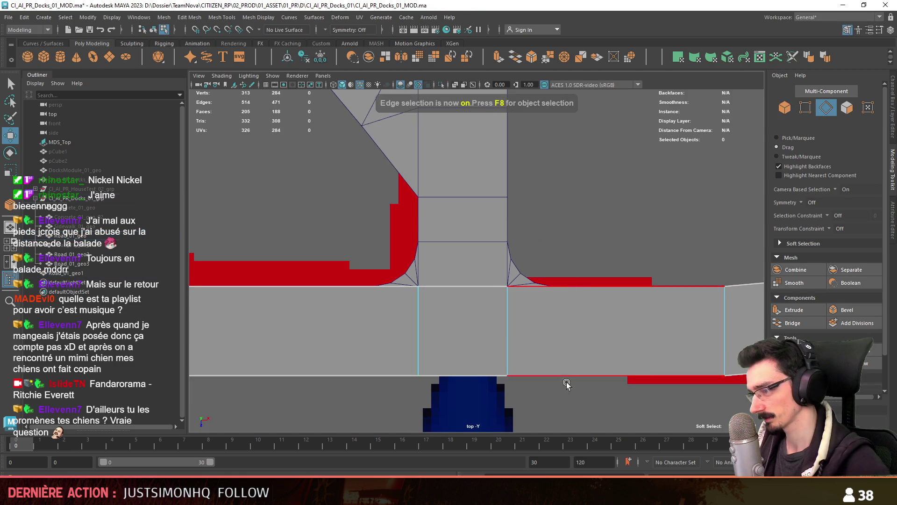
Step: Add a cross edge across the main road and slide it into line with the branch road
middle_click_drag(566, 382, 566, 329, "alt")
right_click_drag(607, 345, 606, 303, "shift")
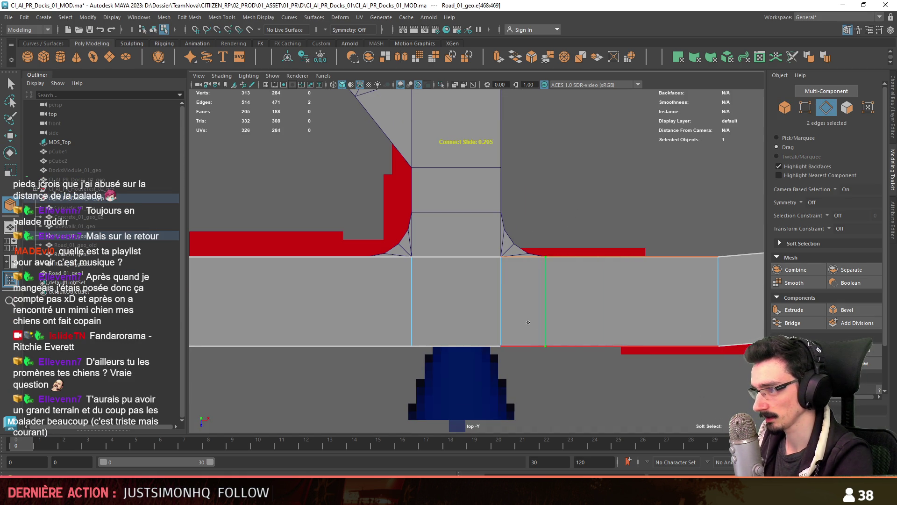
left_click(326, 244)
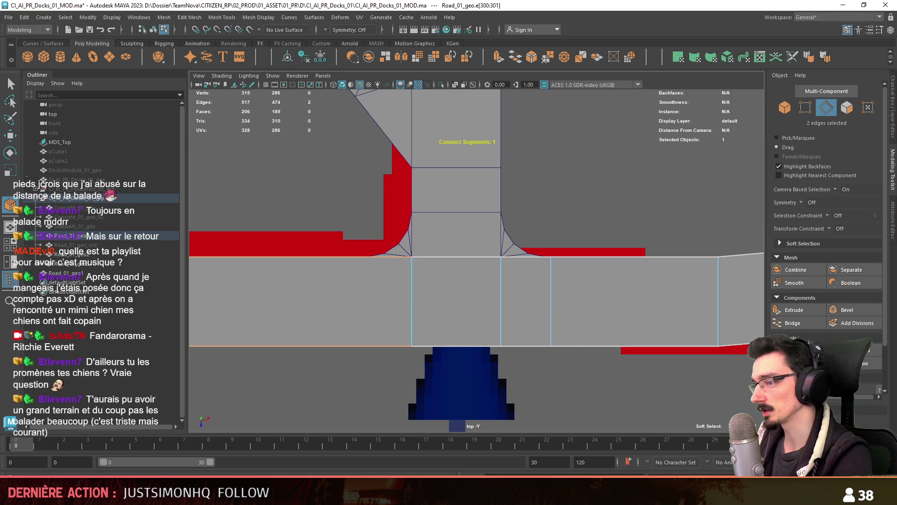
scroll(587, 340, "down", 1)
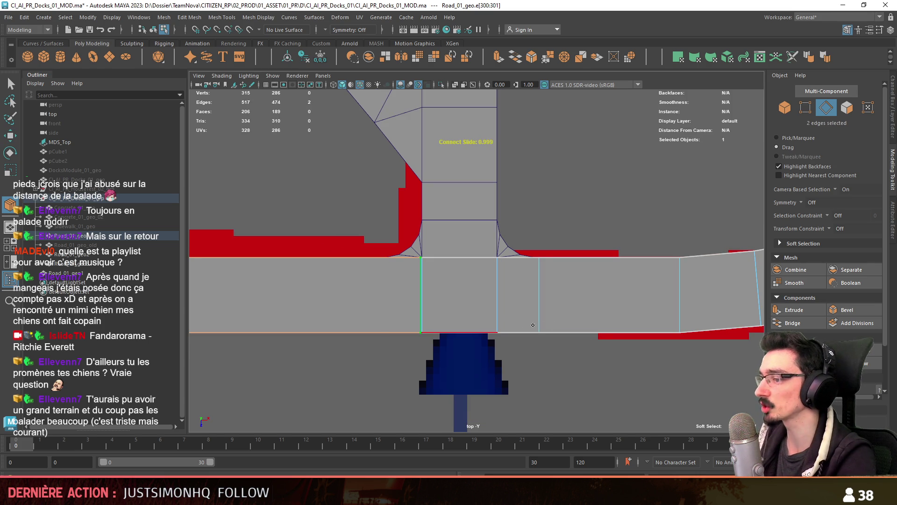
key("w")
Step: Adjust two road vertices beside the junction, then select MDS_Top and clear the selection
key("F9")
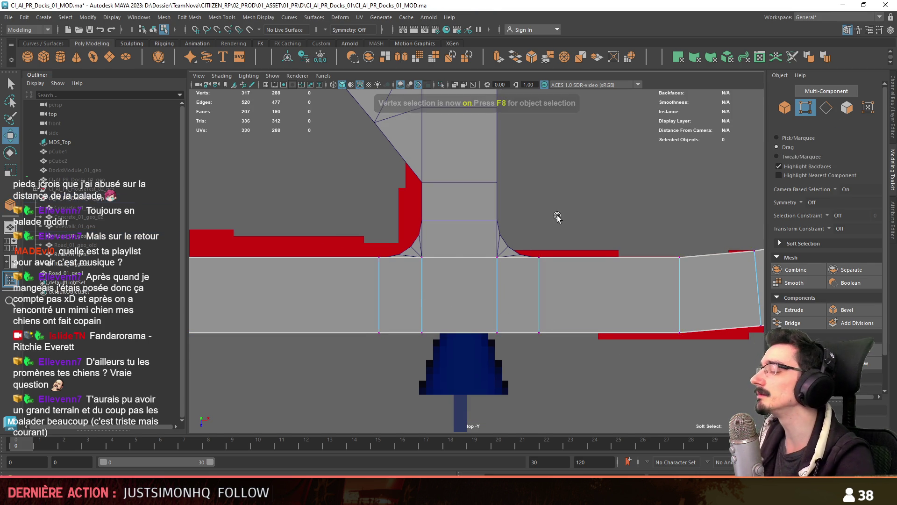
scroll(554, 216, "up", 2)
left_click(352, 256)
scroll(363, 257, "up", 1)
left_click(558, 256)
key("F8")
scroll(560, 252, "down", 1)
left_click(487, 372)
left_click(285, 330)
scroll(388, 321, "down", 2)
scroll(403, 290, "up", 3)
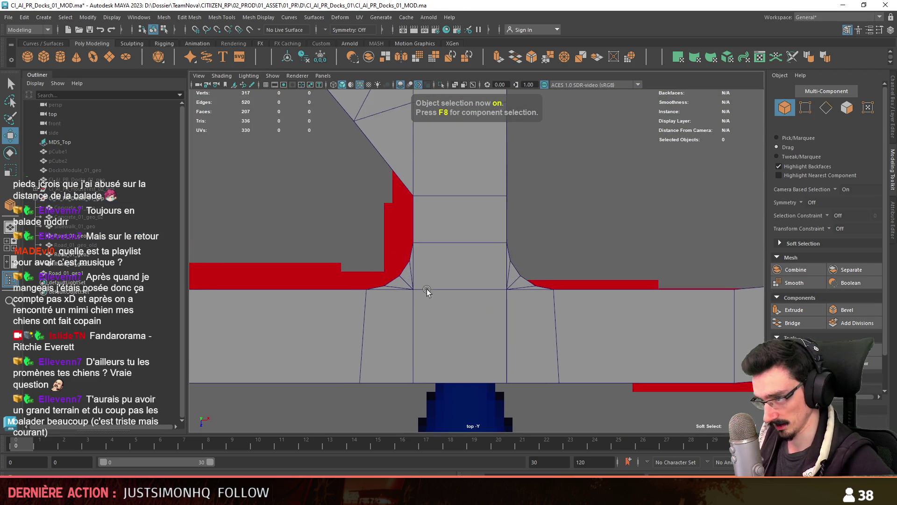
scroll(425, 288, "down", 2)
scroll(439, 295, "up", 2)
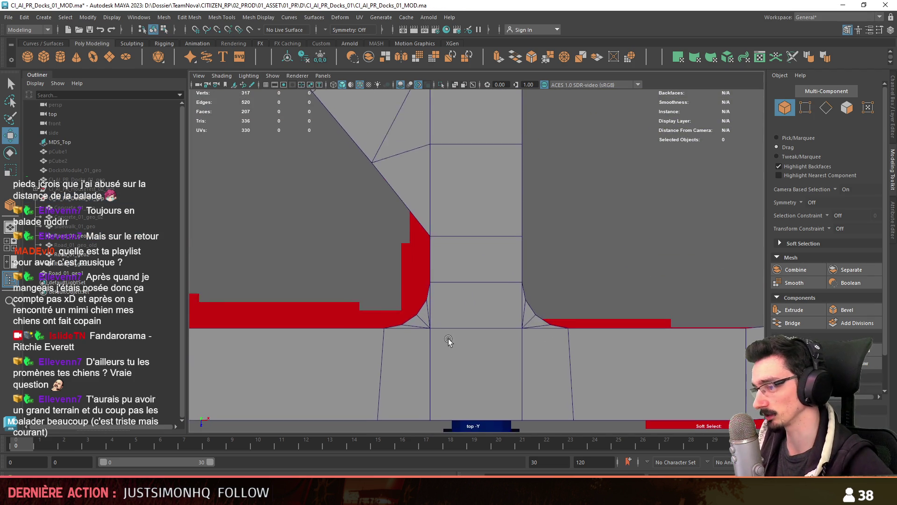
scroll(449, 327, "down", 4)
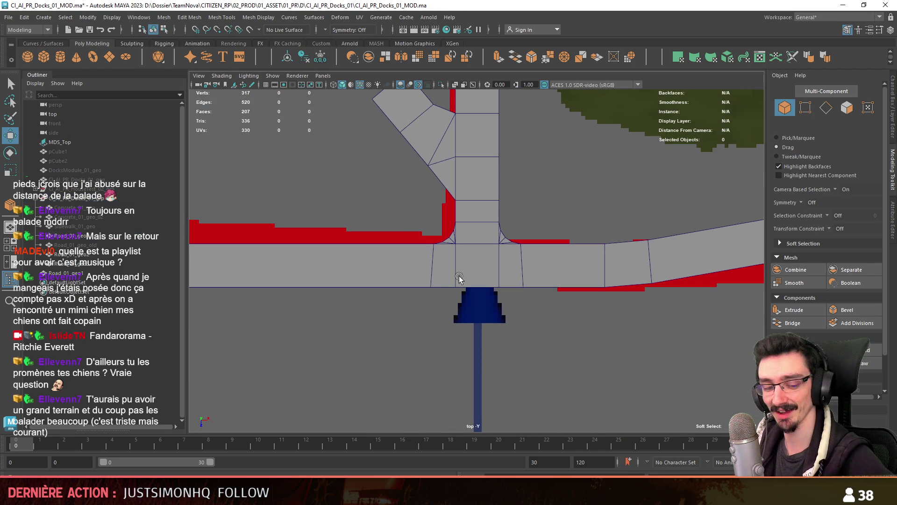
scroll(459, 285, "up", 3)
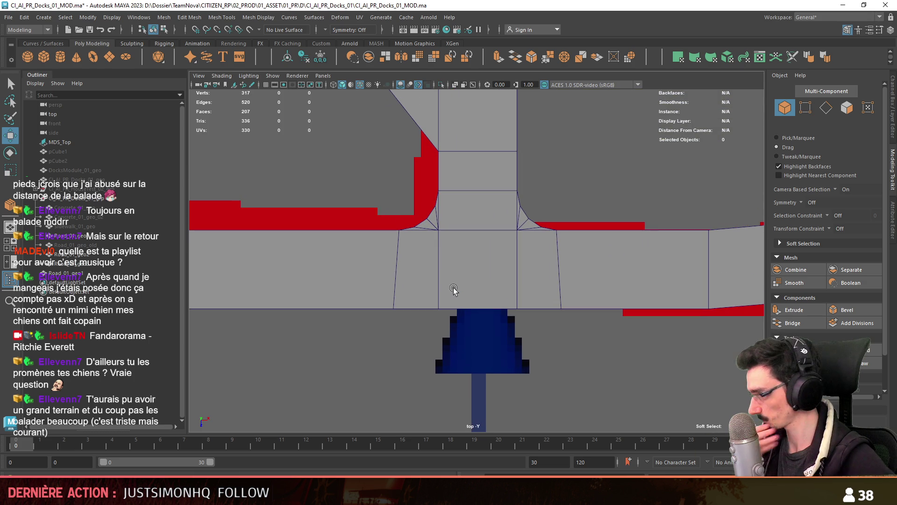
scroll(456, 289, "up", 4)
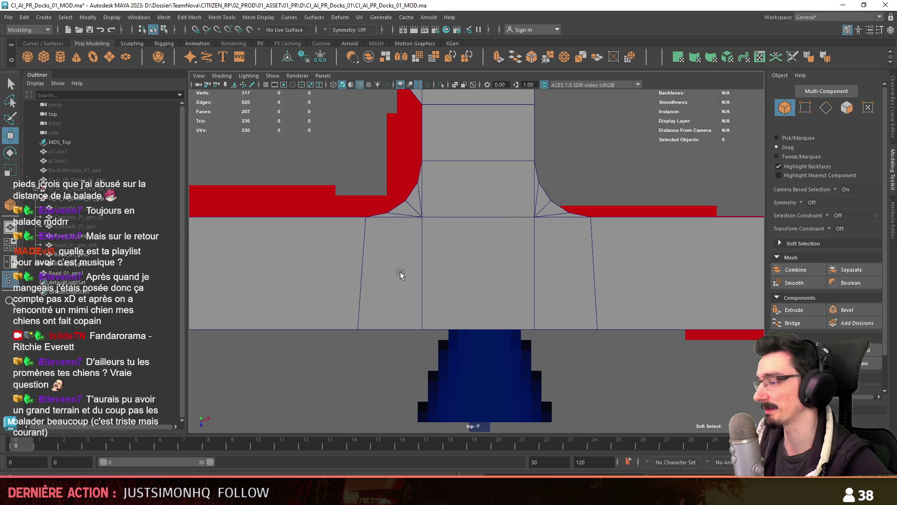
Step: Combine the four road pieces into Road_01_geo, delete its history and parent it under docks
left_click_drag(402, 294, 465, 324)
left_click(568, 329, "shift")
middle_click_drag(543, 357, 534, 318, "alt")
left_click(420, 280, "shift")
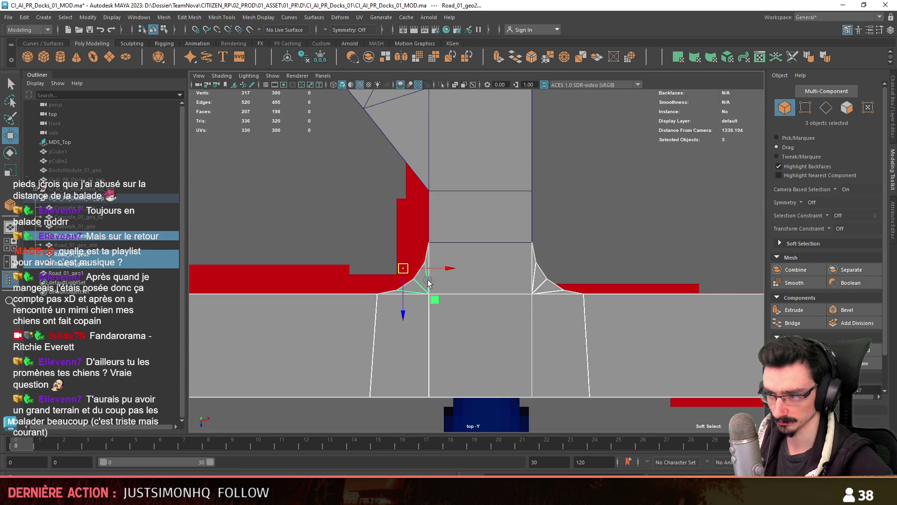
left_click(500, 283, "shift")
left_click(308, 57)
key("alt+shift+d")
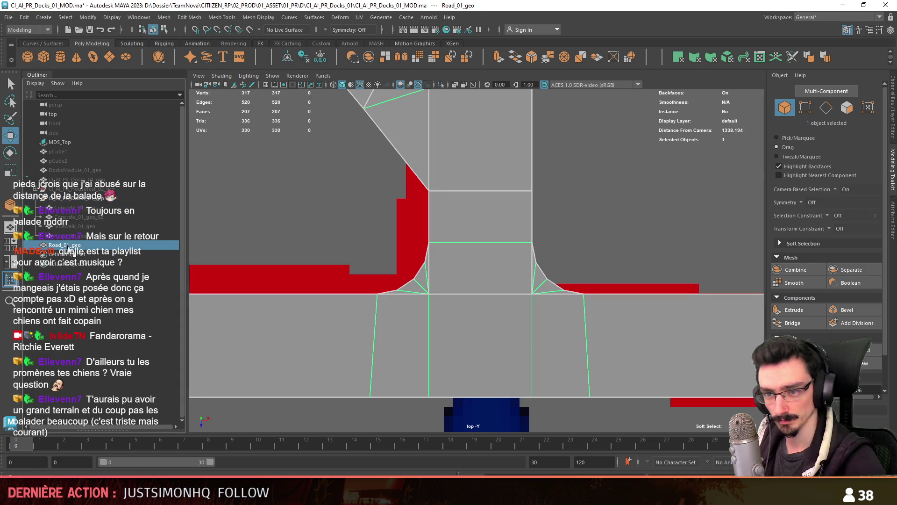
middle_click_drag(76, 200, 77, 201)
Step: Select the junction and road surface faces and merge their overlapping vertices
scroll(407, 260, "up", 1)
right_click_drag(407, 259, 405, 280)
left_click(402, 279)
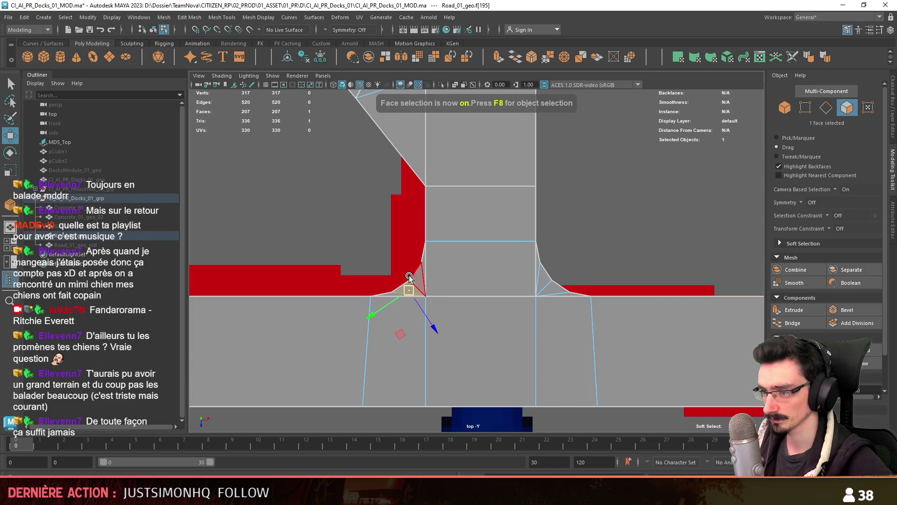
double_click(483, 329)
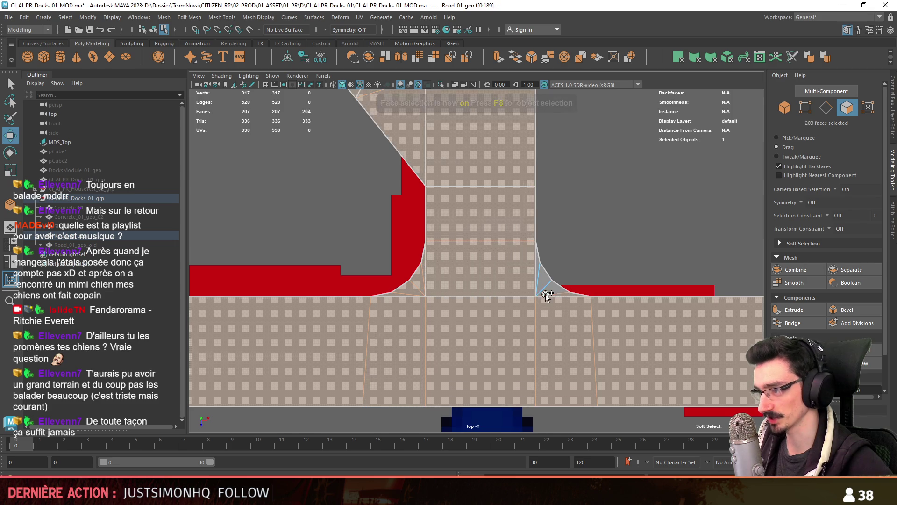
double_click(497, 275, "shift")
left_click(187, 17)
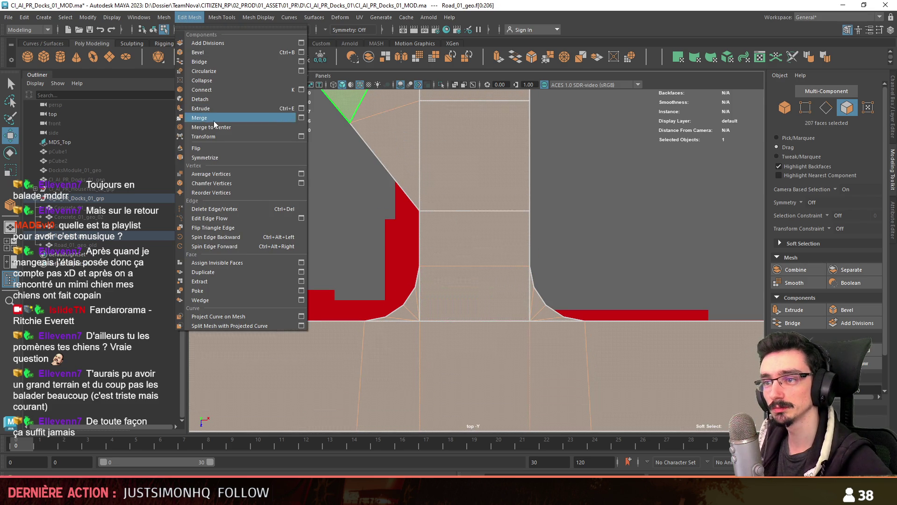
left_click(213, 119)
Step: Select the road mesh's border edge loop
key("F8")
scroll(597, 206, "down", 5)
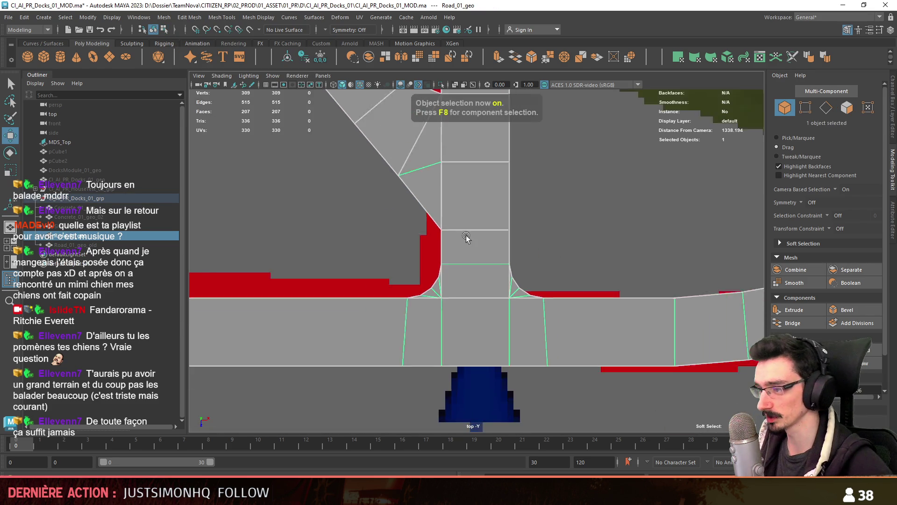
left_click(486, 296)
key("F10")
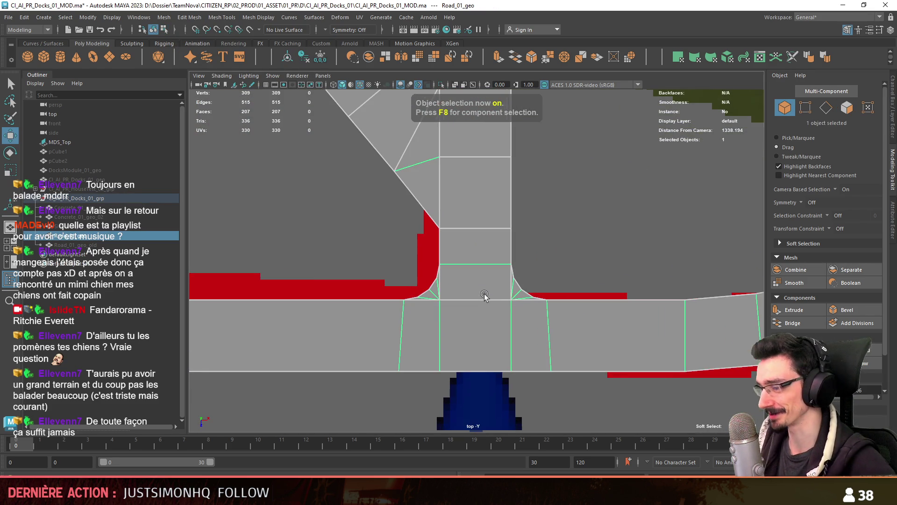
scroll(400, 323, "down", 2)
double_click(401, 319)
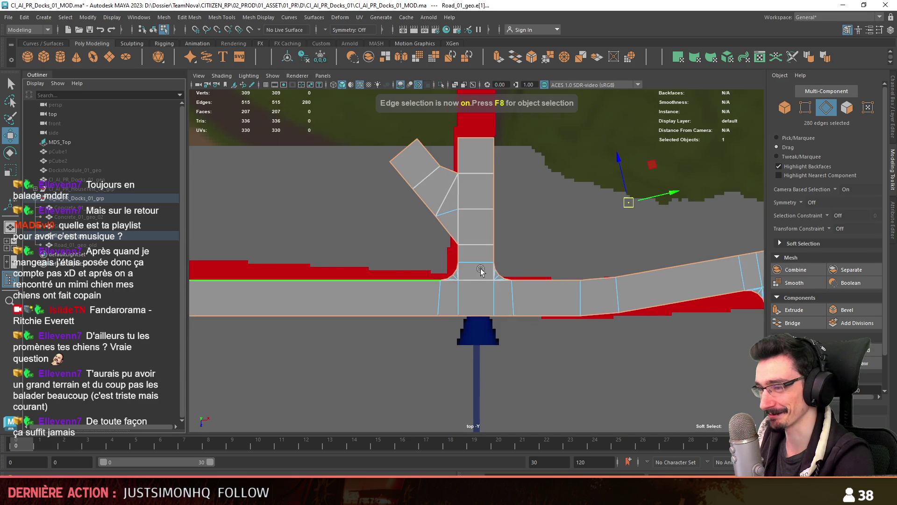
Step: Extrude the branch road's end edges outward into a new strip of faces
scroll(386, 269, "up", 3)
key("F8")
key("space")
key("space")
mouse_move(522, 218)
left_mouse_down("alt")
mouse_move(603, 262)
mouse_move(506, 271)
mouse_move(515, 249)
left_mouse_up("alt")
key("ctrl+d")
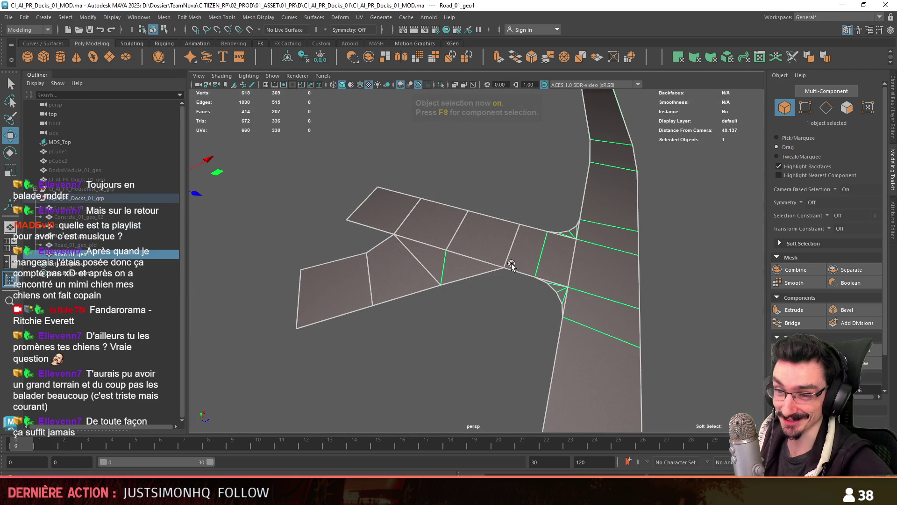
key("ctrl+z")
key("F10")
left_click(486, 282)
left_click(538, 277, "shift")
mouse_move(529, 306)
left_mouse_down("alt")
mouse_move(505, 228)
mouse_move(502, 266)
mouse_move(449, 300)
mouse_move(476, 331)
mouse_move(598, 314)
mouse_move(595, 291)
mouse_move(621, 310)
left_mouse_up("alt")
Step: Multi-Cut new edges across the strip and delete the unwanted edge
left_click(516, 327)
key("F9")
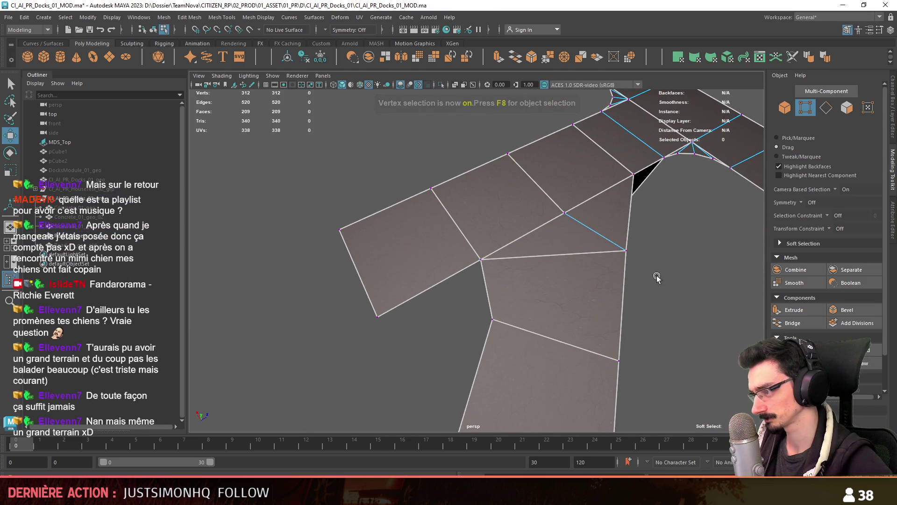
key("ctrl+shift+x")
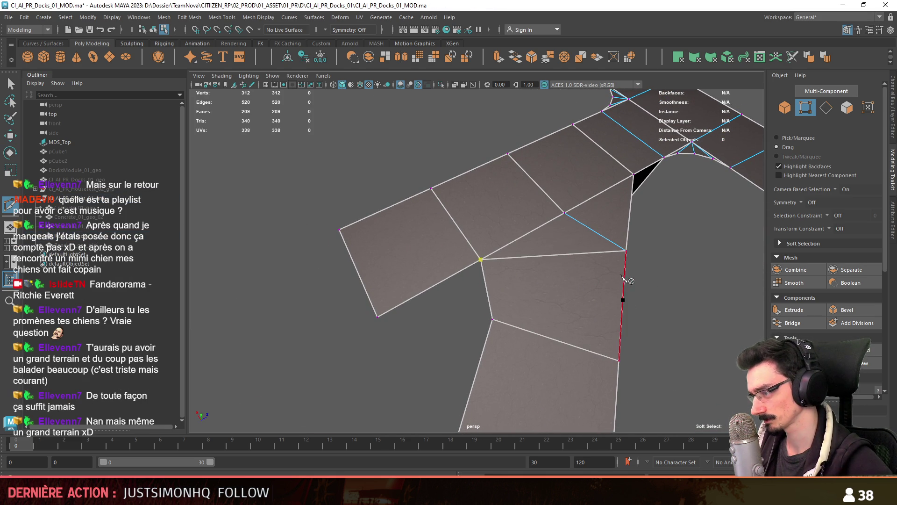
key("F10")
key("w")
left_click(573, 251)
key("Delete")
Step: Bevel the junction corner edge with Fraction 0.9 and 3 segments
left_click(423, 286)
mouse_move(406, 271)
left_mouse_down("alt")
mouse_move(421, 267)
mouse_move(457, 287)
mouse_move(465, 361)
mouse_move(478, 301)
mouse_move(422, 315)
mouse_move(452, 302)
left_mouse_up("alt")
left_click(478, 299, "shift")
key("F10")
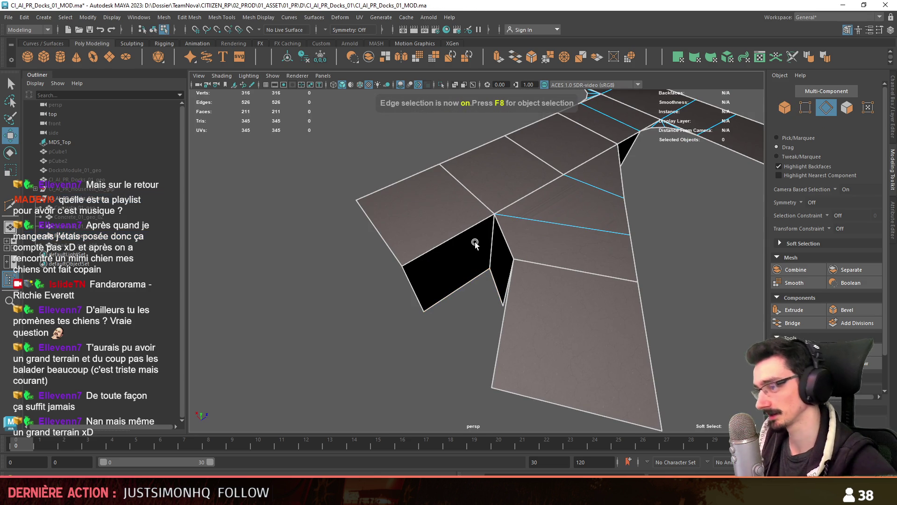
left_click(488, 238)
mouse_move(489, 238)
left_mouse_down("alt")
mouse_move(487, 250)
mouse_move(561, 275)
left_mouse_up("alt")
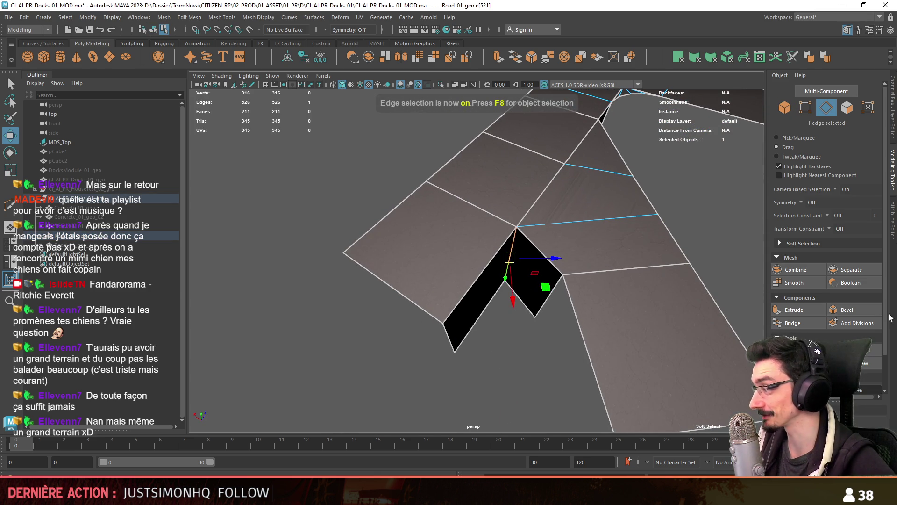
key("ctrl+b")
left_click_drag(365, 259, 383, 267)
left_click(517, 371)
key("w")
mouse_move(517, 371)
left_mouse_down("alt")
mouse_move(492, 363)
mouse_move(396, 194)
left_mouse_up("alt")
Step: Switch to flat grey shading and target-weld a stray corner vertex onto its neighbour
key("F9")
left_click(369, 85)
mouse_move(519, 282)
left_mouse_down("alt")
mouse_move(531, 283)
mouse_move(484, 279)
left_mouse_up("alt")
scroll(484, 279, "up", 2)
right_click_drag(484, 279, 495, 261, "shift")
scroll(484, 279, "up", 2)
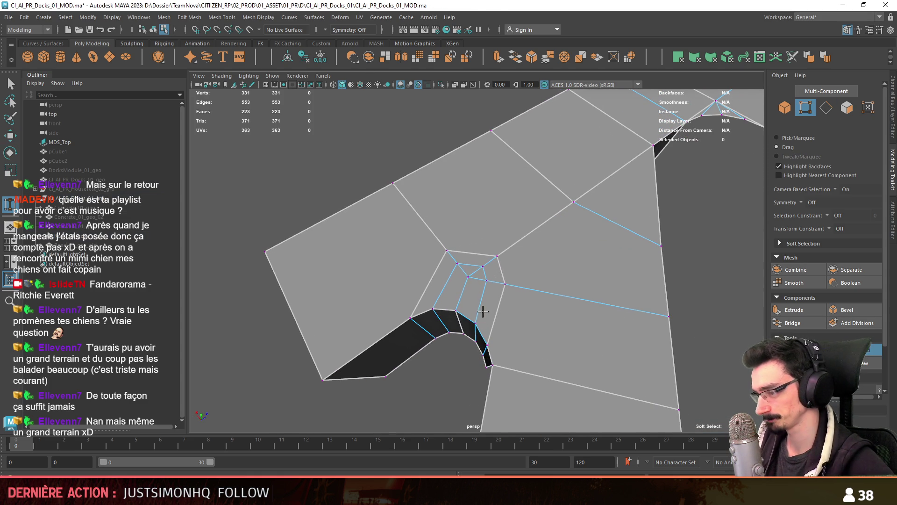
scroll(542, 310, "up", 2)
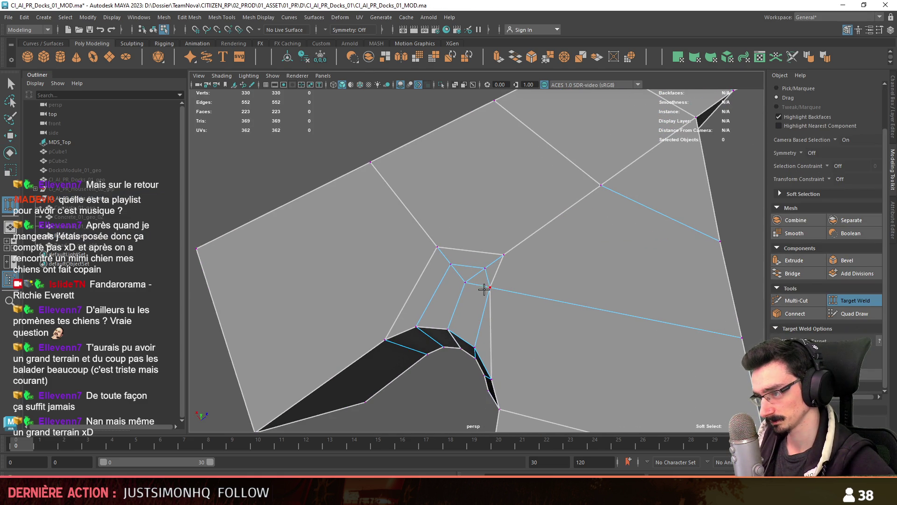
left_click_drag(437, 253, 465, 283)
mouse_move(466, 282)
left_mouse_down("alt")
mouse_move(520, 304)
mouse_move(463, 291)
mouse_move(507, 297)
left_mouse_up("alt")
Step: Bevel a second edge at the junction corner
key("w")
key("F10")
left_click(540, 235)
left_click_drag(539, 235, 486, 261, "alt")
left_click(850, 273)
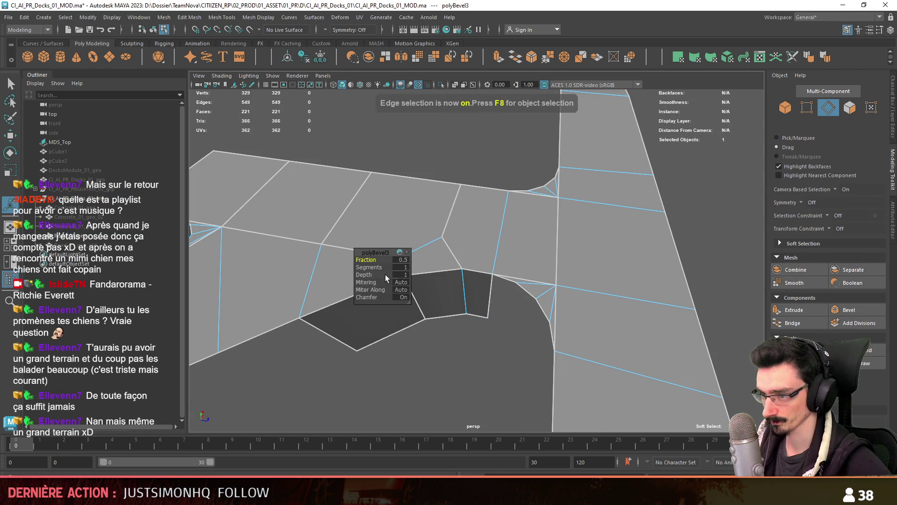
mouse_move(461, 347)
left_mouse_down("alt")
mouse_move(486, 231)
mouse_move(425, 312)
mouse_move(439, 322)
left_mouse_up("alt")
Step: Target-weld the two remaining stray vertices and select the large inner face
key("F9")
left_click_drag(464, 266, 466, 278)
mouse_move(465, 278)
left_mouse_down("alt")
mouse_move(362, 286)
mouse_move(371, 294)
mouse_move(407, 290)
left_mouse_up("alt")
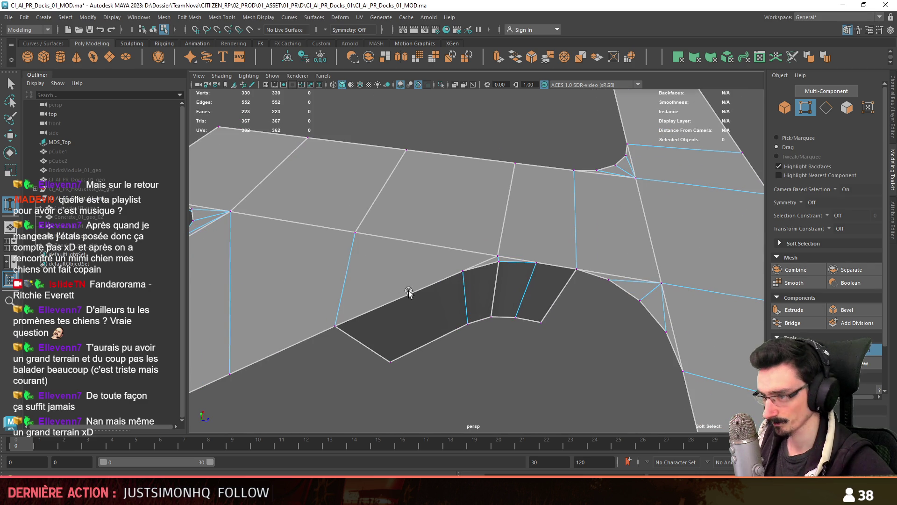
key("w")
key("F11")
left_click(422, 321)
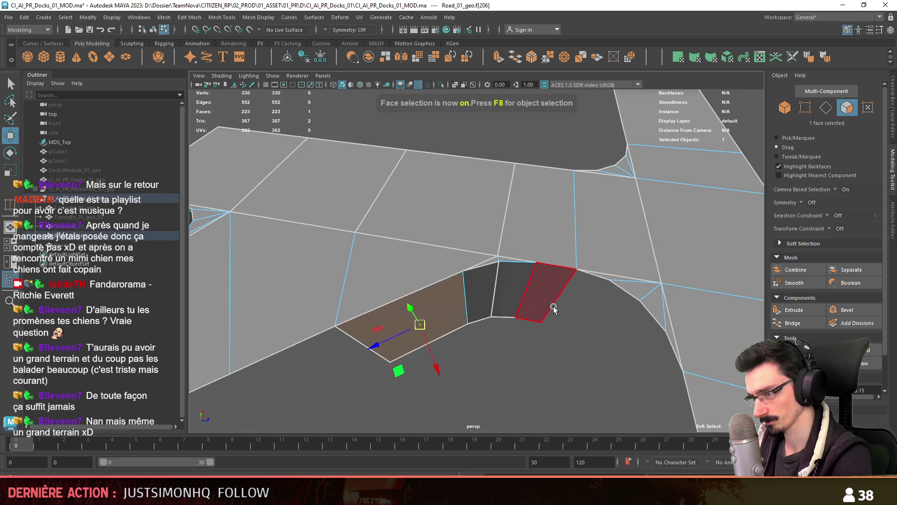
Step: Delete the inner faces and the two leftover faces inside the curved corner
left_click(554, 308)
key("Delete")
left_click(421, 323)
key("Delete")
left_click_drag(476, 299, 509, 321)
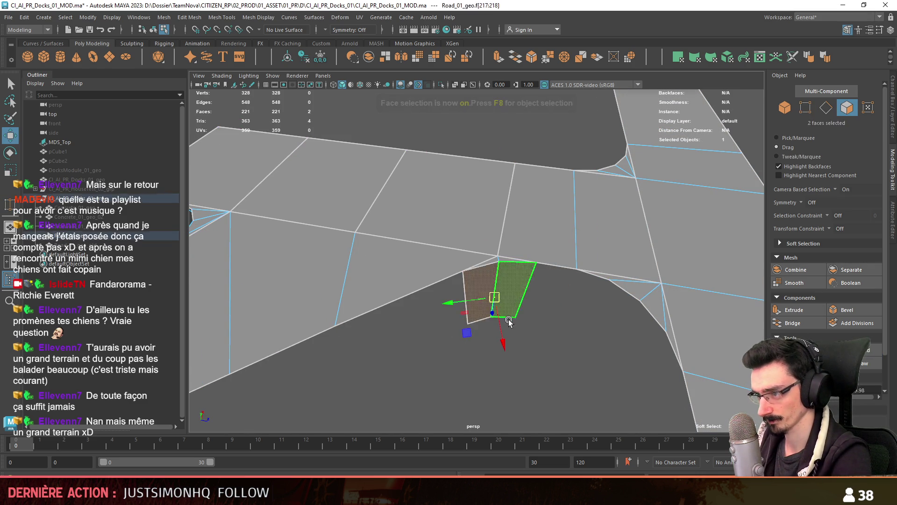
key("Delete")
Step: Connect the coincident vertices and target-weld the far vertex onto the corner vertex
key("F9")
left_click_drag(362, 242, 348, 226)
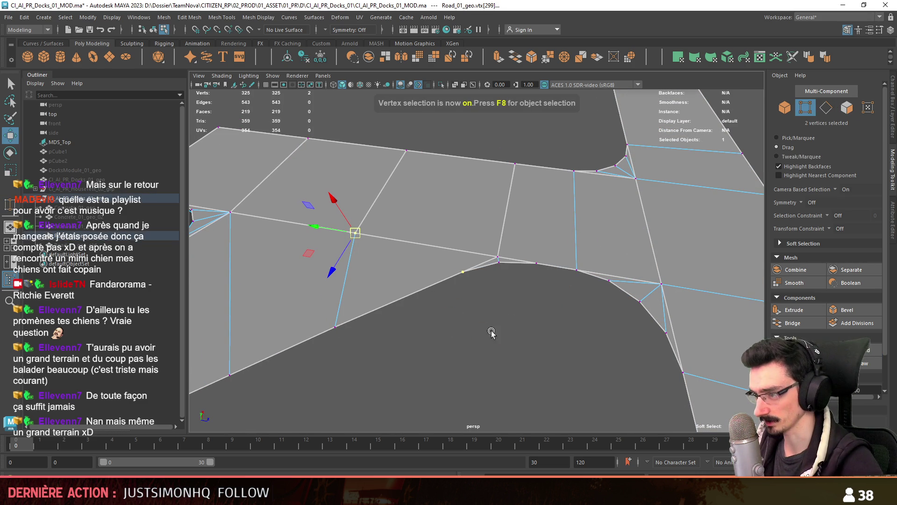
right_click_drag(481, 322, 538, 271, "shift")
left_click(516, 167)
left_click(481, 270)
mouse_move(481, 271)
left_mouse_down("alt")
mouse_move(386, 275)
mouse_move(462, 287)
mouse_move(411, 281)
left_mouse_up("alt")
key("F9")
scroll(524, 307, "down", 2)
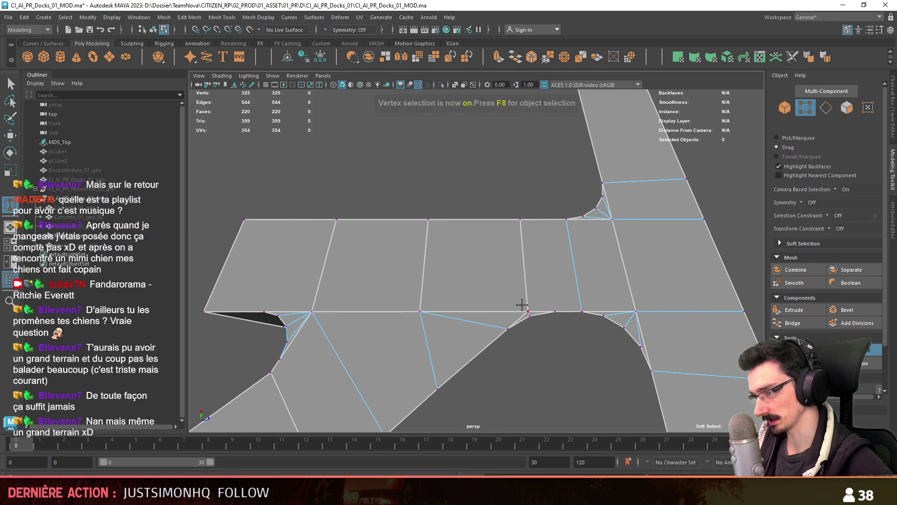
left_click_drag(522, 305, 418, 309)
Step: Join two vertices with a new edge and delete the old diagonal edge
mouse_move(491, 335)
left_mouse_down("alt")
mouse_move(480, 327)
mouse_move(486, 333)
mouse_move(514, 262)
left_mouse_up("alt")
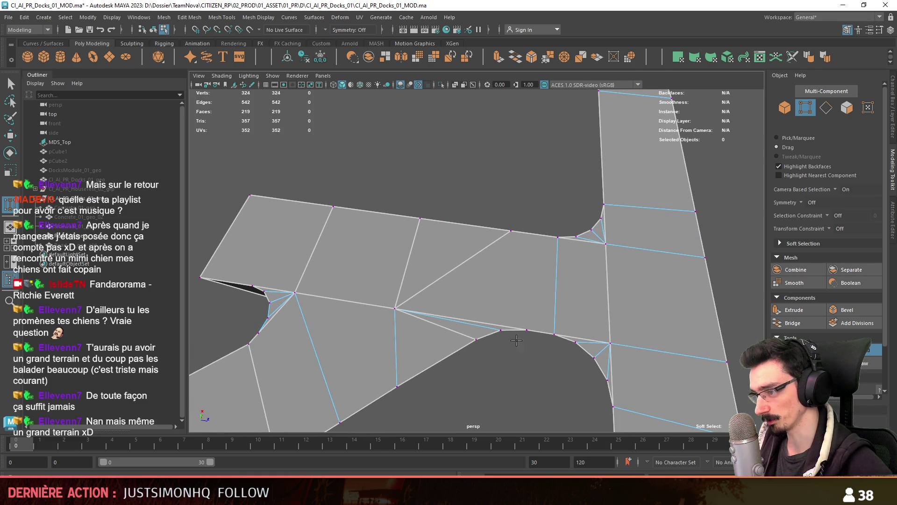
key("w")
left_click(527, 331)
right_click_drag(514, 257, 486, 266, "shift")
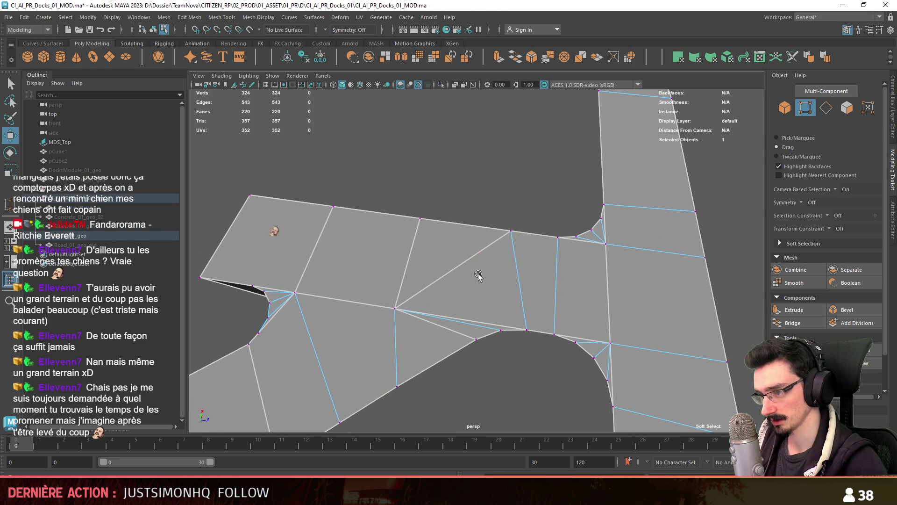
key("F10")
left_click(447, 273)
key("Delete")
Step: Delete the arch faces left inside the rounded corner
left_click_drag(569, 296, 464, 247, "alt")
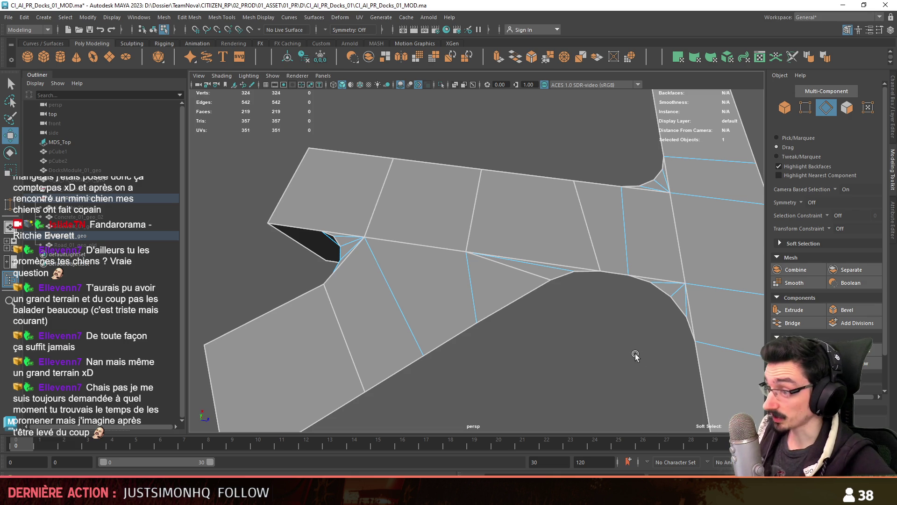
left_click_drag(597, 352, 531, 303, "alt")
key("F11")
key("Delete")
key("F8")
left_click_drag(463, 295, 577, 281, "alt")
scroll(496, 284, "up", 5)
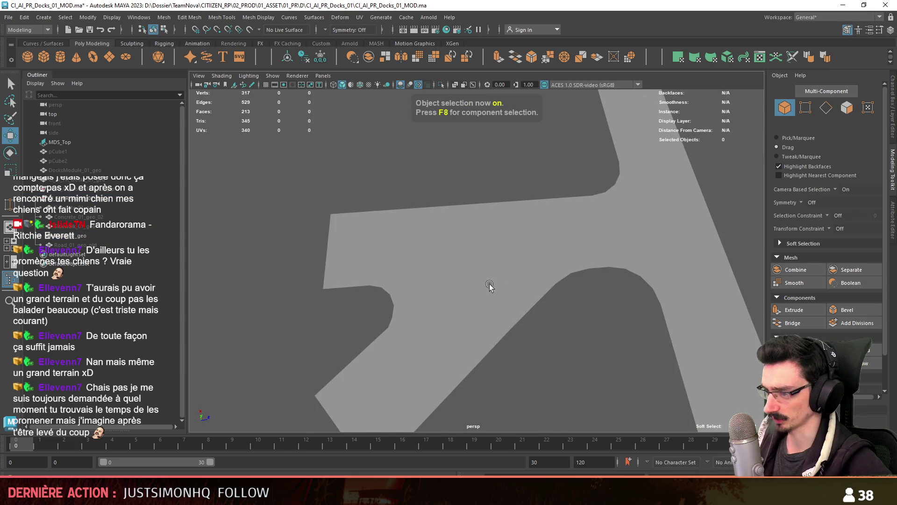
Step: Frame a branch-road vertex and lower it slightly along Y
left_click(453, 293)
left_click_drag(453, 293, 468, 337, "alt")
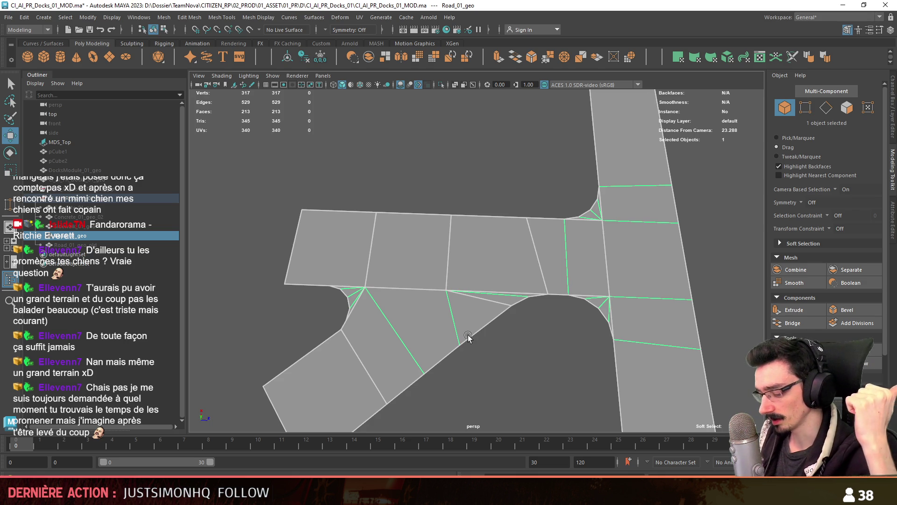
key("F9")
left_click(468, 337)
key("f")
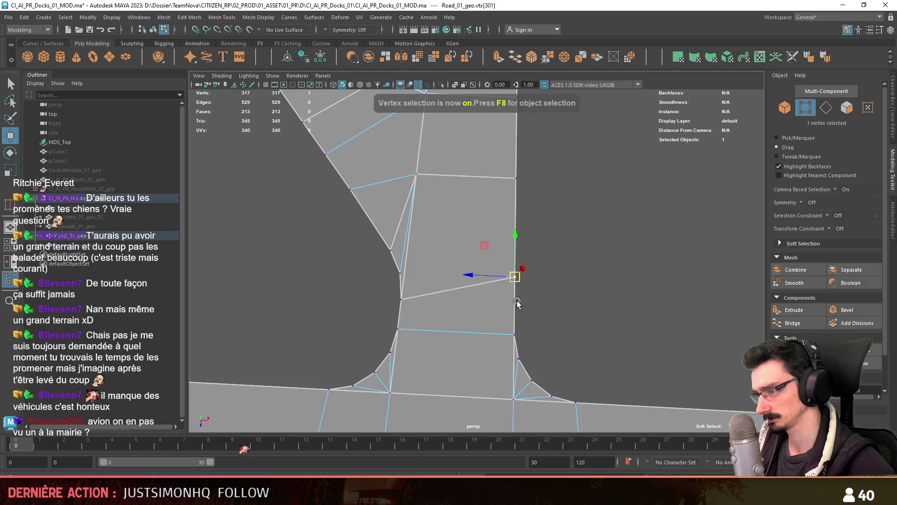
scroll(794, 336, "down", 2)
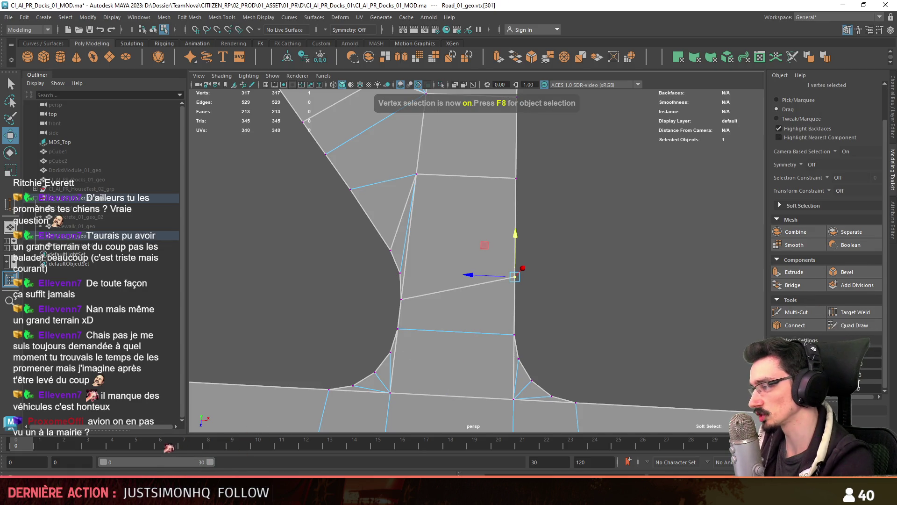
left_click_drag(514, 243, 517, 257)
key("F8")
mouse_move(573, 285)
left_mouse_down("alt")
mouse_move(490, 280)
mouse_move(531, 322)
mouse_move(507, 344)
mouse_move(503, 336)
mouse_move(406, 341)
mouse_move(536, 318)
mouse_move(415, 320)
mouse_move(411, 311)
mouse_move(469, 209)
mouse_move(495, 274)
left_mouse_up("alt")
Step: Pull the stray junction vertex vtx[299] down on Y to straighten its edges, then deselect
key("w")
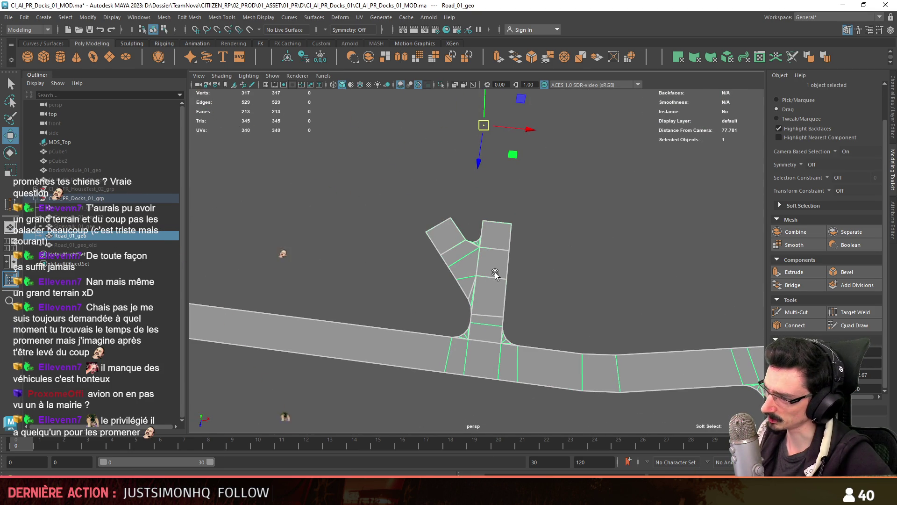
scroll(495, 273, "up", 5)
key("F9")
left_click_drag(474, 285, 555, 271, "alt")
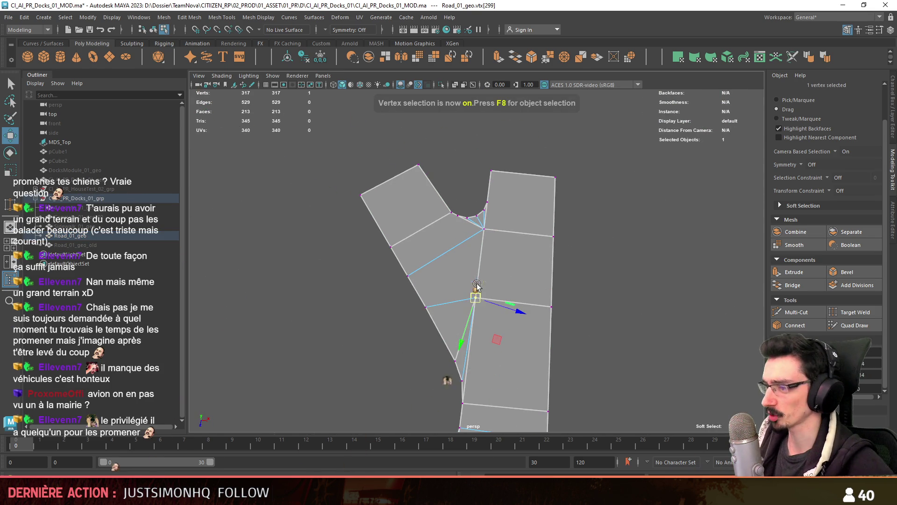
mouse_move(481, 260)
left_mouse_down()
mouse_move(477, 308)
mouse_move(479, 295)
left_mouse_up()
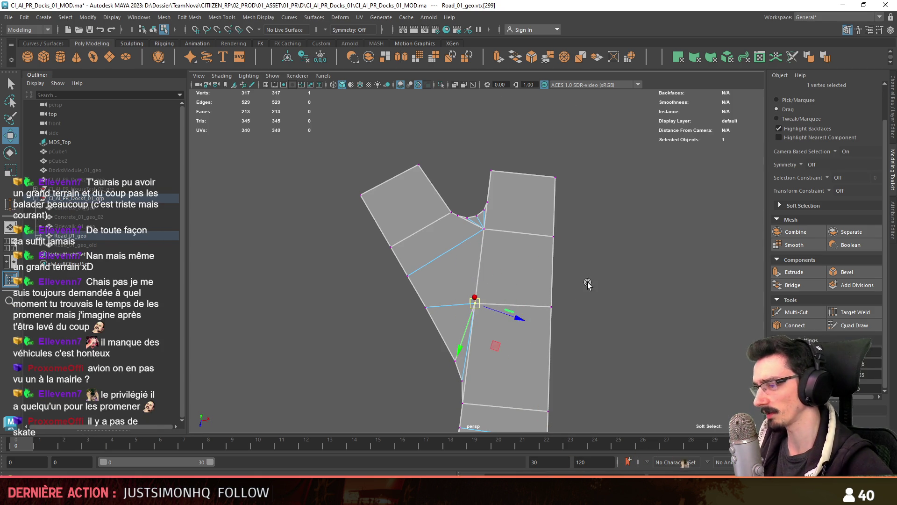
key("F8")
scroll(564, 294, "down", 4)
left_click(564, 294)
scroll(564, 299, "down", 5)
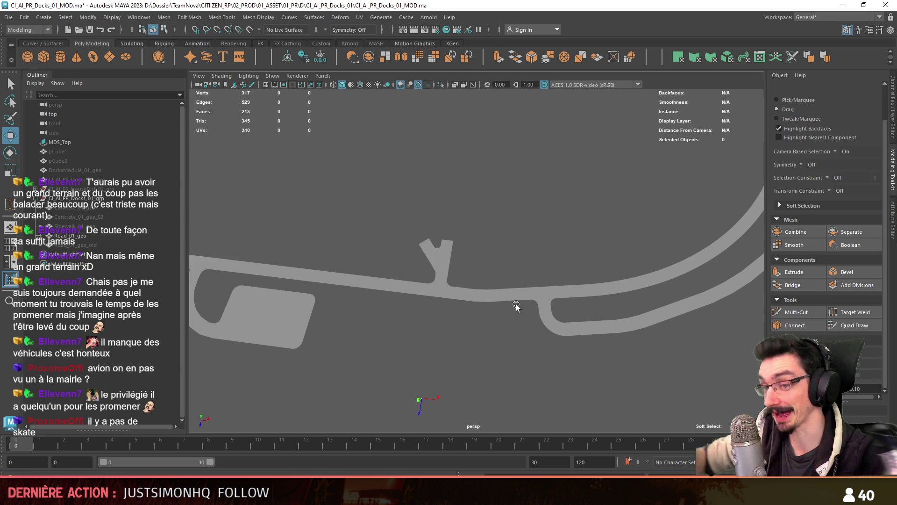
scroll(516, 305, "up", 5)
left_click(406, 332)
key("F11")
left_click(412, 321)
key("F10")
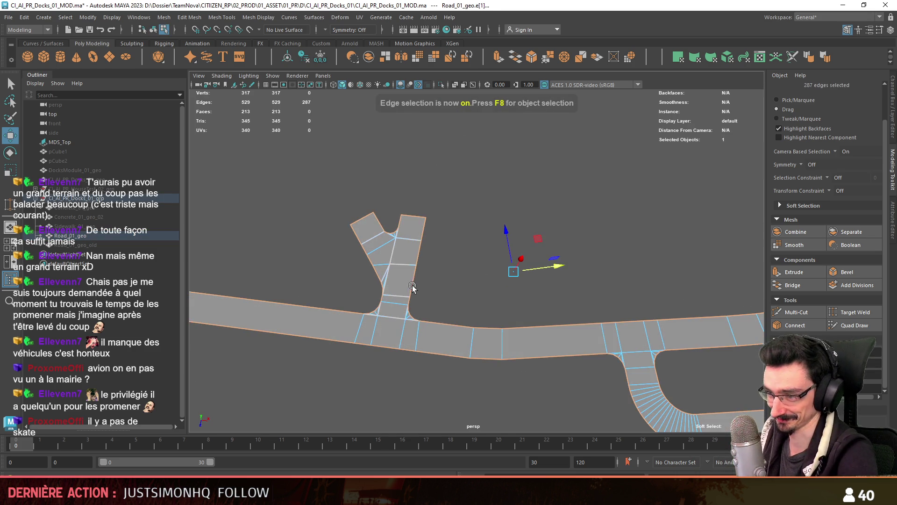
left_click(475, 278)
key("F8")
scroll(473, 301, "down", 5)
mouse_move(500, 334)
left_mouse_down("alt")
mouse_move(583, 324)
mouse_move(481, 304)
mouse_move(567, 306)
mouse_move(491, 304)
left_mouse_up("alt")
scroll(490, 304, "up", 2)
left_click(530, 287)
key("F10")
scroll(513, 252, "up", 3)
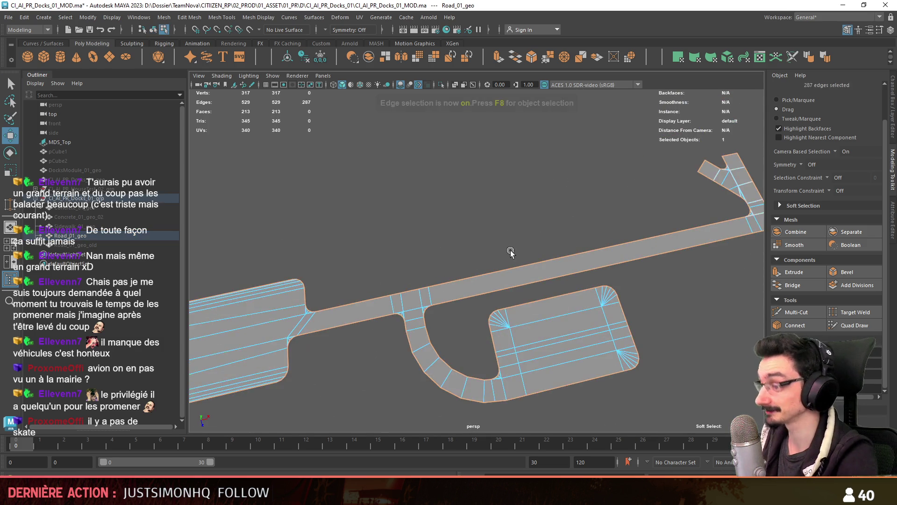
scroll(500, 255, "down", 4)
mouse_move(500, 262)
left_mouse_down("alt")
mouse_move(563, 300)
mouse_move(408, 314)
mouse_move(391, 304)
mouse_move(491, 262)
mouse_move(570, 252)
left_mouse_up("alt")
scroll(589, 355, "up", 3)
left_click_drag(589, 356, 438, 366, "alt")
scroll(559, 270, "up", 5)
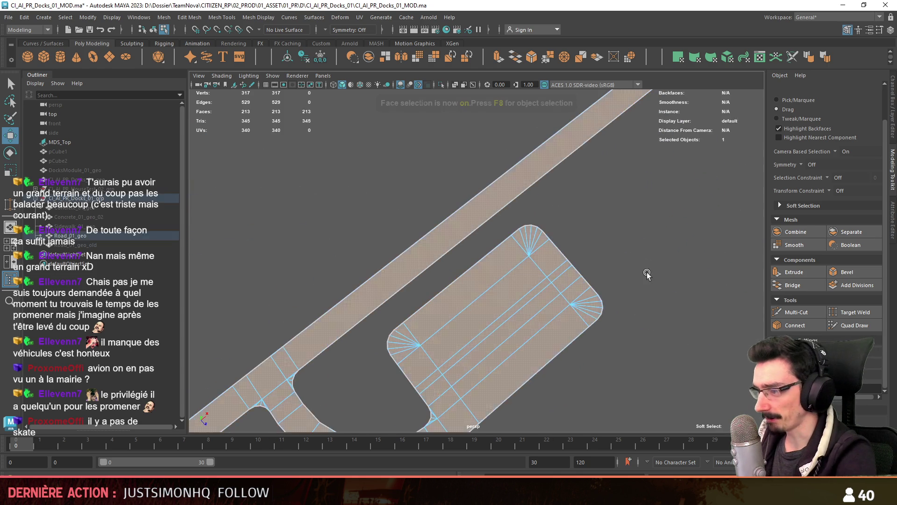
key("F11")
left_click(559, 307)
left_click_drag(560, 307, 560, 230, "alt")
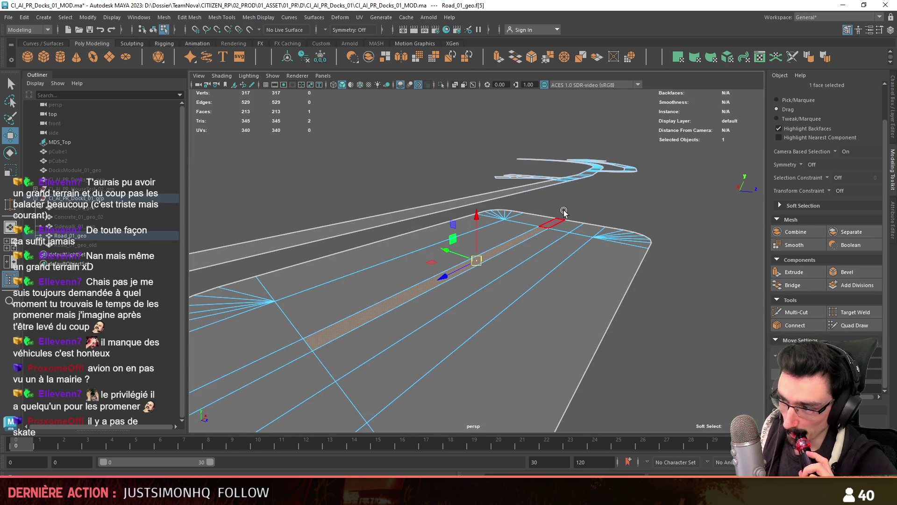
left_click(564, 211)
mouse_move(563, 211)
left_mouse_down("alt")
mouse_move(586, 286)
mouse_move(545, 231)
left_mouse_up("alt")
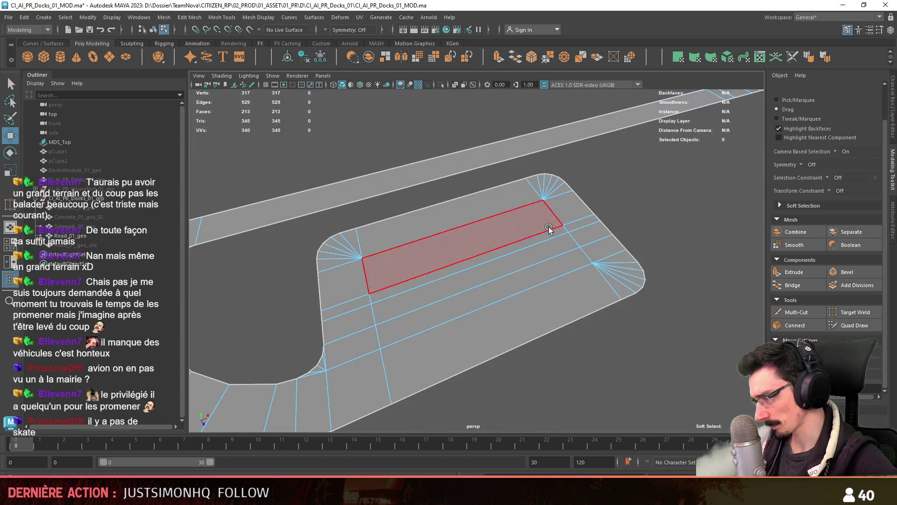
mouse_move(548, 278)
left_mouse_down("alt")
mouse_move(571, 276)
mouse_move(495, 275)
mouse_move(533, 279)
left_mouse_up("alt")
mouse_move(447, 252)
left_mouse_down("alt")
mouse_move(514, 251)
mouse_move(457, 268)
mouse_move(372, 264)
left_mouse_up("alt")
scroll(372, 265, "down", 3)
left_click(377, 280)
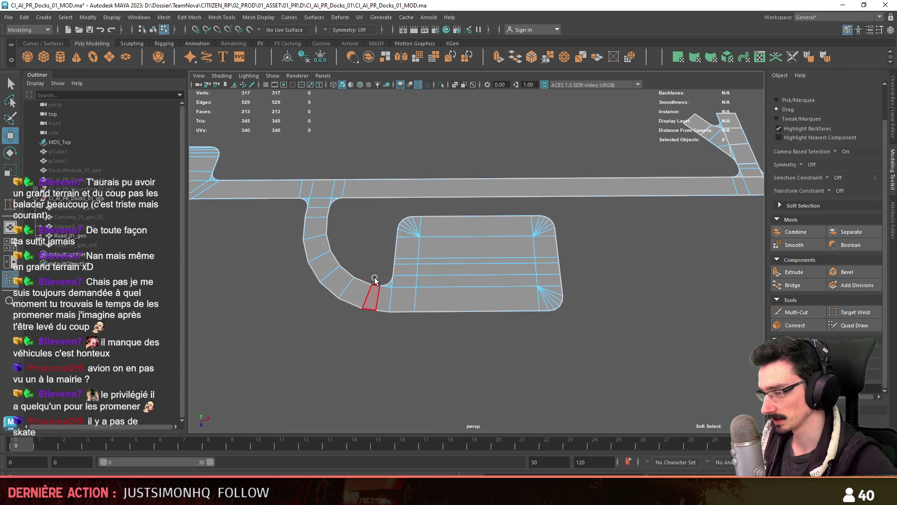
left_click(364, 283)
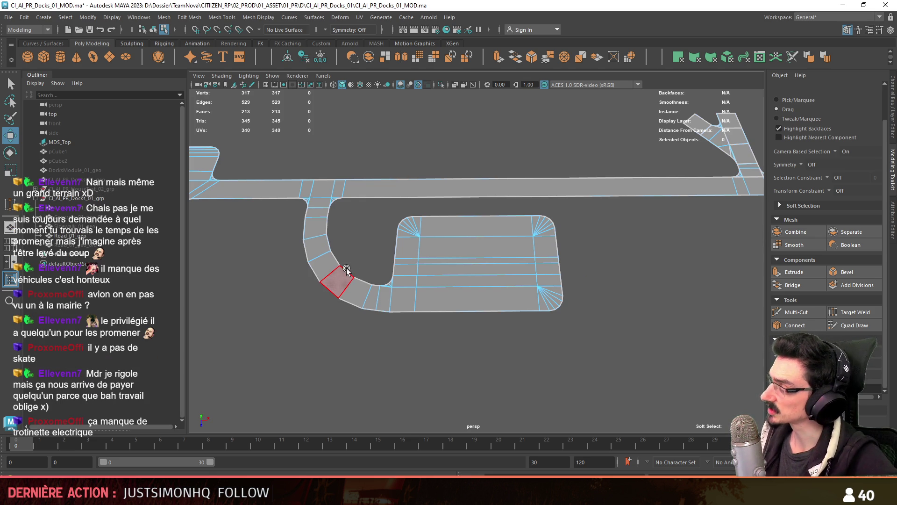
mouse_move(398, 219)
left_mouse_down("alt")
mouse_move(631, 276)
mouse_move(573, 276)
left_mouse_up("alt")
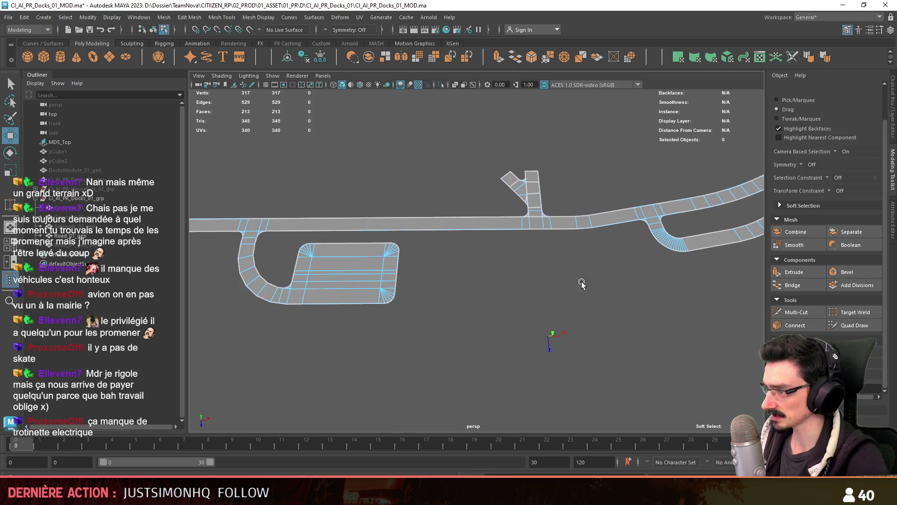
left_click_drag(504, 270, 381, 237, "alt")
left_click_drag(286, 284, 469, 242, "alt")
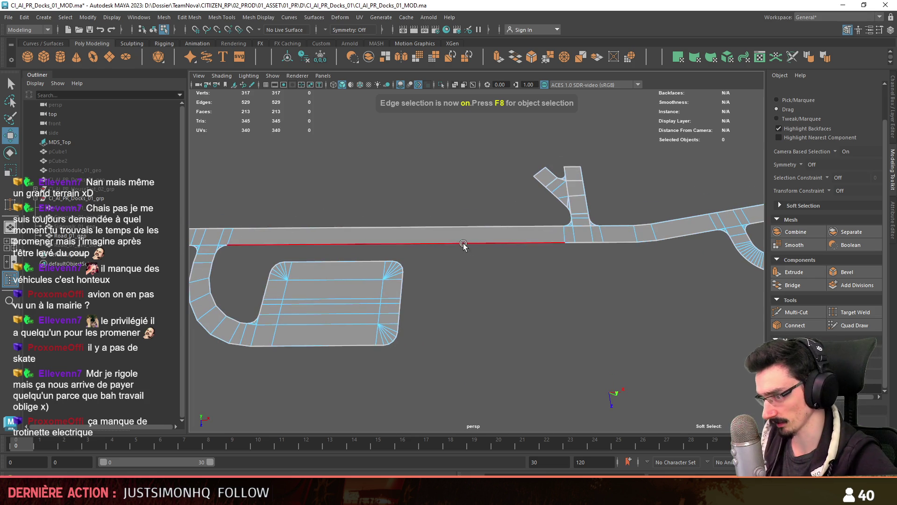
mouse_move(237, 251)
left_mouse_down("alt")
mouse_move(398, 310)
mouse_move(513, 299)
mouse_move(494, 286)
mouse_move(632, 221)
left_mouse_up("alt")
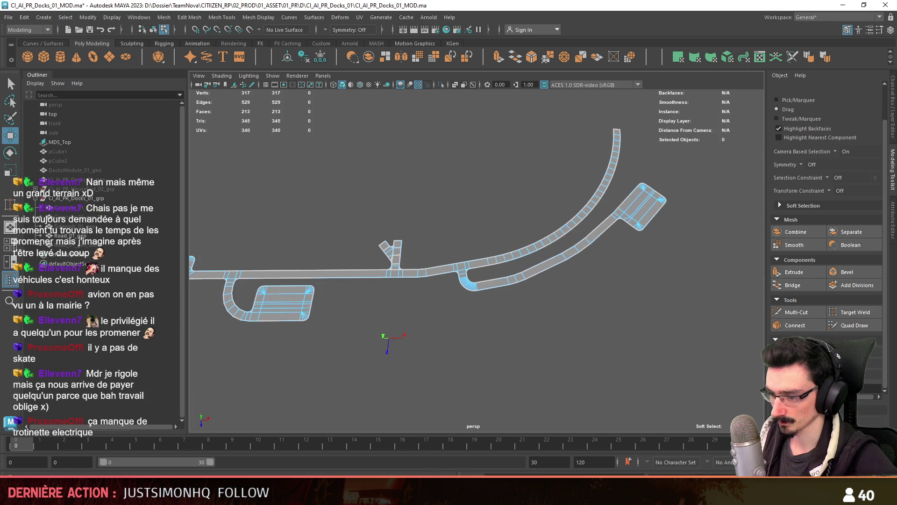
mouse_move(506, 213)
left_mouse_down("alt")
mouse_move(468, 234)
mouse_move(481, 296)
mouse_move(485, 285)
left_mouse_up("alt")
scroll(481, 296, "up", 4)
key("F8")
scroll(457, 274, "up", 2)
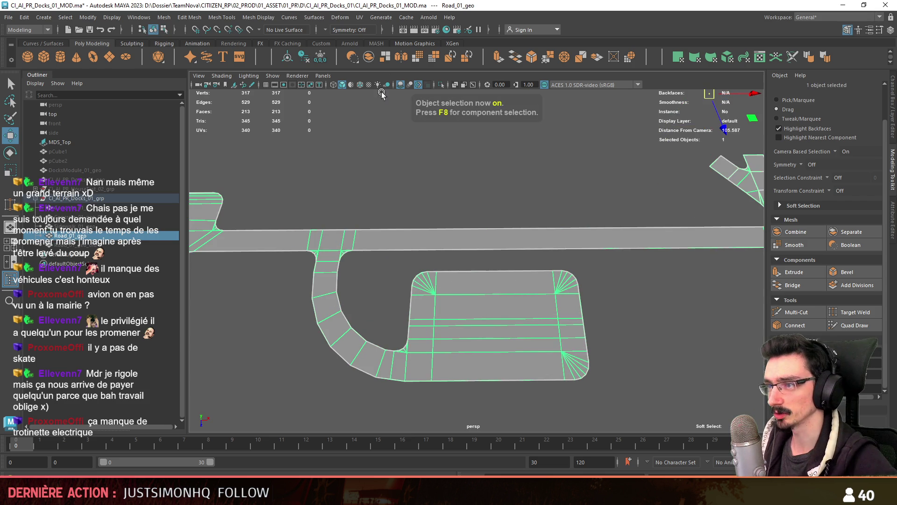
mouse_move(365, 187)
left_mouse_down("alt")
mouse_move(352, 276)
mouse_move(593, 256)
mouse_move(525, 262)
mouse_move(514, 285)
left_mouse_up("alt")
key("ctrl+F11")
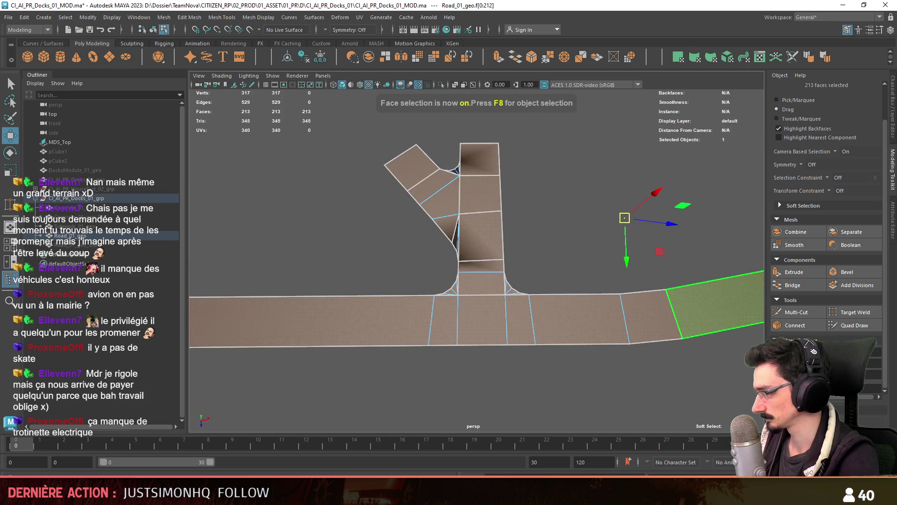
Step: Apply Automatic UV projection to the whole road mesh
left_click(535, 231)
key("F8")
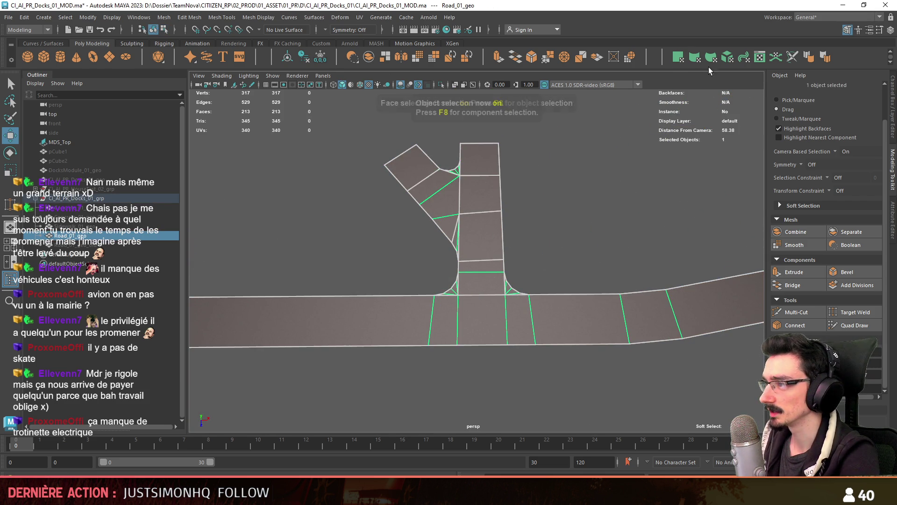
left_click(728, 58)
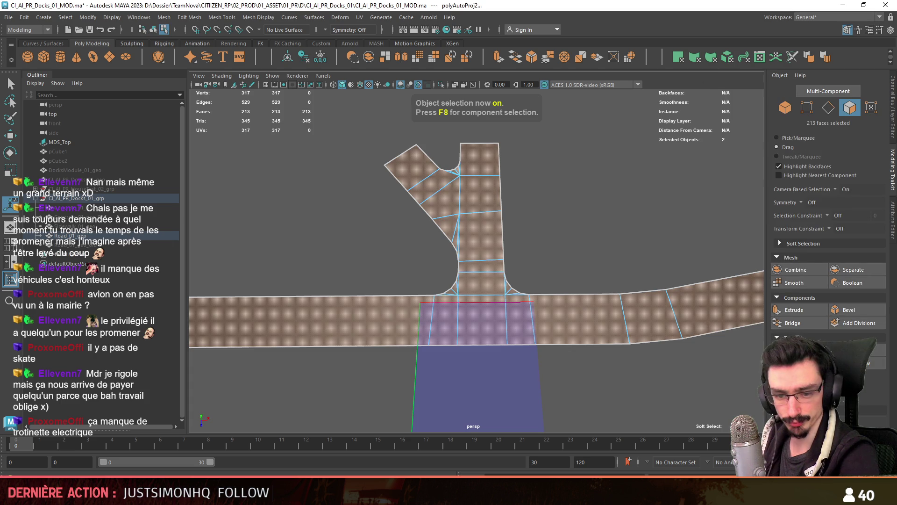
key("F8")
Step: Zoom in on the road's rounded end and select its border edge loop
mouse_move(390, 278)
middle_mouse_down("alt")
mouse_move(577, 267)
mouse_move(450, 236)
middle_mouse_up("alt")
right_click_drag(387, 316, 388, 285)
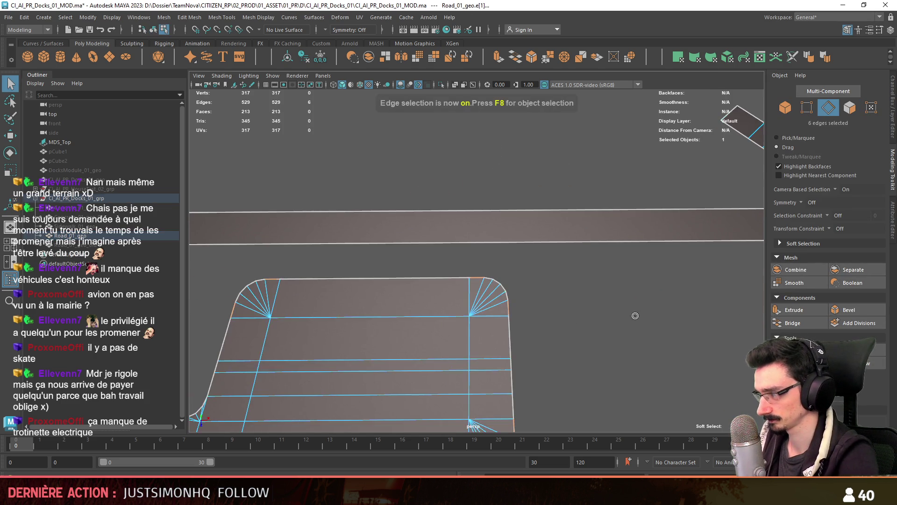
middle_click_drag(481, 292, 597, 274, "alt")
scroll(597, 274, "up", 4)
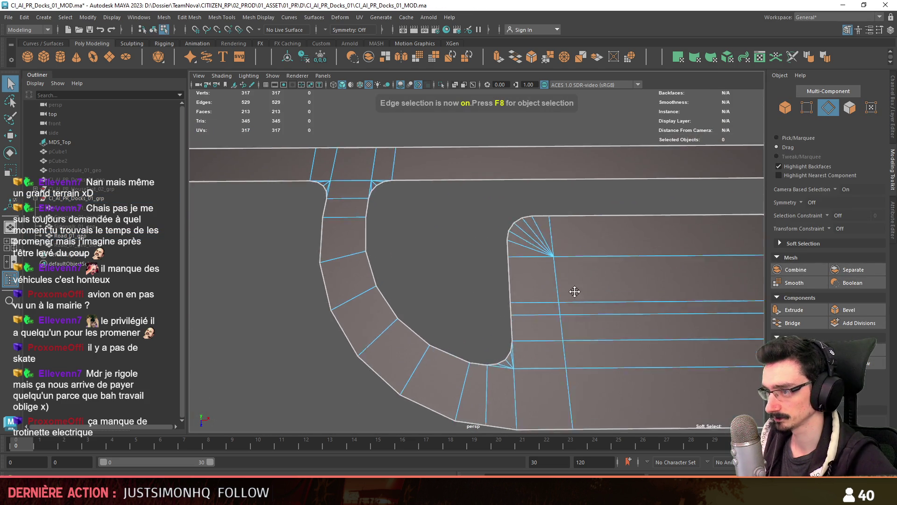
key("w")
middle_click_drag(488, 287, 481, 304, "alt")
double_click(484, 307)
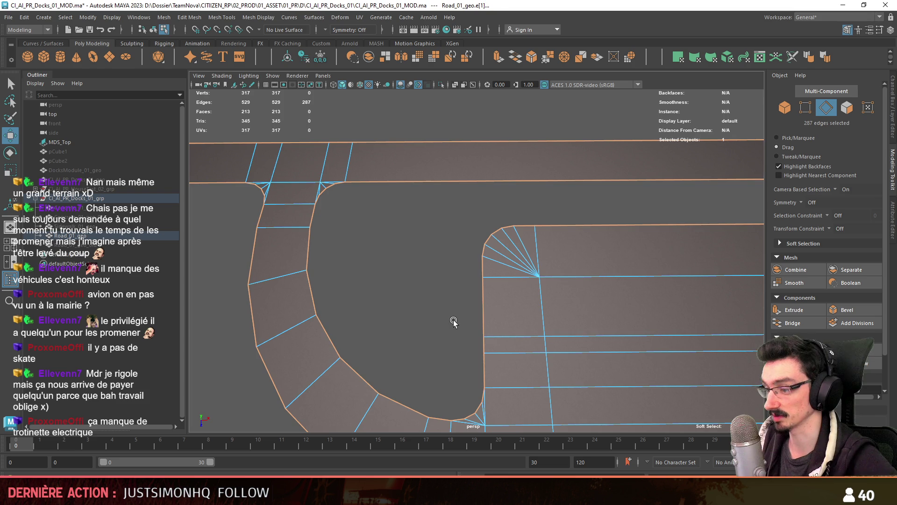
Step: From an oblique view of the whole road, reselect the outer border edge loop
scroll(453, 322, "down", 6)
mouse_move(480, 304)
left_mouse_down("alt")
mouse_move(566, 310)
mouse_move(361, 270)
mouse_move(400, 329)
mouse_move(467, 304)
mouse_move(516, 316)
mouse_move(529, 270)
mouse_move(457, 240)
left_mouse_up("alt")
left_click(457, 240)
middle_click_drag(465, 209, 449, 238, "alt")
double_click(463, 234)
mouse_move(463, 234)
left_mouse_down("alt")
mouse_move(544, 245)
mouse_move(481, 294)
mouse_move(351, 303)
mouse_move(417, 278)
mouse_move(593, 281)
mouse_move(646, 266)
mouse_move(510, 287)
left_mouse_up("alt")
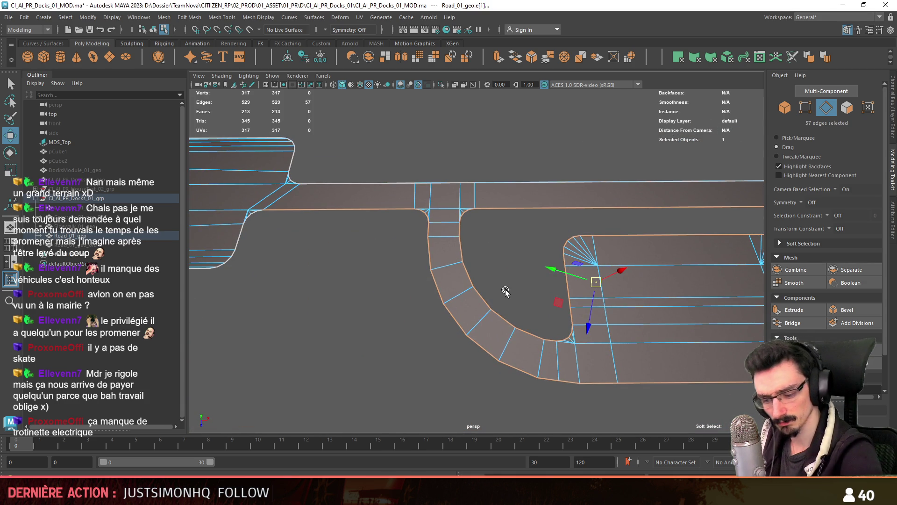
Step: Extrude the border edges into a flat curb strip with Thickness 0 and Offset 2
left_click(800, 310)
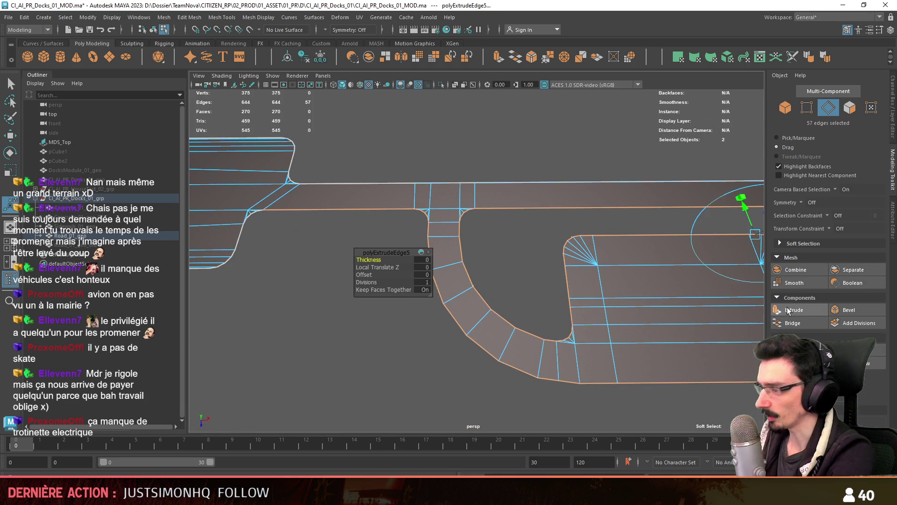
key("Return")
type("0")
key("Return")
left_click(422, 275)
type("1")
key("Return")
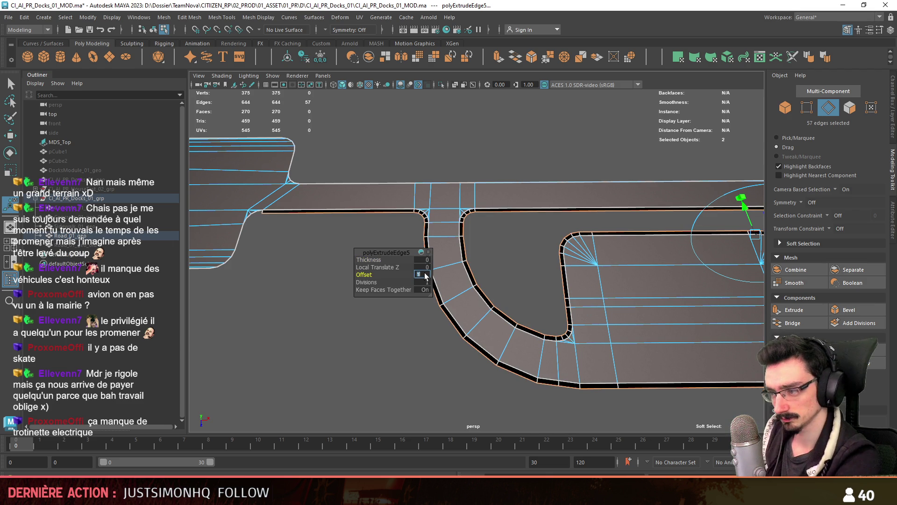
type("2")
key("Return")
scroll(329, 349, "down", 2)
scroll(327, 350, "up", 3)
Step: Duplicate the road mesh and delete the copy's inner faces, leaving only the curb strip
left_click(327, 351)
scroll(334, 340, "up", 2)
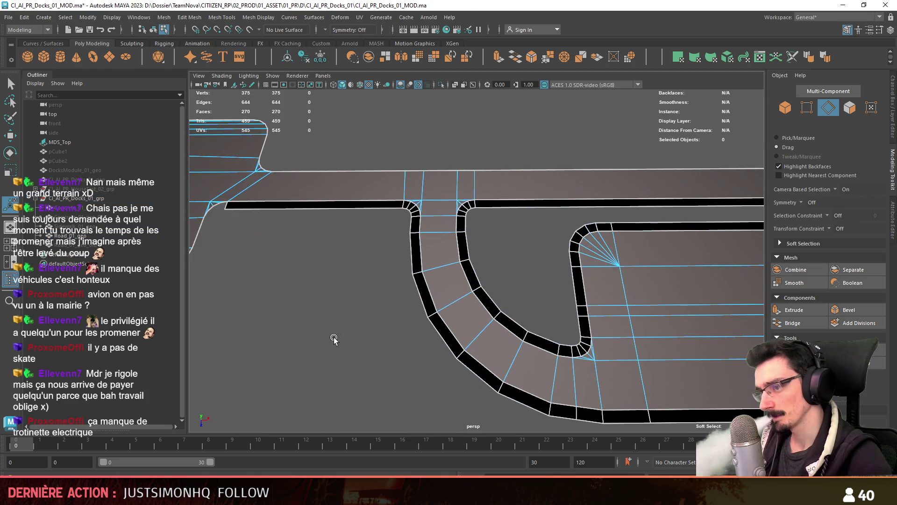
key("F11")
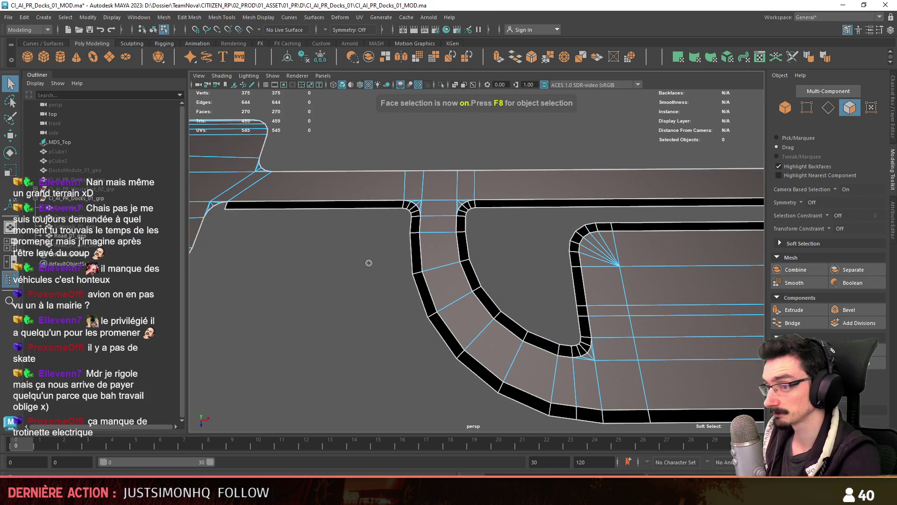
key("F8")
key("ctrl+d")
key("F8")
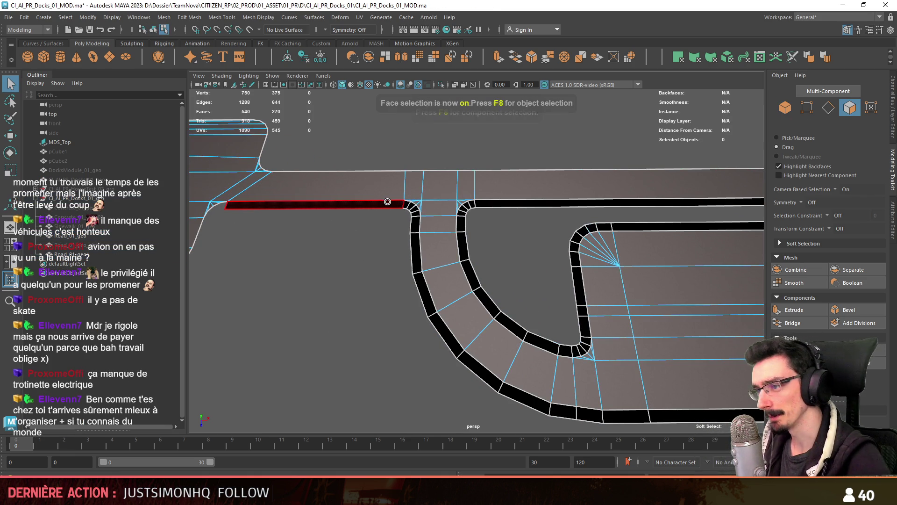
double_click(387, 201)
key("w")
key("ctrl+shift+i")
key("Delete")
Step: On the original road, select the curb face strip and invert to the 57 inner faces
key("F8")
left_click(410, 211)
key("F8")
double_click(327, 204)
key("ctrl+shift+i")
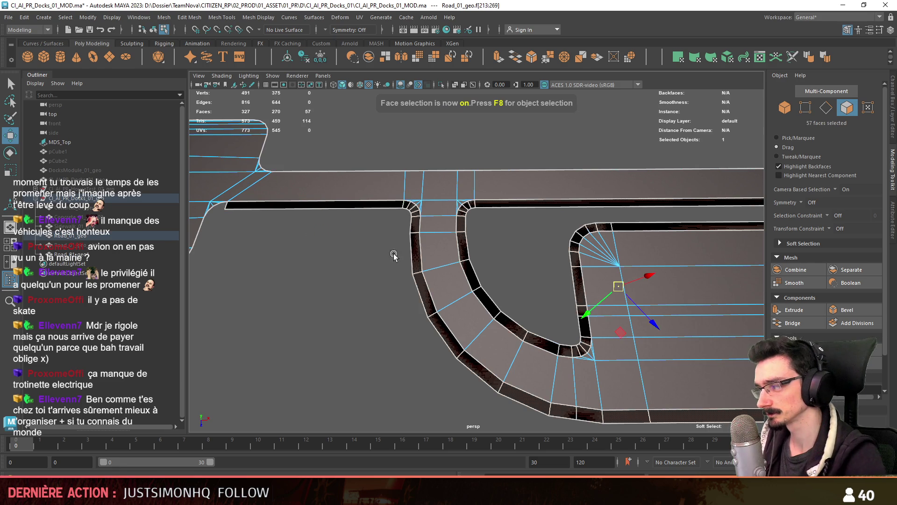
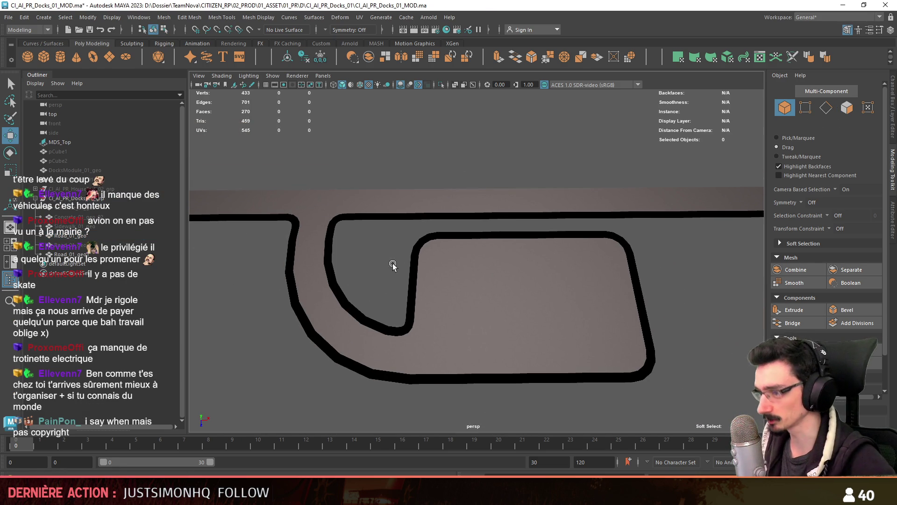
Step: Select the Road_01_geo border strip and pick its first extra crossing edge in edge mode
middle_click_drag(394, 263, 516, 251, "alt")
scroll(471, 290, "up", 2)
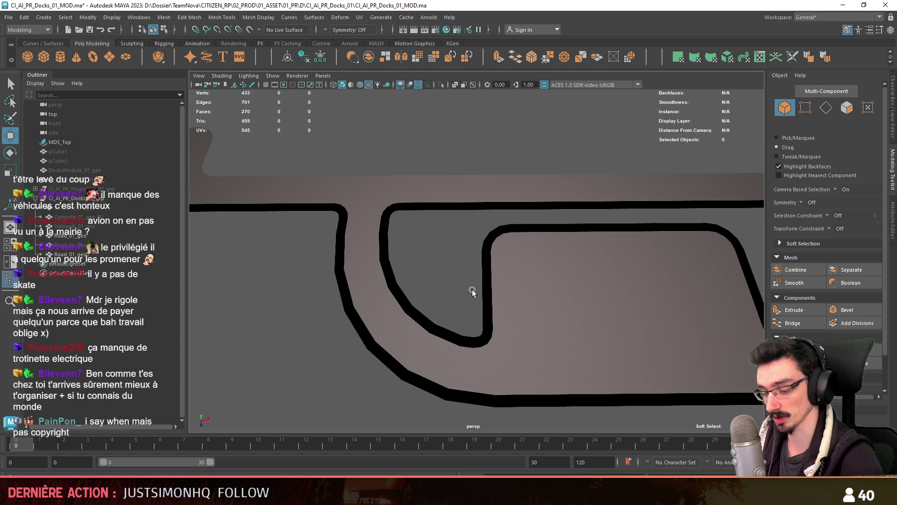
left_click(484, 285)
mouse_move(485, 284)
left_mouse_down("alt")
mouse_move(559, 285)
mouse_move(641, 270)
mouse_move(520, 291)
left_mouse_up("alt")
middle_click_drag(520, 292, 481, 267, "alt")
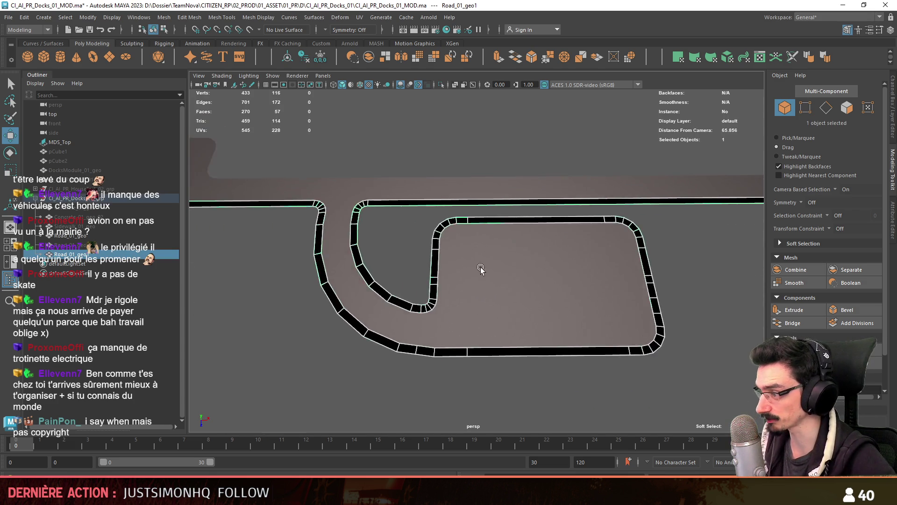
scroll(481, 268, "up", 4)
key("F10")
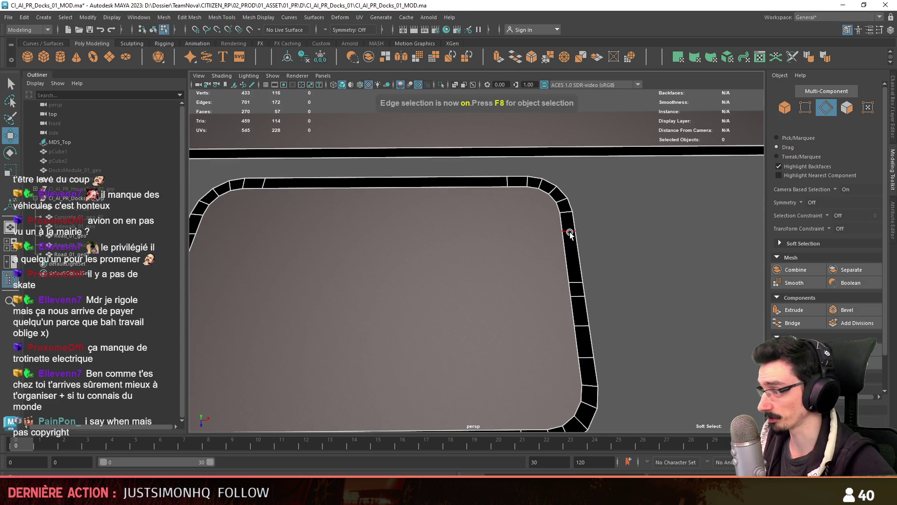
left_click(570, 232)
Step: Pick the remaining extra crossing edges along the strip, bringing it down to 44 faces
left_click_drag(645, 340, 631, 341, "alt")
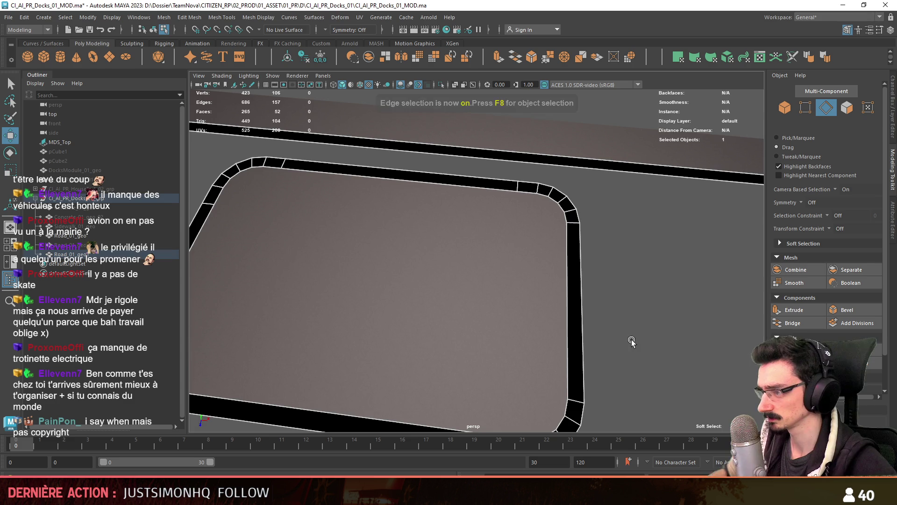
scroll(631, 342, "down", 5)
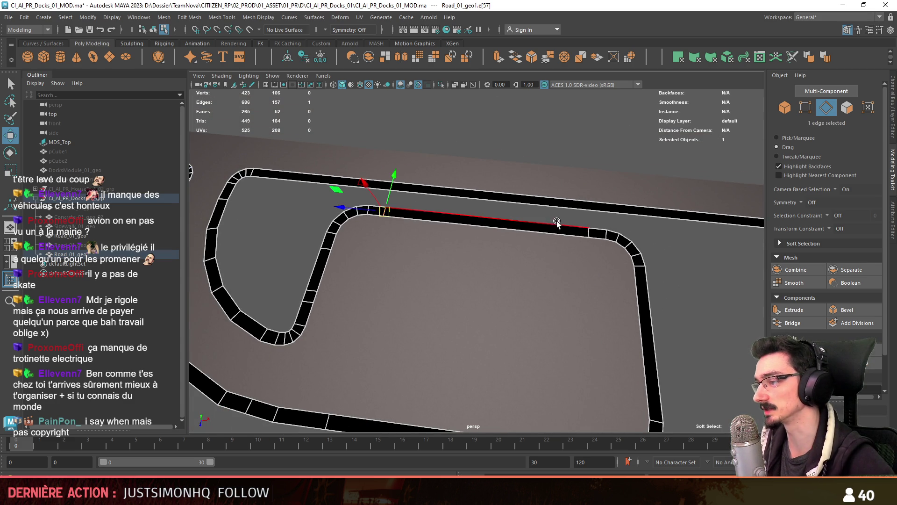
left_click(588, 232)
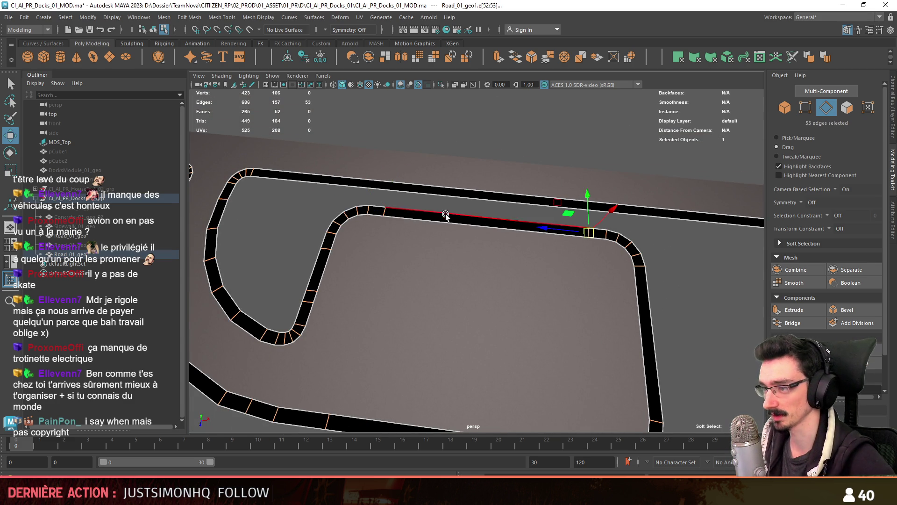
scroll(595, 226, "up", 3)
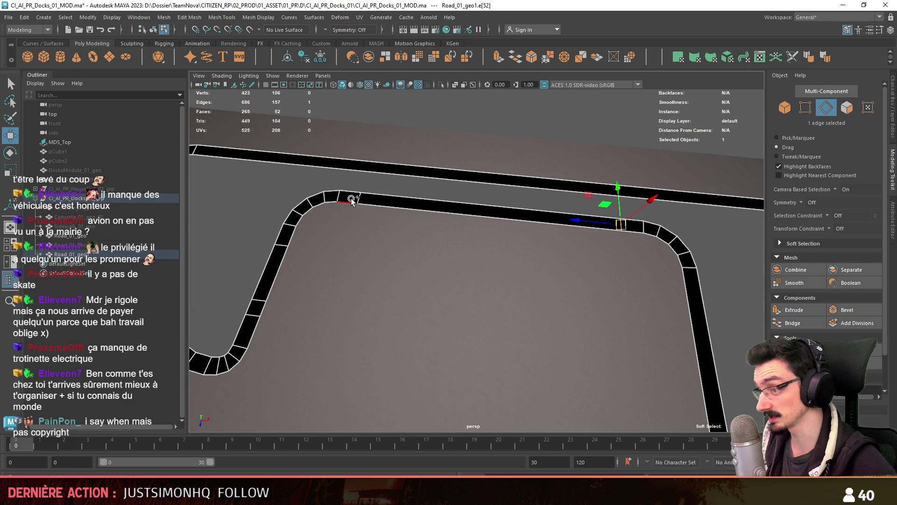
mouse_move(303, 260)
middle_mouse_down("alt")
mouse_move(451, 234)
mouse_move(425, 223)
middle_mouse_up("alt")
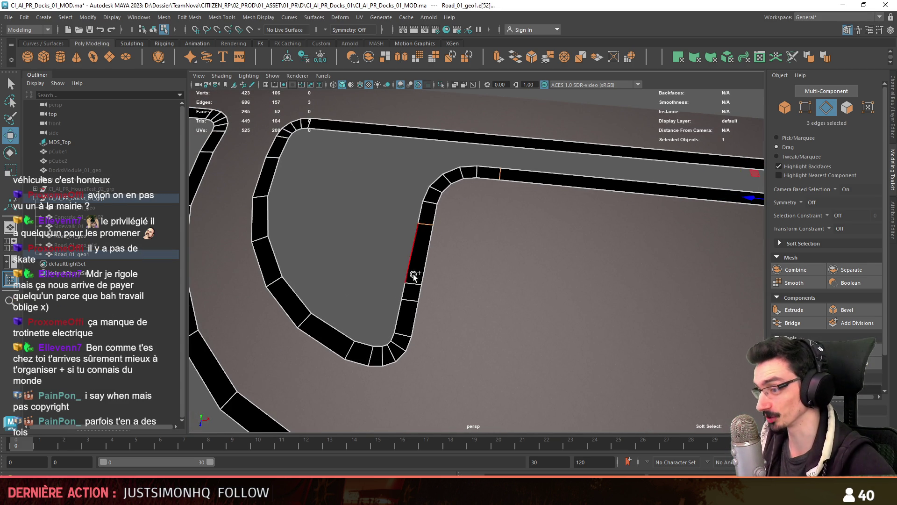
left_click(411, 303)
mouse_move(410, 303)
left_mouse_down("alt")
mouse_move(449, 226)
mouse_move(435, 335)
mouse_move(551, 243)
mouse_move(393, 248)
left_mouse_up("alt")
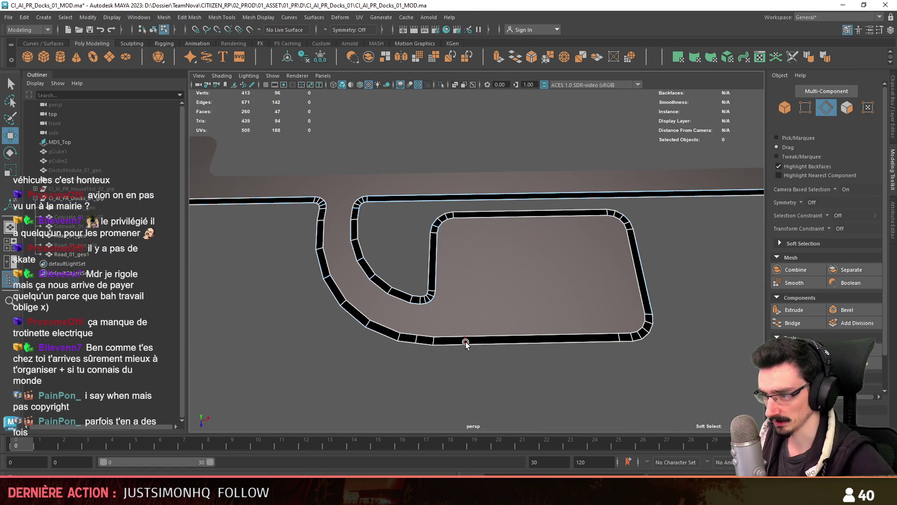
left_click(464, 344)
left_click_drag(465, 343, 617, 345, "alt")
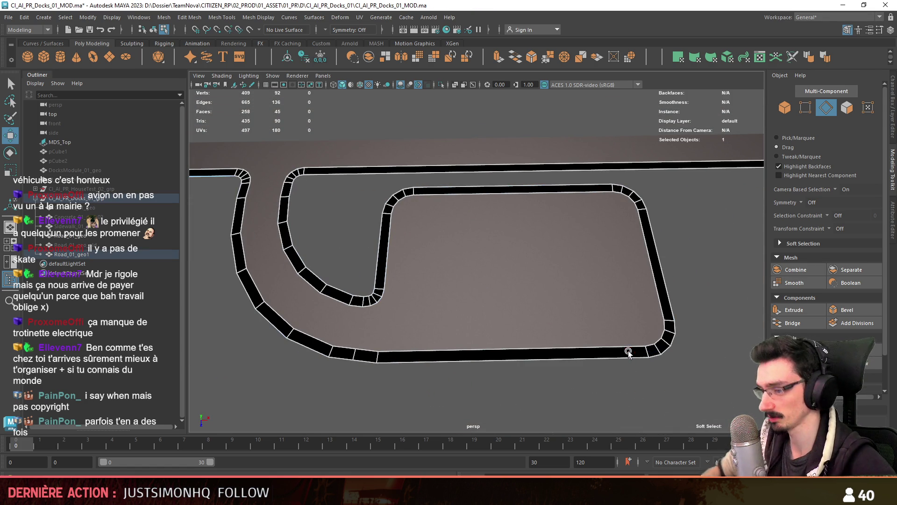
left_click(355, 355)
mouse_move(383, 318)
left_mouse_down("alt")
mouse_move(419, 377)
mouse_move(433, 292)
mouse_move(385, 304)
mouse_move(633, 285)
left_mouse_up("alt")
left_click(419, 377)
mouse_move(633, 285)
right_mouse_down("alt")
mouse_move(414, 304)
mouse_move(677, 241)
mouse_move(749, 243)
mouse_move(671, 261)
mouse_move(578, 254)
mouse_move(610, 277)
right_mouse_up("alt")
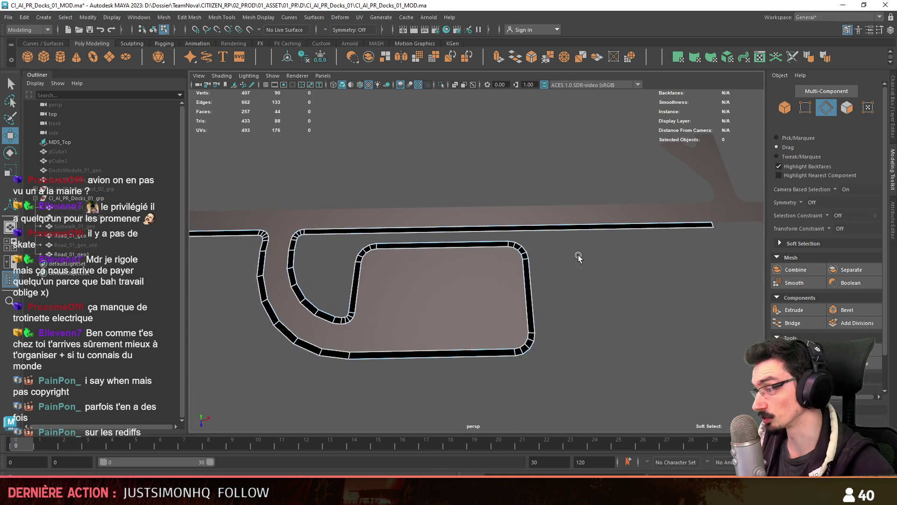
key("F8")
left_click_drag(610, 276, 549, 273, "alt")
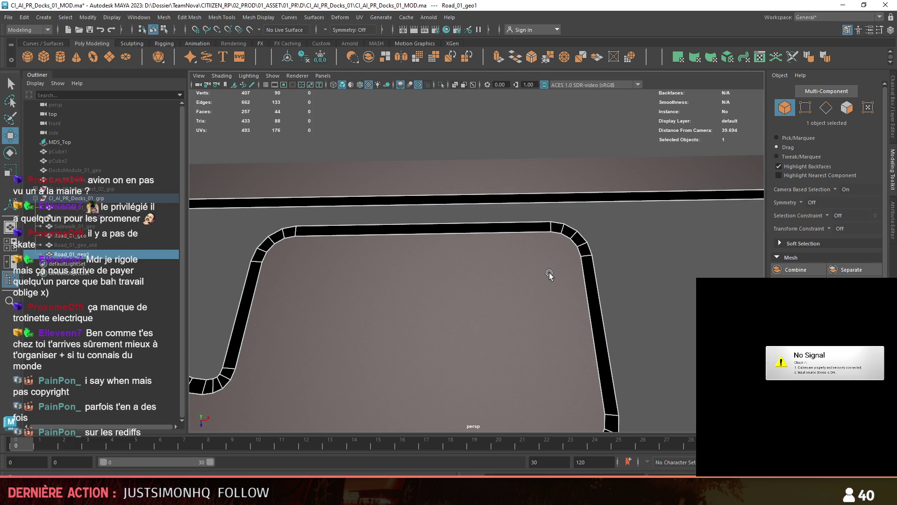
right_click_drag(549, 273, 519, 273, "alt")
mouse_move(518, 273)
left_mouse_down("alt")
mouse_move(508, 206)
mouse_move(486, 280)
mouse_move(567, 304)
mouse_move(468, 228)
left_mouse_up("alt")
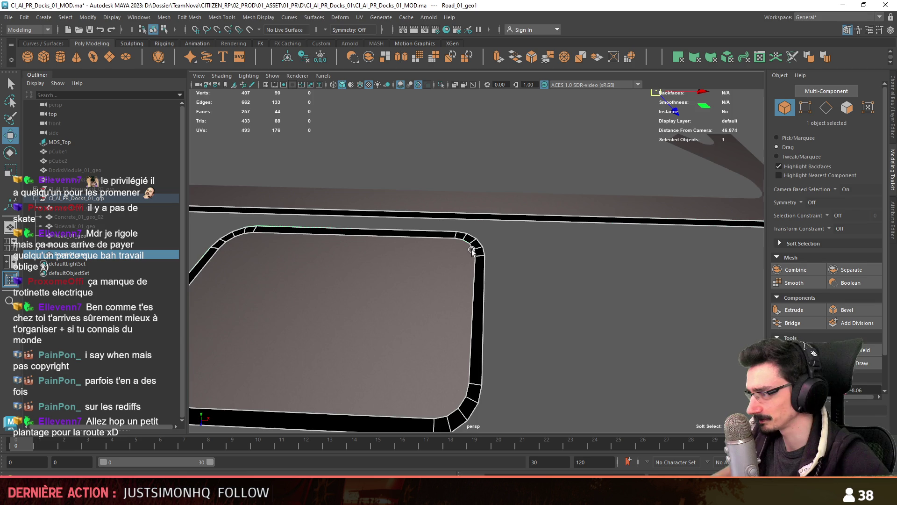
Step: Select all faces of the old border strip and inspect them around the road bends
left_click(576, 308)
key("F11")
scroll(507, 284, "down", 3)
double_click(574, 230)
left_click_drag(577, 238, 612, 303, "alt")
scroll(827, 280, "down", 2)
left_click(872, 363)
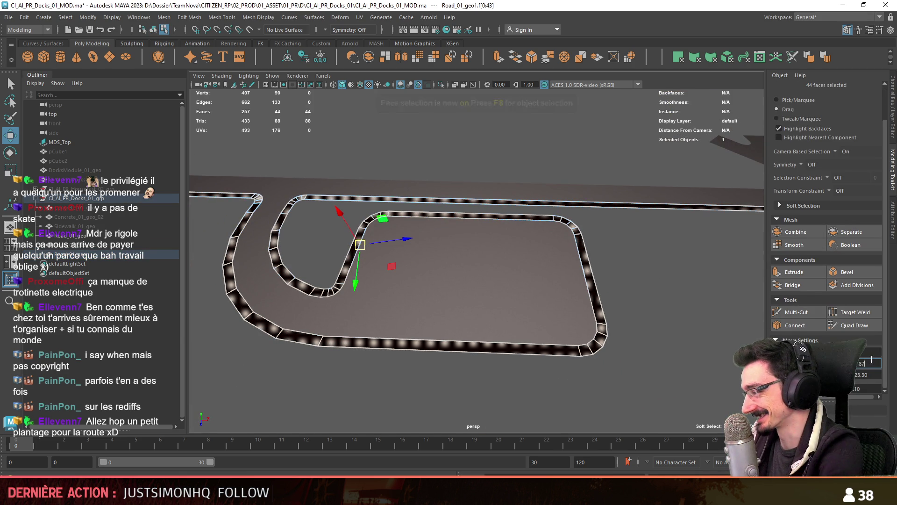
scroll(540, 304, "up", 3)
mouse_move(540, 304)
left_mouse_down("alt")
mouse_move(468, 271)
mouse_move(553, 275)
mouse_move(472, 305)
left_mouse_up("alt")
scroll(495, 291, "up", 4)
scroll(472, 305, "down", 3)
left_click(413, 284)
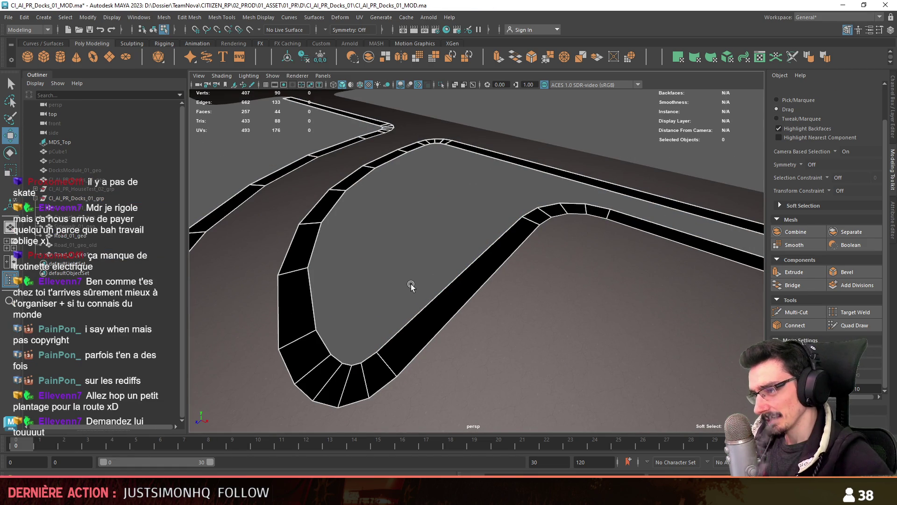
Step: Return to object mode and delete the old black border strip
scroll(410, 284, "down", 4)
mouse_move(407, 288)
left_mouse_down("alt")
mouse_move(464, 301)
mouse_move(523, 287)
left_mouse_up("alt")
scroll(511, 281, "up", 2)
scroll(481, 322, "down", 4)
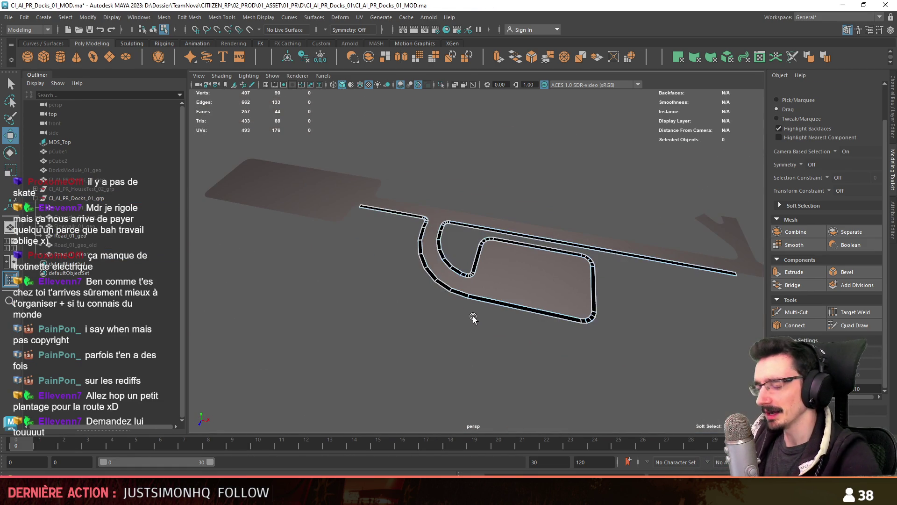
key("F8")
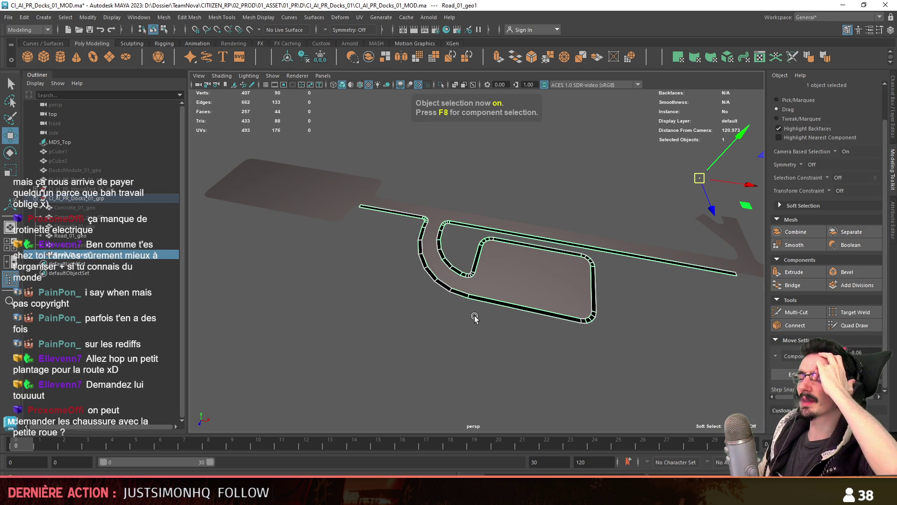
scroll(475, 317, "up", 6)
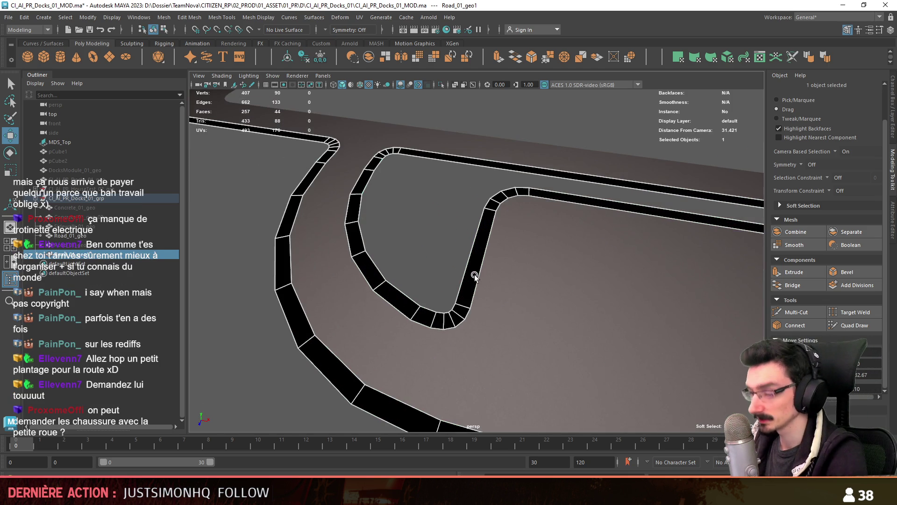
scroll(475, 274, "down", 2)
scroll(474, 274, "up", 2)
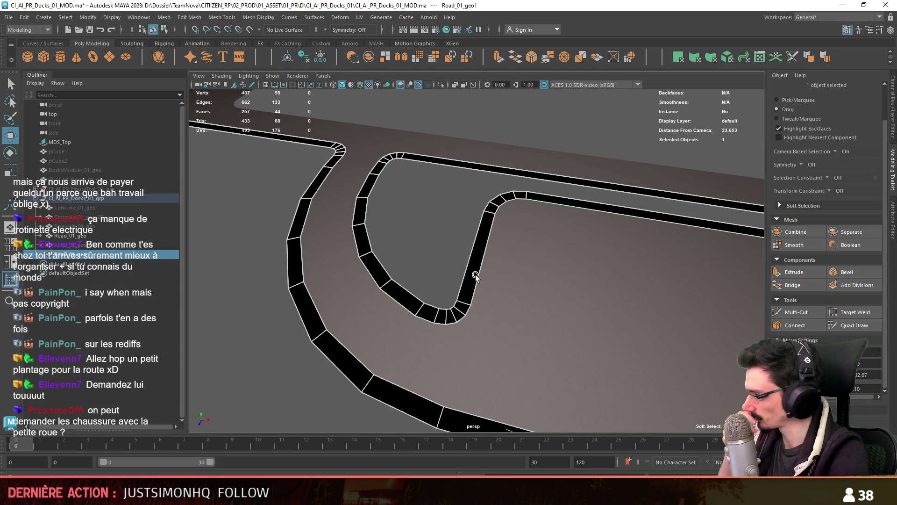
key("Delete")
Step: Select the road surface's outer and inner border edge loops
left_click(501, 307)
key("F10")
double_click(308, 140)
double_click(444, 160, "shift")
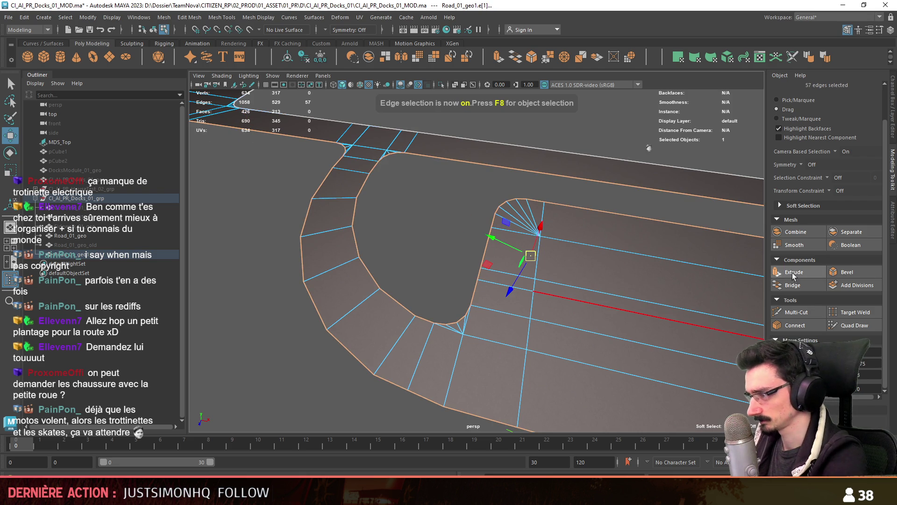
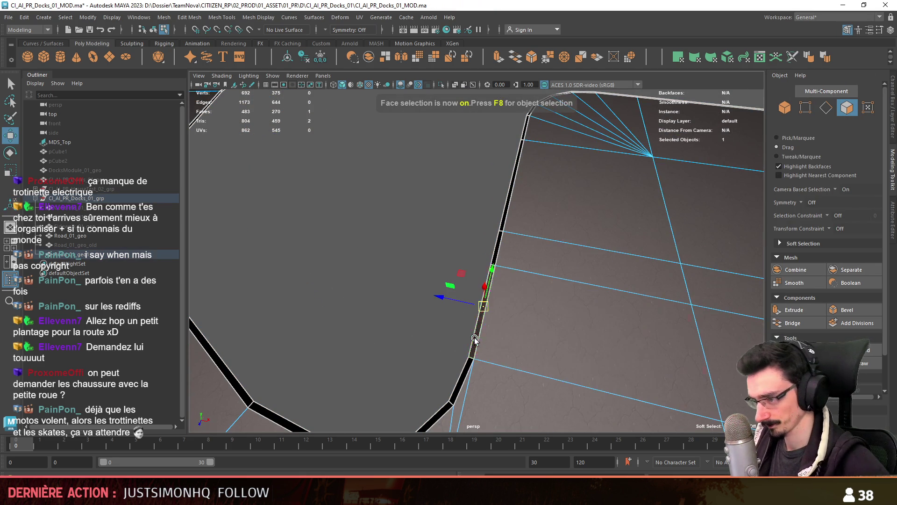
Step: Undo the old extrusion, then extrude the road's border face loop upward into a curb
key("ctrl+z")
key("ctrl+z")
key("ctrl+z")
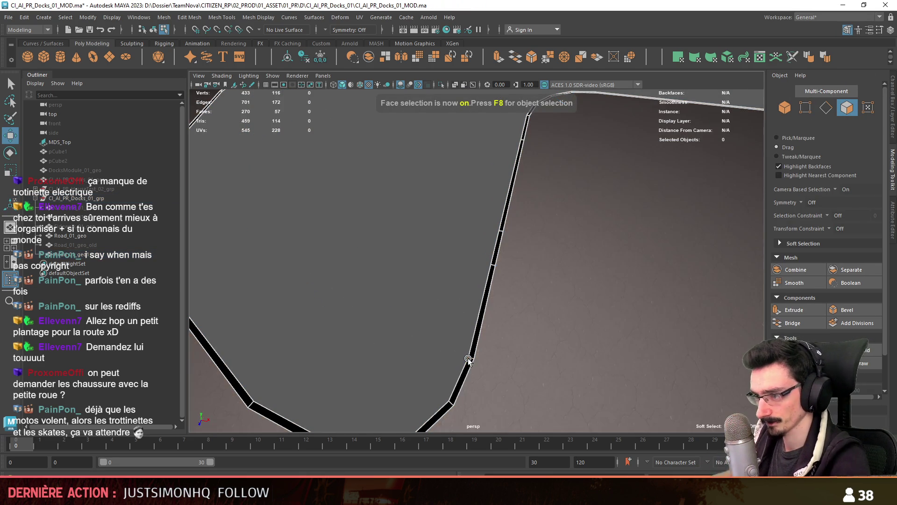
left_click(481, 327)
double_click(481, 327)
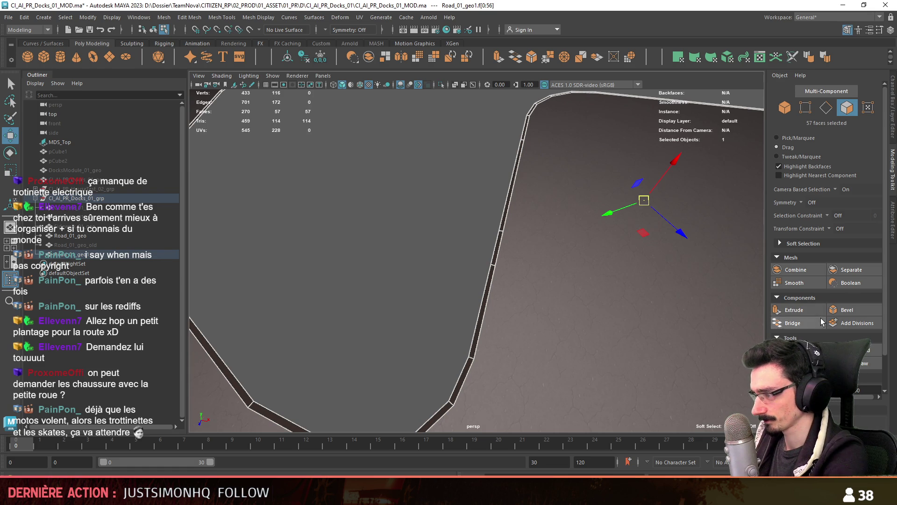
left_click(786, 309)
left_click(415, 381)
mouse_move(415, 380)
left_mouse_down("alt")
mouse_move(438, 321)
mouse_move(416, 305)
mouse_move(544, 302)
mouse_move(628, 235)
left_mouse_up("alt")
Step: Delete the two stray faces left at the curb's ends
key("w")
left_click(411, 135)
key("f")
mouse_move(369, 234)
left_mouse_down("alt")
mouse_move(546, 214)
mouse_move(448, 341)
mouse_move(472, 257)
mouse_move(395, 283)
mouse_move(384, 274)
mouse_move(418, 286)
mouse_move(452, 356)
mouse_move(531, 371)
left_mouse_up("alt")
key("Delete")
left_click(524, 369)
left_click(531, 370)
key("Delete")
scroll(440, 311, "up", 3)
Step: Select and frame the new curb face loop at the road's rounded corner to check it
mouse_move(439, 311)
left_mouse_down("alt")
mouse_move(475, 371)
mouse_move(433, 322)
mouse_move(403, 363)
mouse_move(600, 293)
mouse_move(587, 210)
mouse_move(583, 293)
mouse_move(635, 375)
mouse_move(499, 266)
mouse_move(453, 287)
mouse_move(505, 250)
left_mouse_up("alt")
left_click(582, 270)
double_click(565, 273)
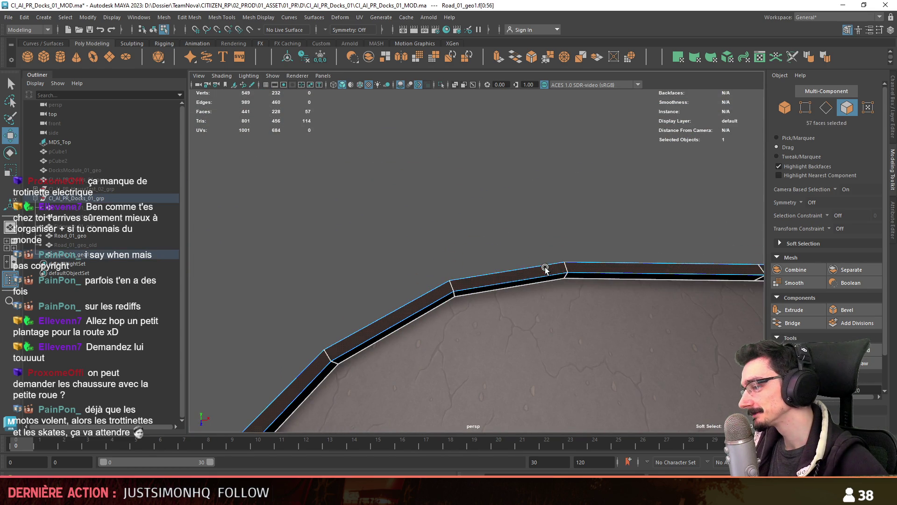
key("f")
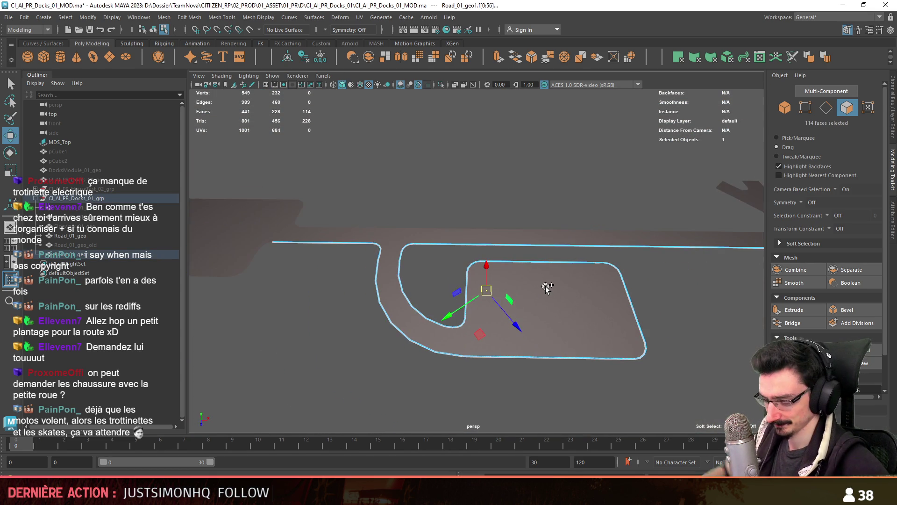
left_click(546, 288)
scroll(535, 290, "up", 6)
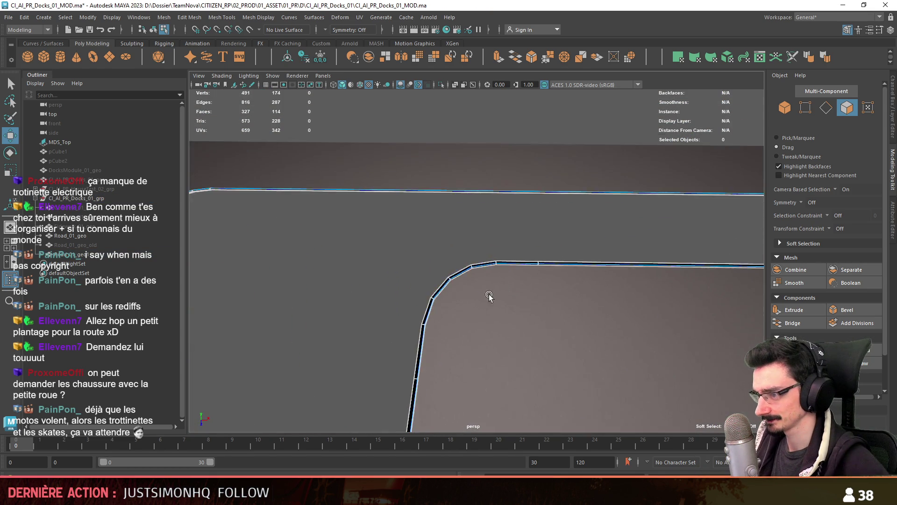
Step: Return to object selection and select the road mesh in the viewport
scroll(477, 287, "down", 6)
key("F8")
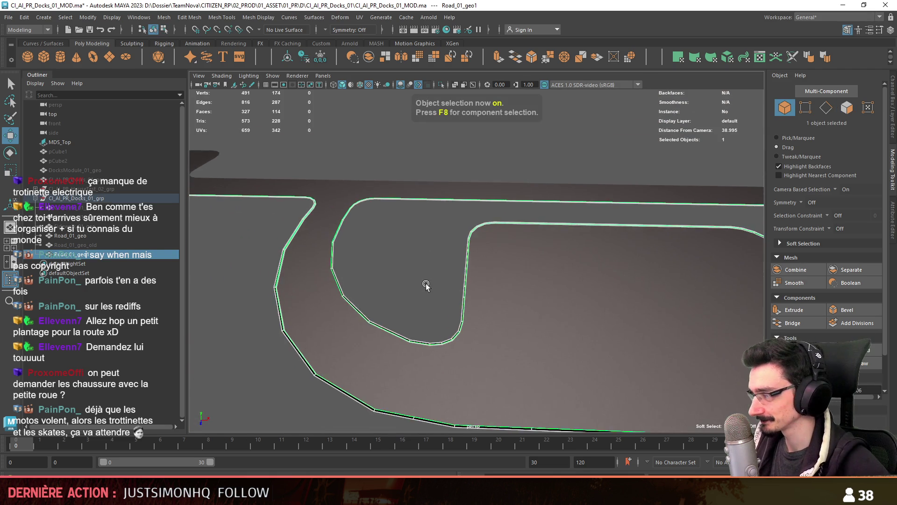
scroll(482, 290, "up", 4)
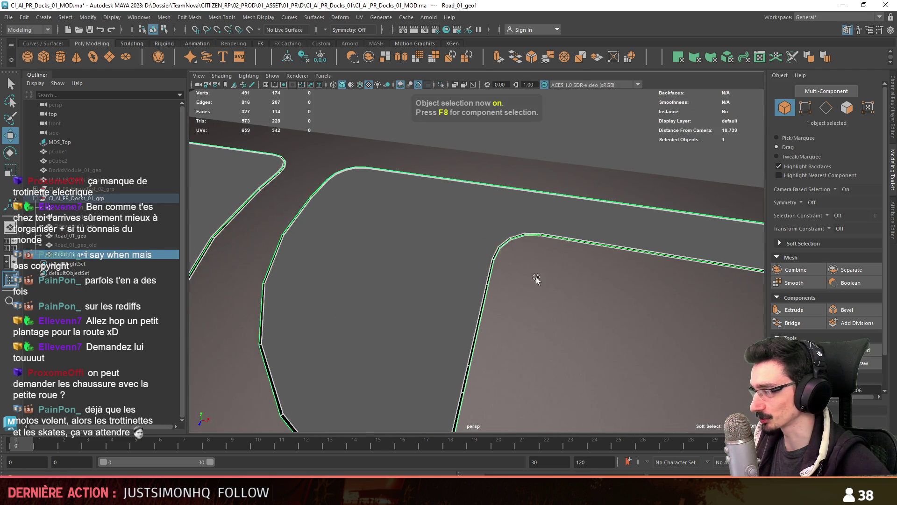
left_click(411, 275)
mouse_move(412, 276)
middle_mouse_down("alt")
mouse_move(453, 293)
mouse_move(576, 228)
middle_mouse_up("alt")
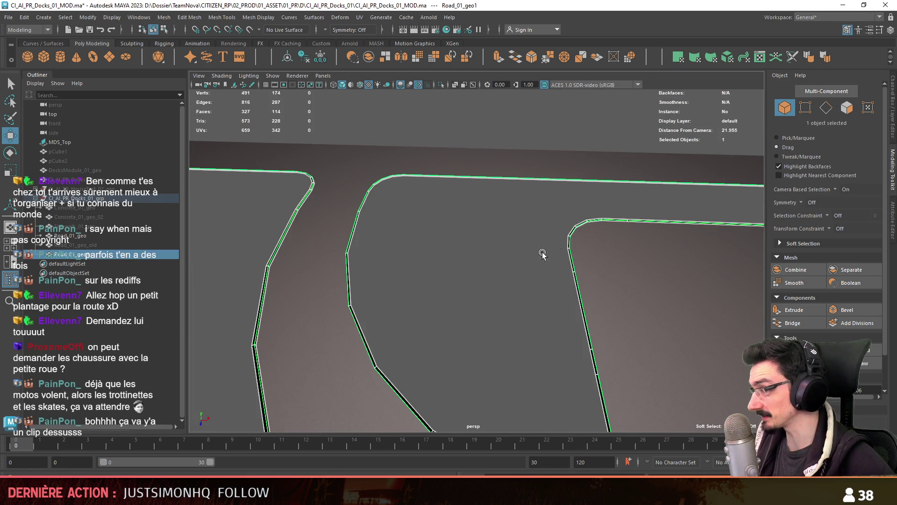
mouse_move(487, 236)
left_mouse_down("alt")
mouse_move(463, 226)
mouse_move(424, 240)
mouse_move(426, 276)
mouse_move(357, 278)
mouse_move(584, 280)
mouse_move(617, 262)
mouse_move(549, 271)
mouse_move(487, 332)
mouse_move(488, 323)
left_mouse_up("alt")
scroll(514, 281, "up", 3)
left_click(514, 290)
scroll(439, 287, "up", 3)
Step: Rename the Road_01_geo object in the Outliner by pasting the name Concrete_01_geo
double_click(95, 253)
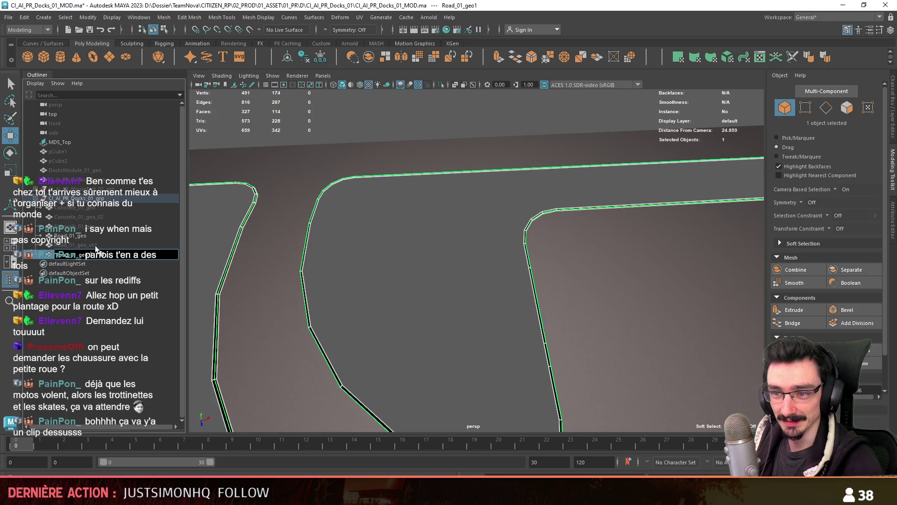
scroll(445, 255, "down", 15)
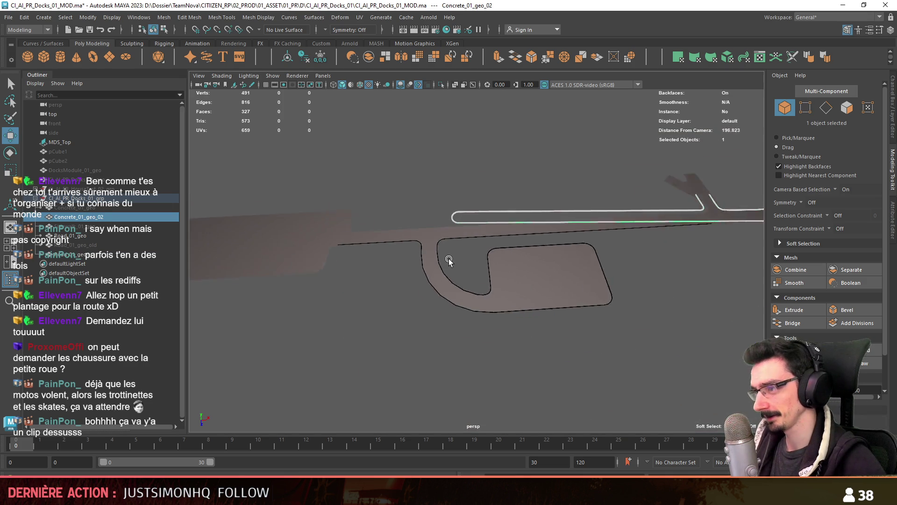
left_click(94, 217)
scroll(485, 271, "up", 4)
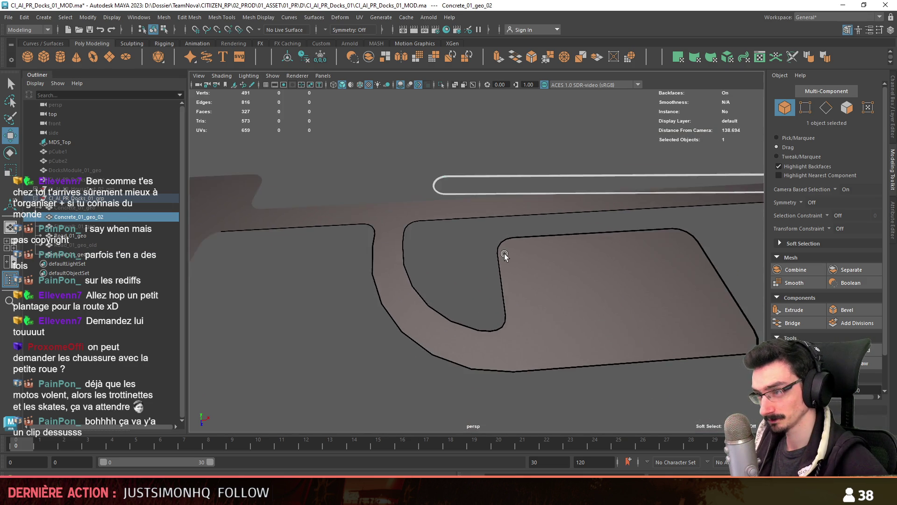
scroll(414, 270, "up", 5)
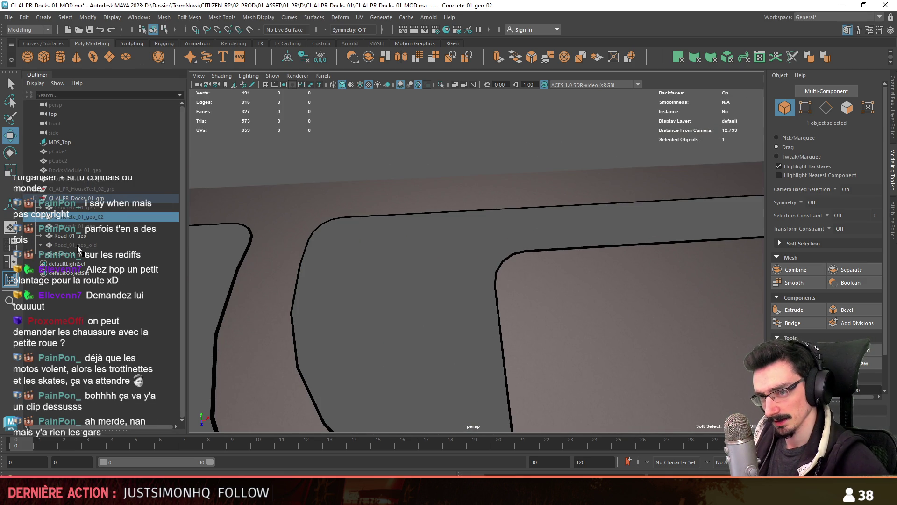
left_click(92, 255)
double_click(92, 255)
key("ctrl+v")
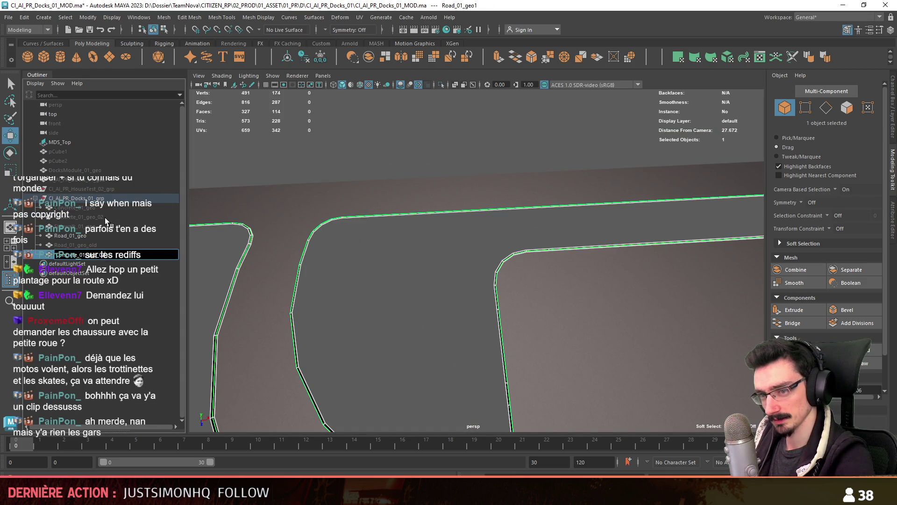
key("Return")
Step: Add an _old suffix to Concrete_01_geo_02 and settle the names Concrete_01_geo_old and Concrete_01_geo
double_click(105, 218)
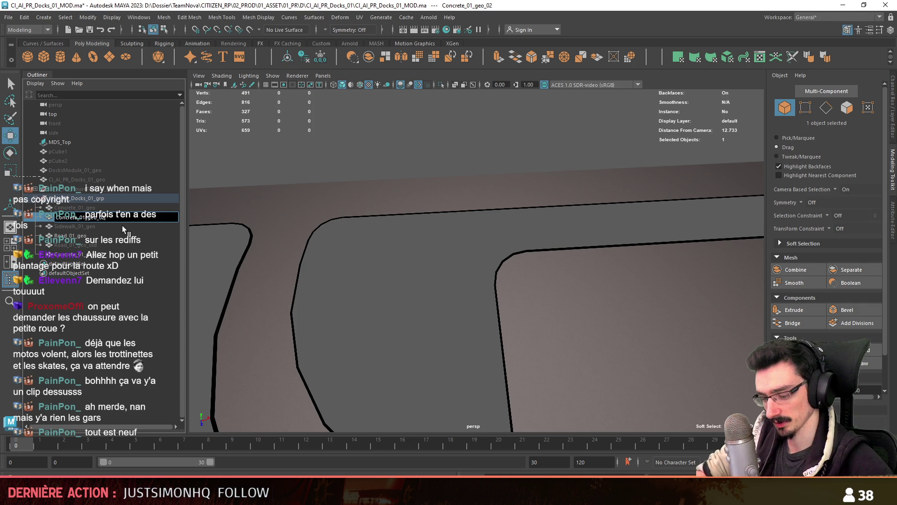
type("_old")
key("Return")
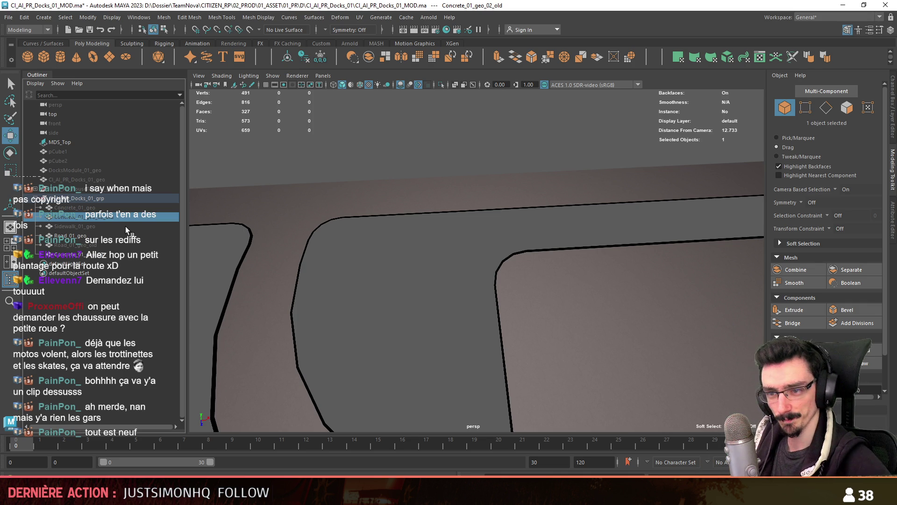
double_click(118, 255)
type("Concrete_01_geo_")
key("Return")
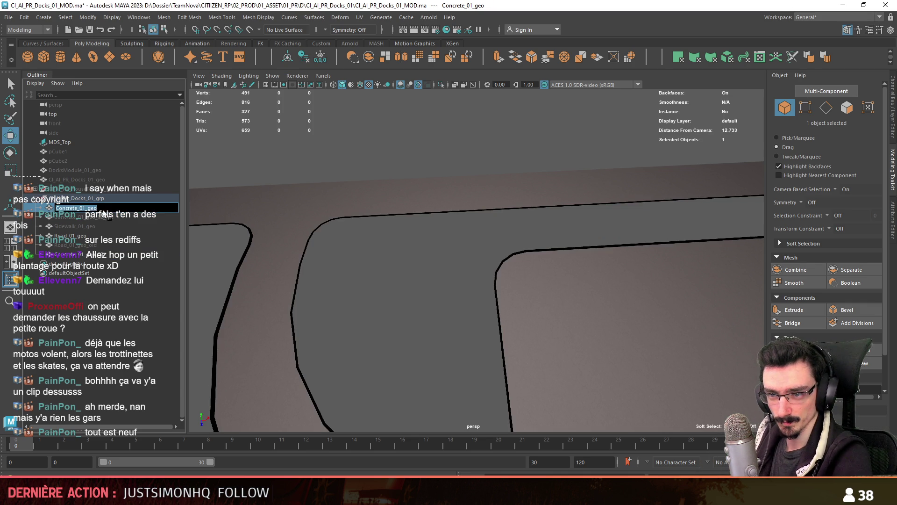
left_click(110, 210)
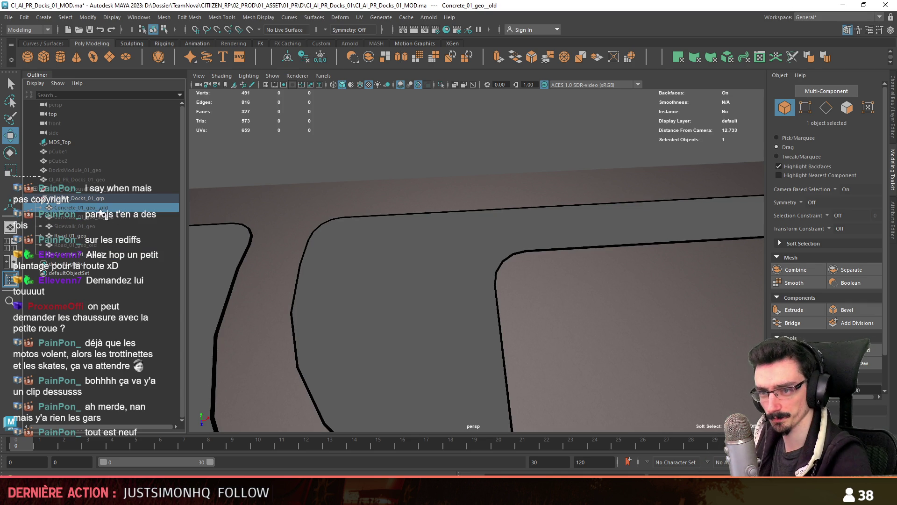
double_click(103, 208)
key("Return")
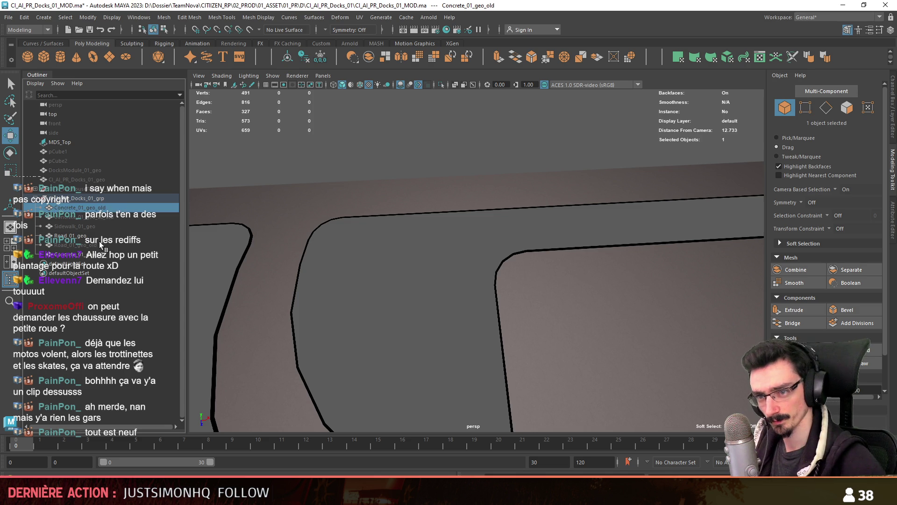
double_click(108, 255)
key("Return")
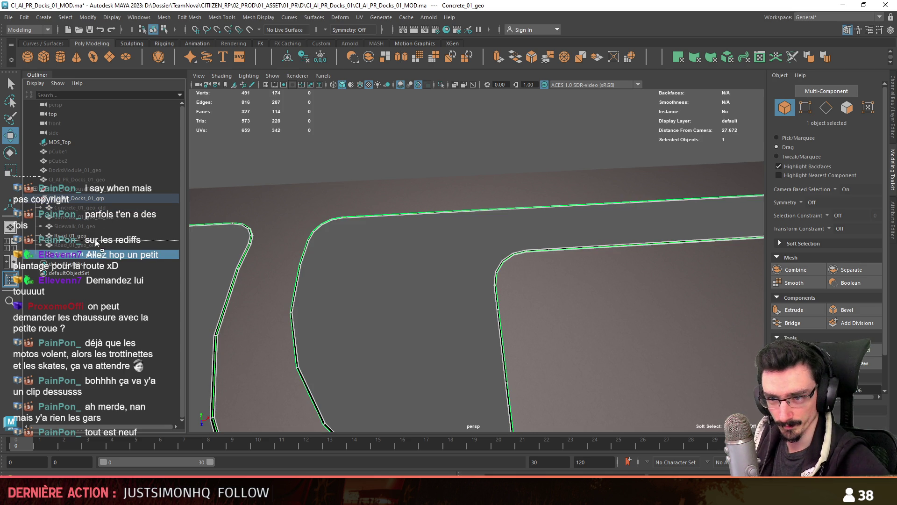
Step: Move Road_01_geo_old higher in the Outliner and rename the sidewalk to Sidewalk_01_geo_old
left_click(108, 255)
middle_click_drag(91, 225, 90, 223)
key("f")
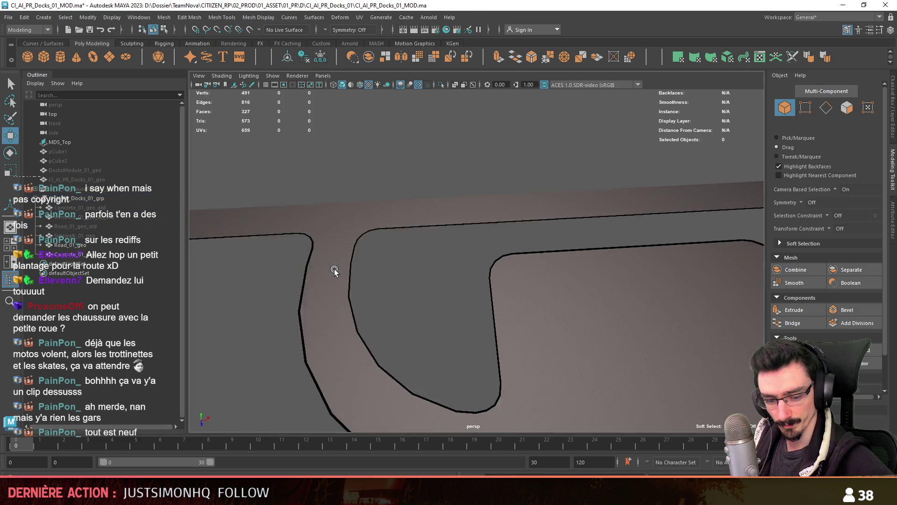
double_click(107, 235)
type("_old")
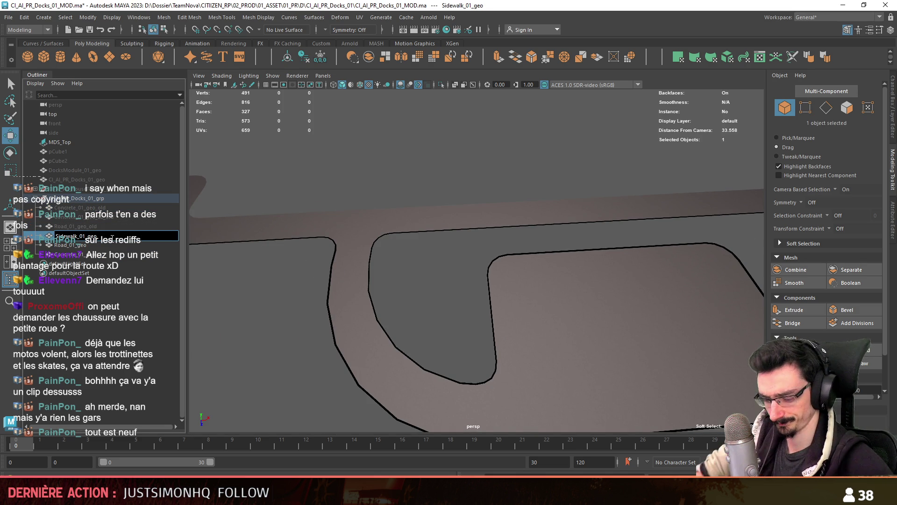
key("Return")
Step: Assign the FX_Concrete_01 material to the Concrete_01_geo mesh
scroll(325, 287, "up", 5)
left_click(444, 299)
mouse_move(365, 279)
left_mouse_down("alt")
mouse_move(463, 306)
mouse_move(437, 353)
mouse_move(472, 301)
left_mouse_up("alt")
left_click(472, 316)
scroll(493, 312, "up", 3)
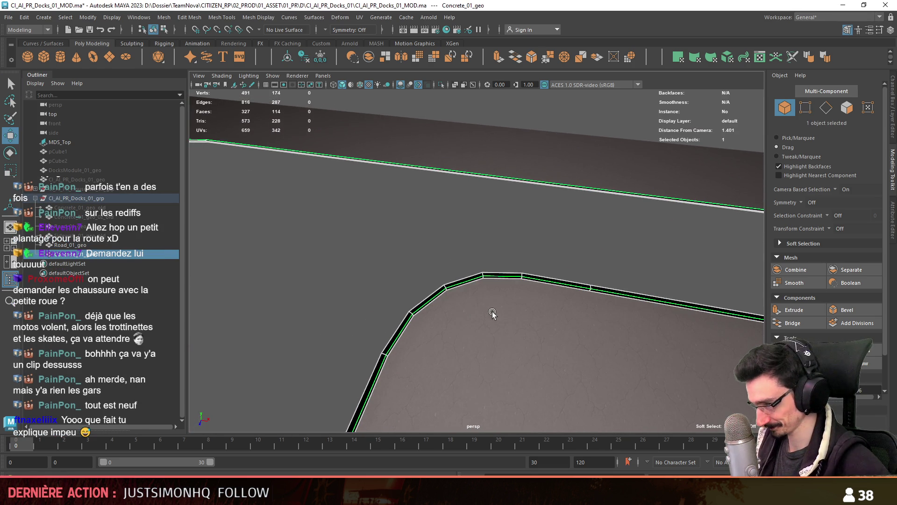
right_click(492, 306)
left_click(537, 400)
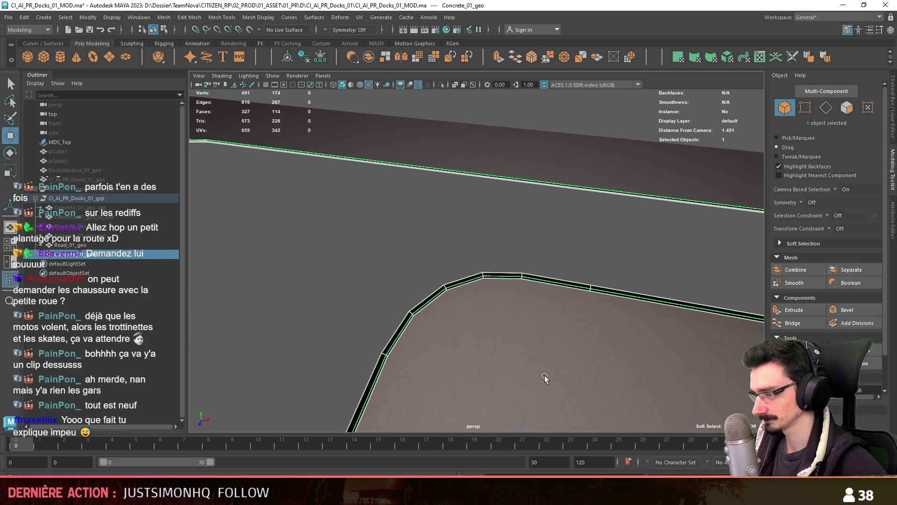
Step: Inspect Concrete_01_geo's curb edge loops and faces, then move in close to the curb edge
scroll(579, 334, "down", 3)
left_click_drag(476, 241, 476, 257, "alt")
left_click(476, 257)
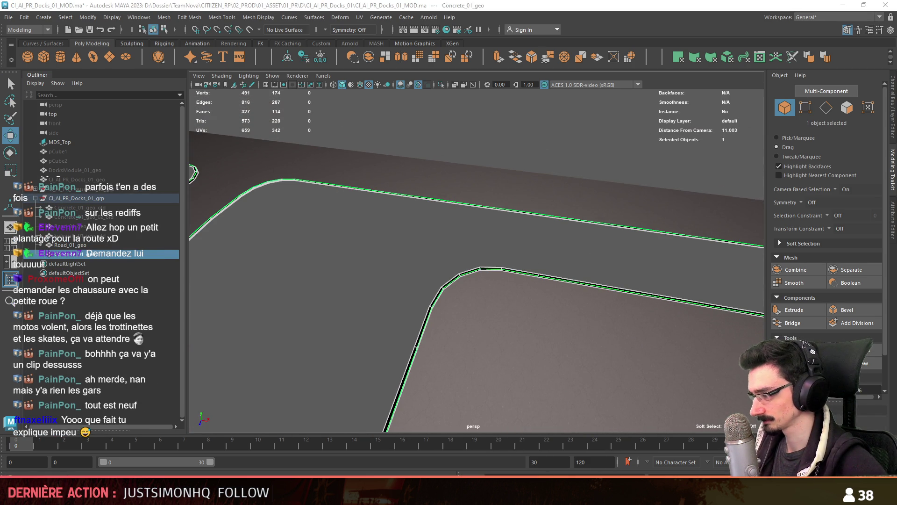
mouse_move(358, 278)
left_mouse_down("alt")
mouse_move(417, 306)
mouse_move(494, 320)
left_mouse_up("alt")
left_click(545, 294)
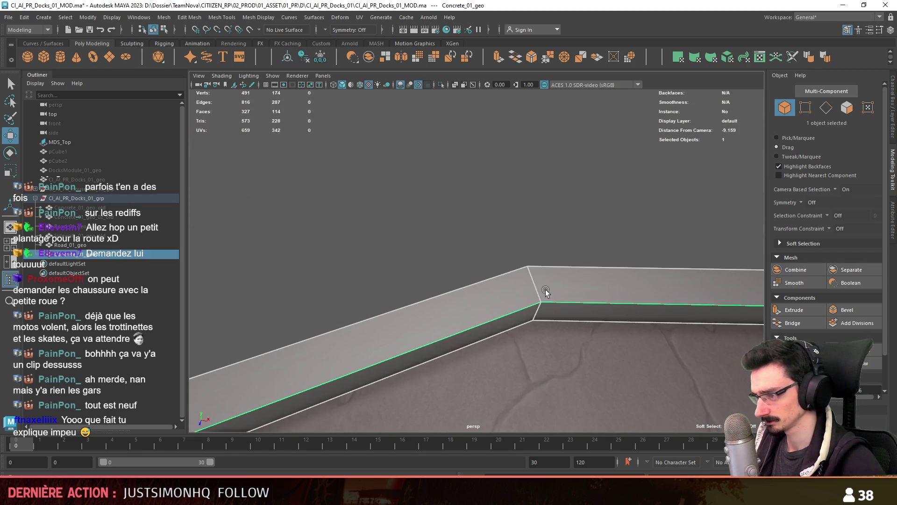
key("F10")
double_click(559, 304)
mouse_move(559, 304)
left_mouse_down("alt")
mouse_move(466, 247)
mouse_move(450, 273)
mouse_move(469, 290)
mouse_move(481, 268)
left_mouse_up("alt")
key("F8")
key("ctrl+F11")
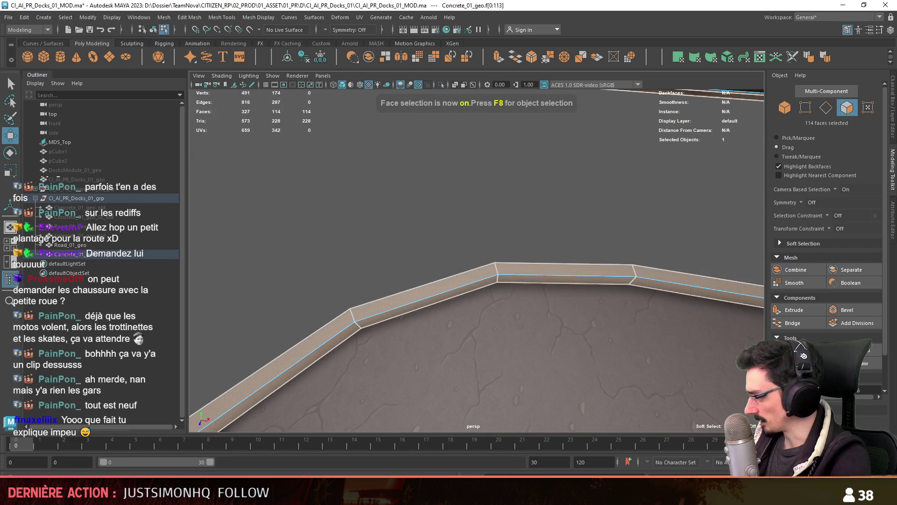
key("F8")
mouse_move(514, 196)
left_mouse_down("alt")
mouse_move(548, 205)
mouse_move(420, 278)
left_mouse_up("alt")
scroll(548, 206, "up", 3)
mouse_move(419, 278)
right_mouse_down("alt")
mouse_move(492, 279)
mouse_move(636, 207)
right_mouse_up("alt")
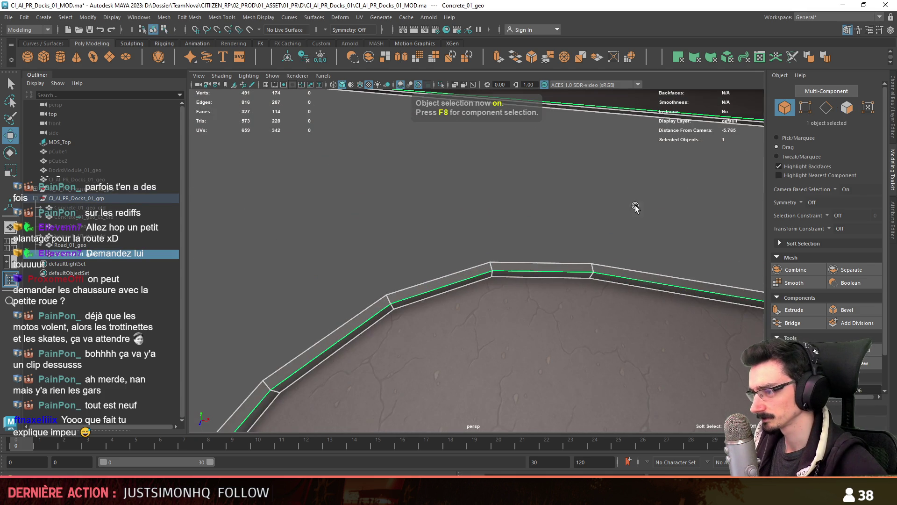
Step: Try adding a connecting edge loop through the curb strip, then undo it
key("F10")
left_click(572, 262)
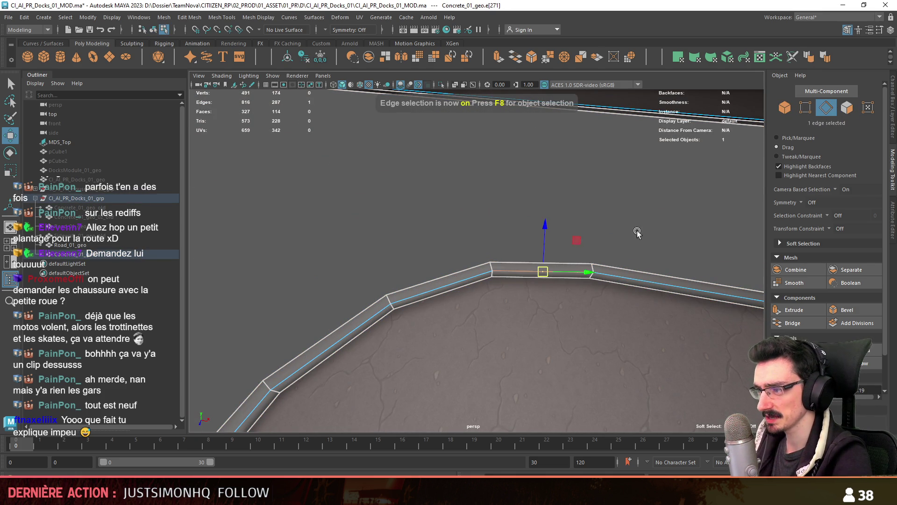
double_click(581, 265)
left_click(542, 270)
left_click(623, 234)
double_click(554, 270)
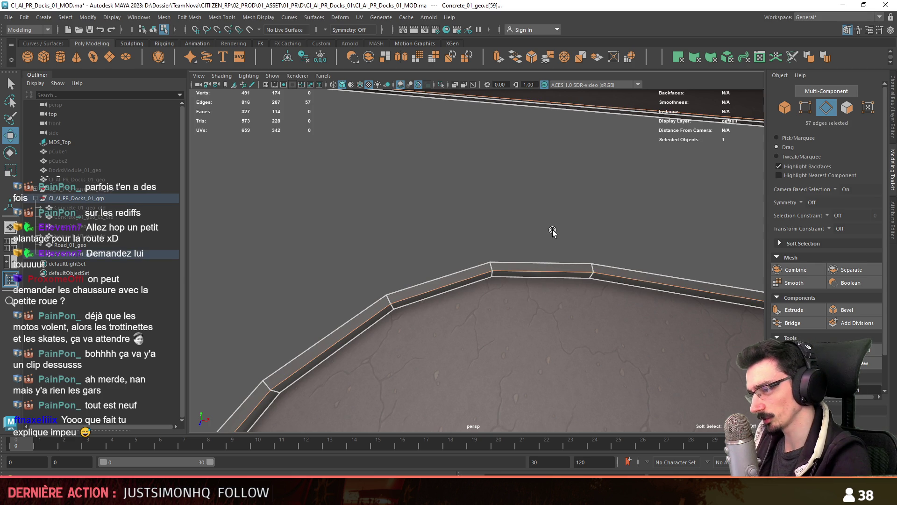
left_click(514, 259)
key("F10")
double_click(490, 270)
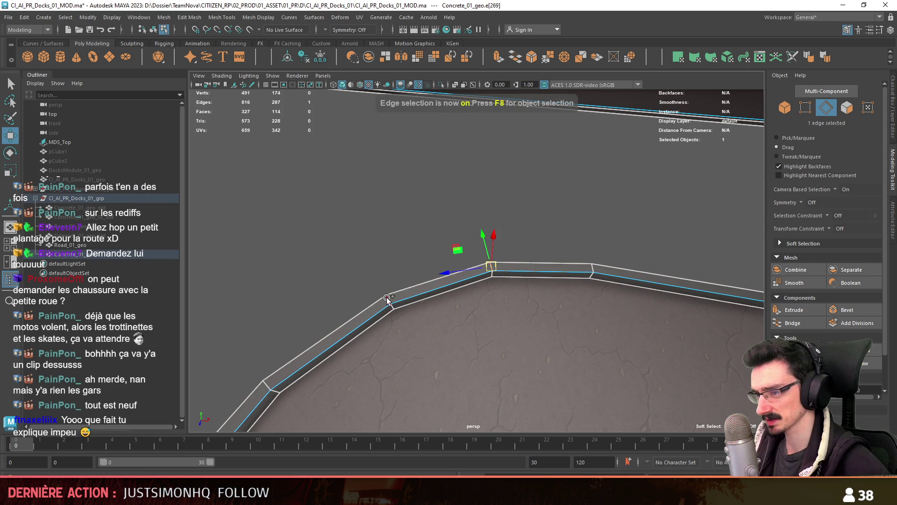
left_click(794, 363)
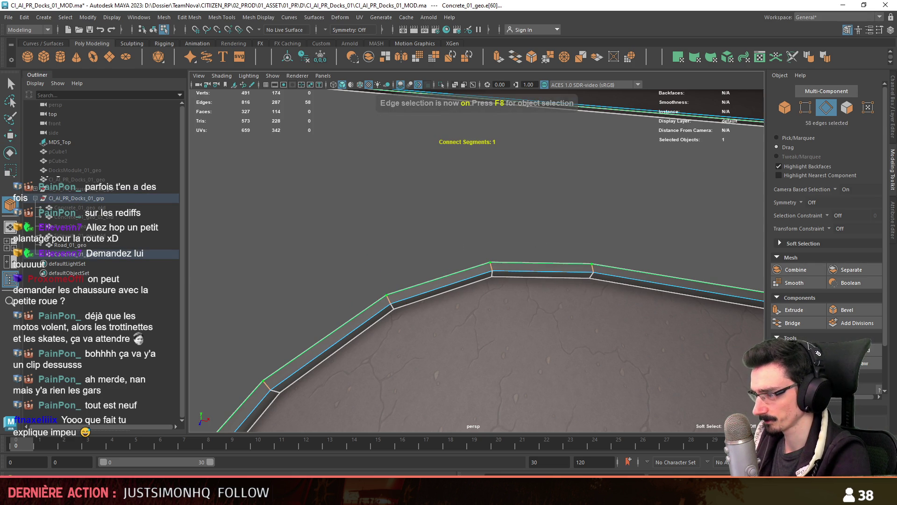
key("w")
left_click(538, 272)
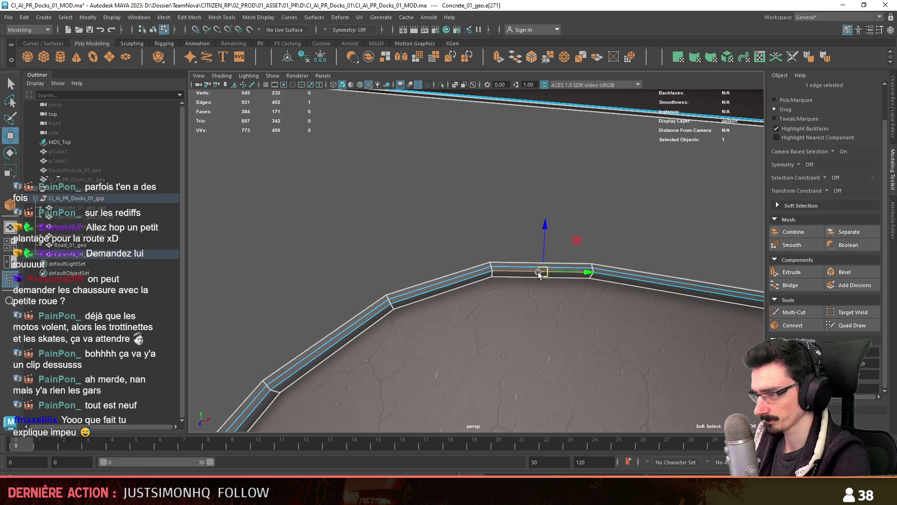
key("ctrl+z")
key("ctrl+z")
key("F8")
Step: Apply an automatic UV projection to Concrete_01_geo's curb faces, then switch to Unity
scroll(577, 240, "up", 5)
scroll(565, 240, "down", 3)
left_click(565, 234)
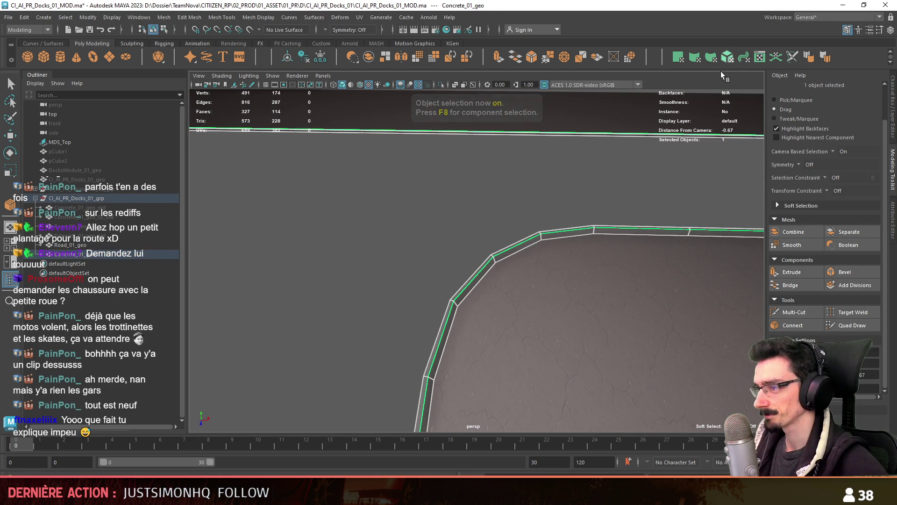
left_click(728, 57)
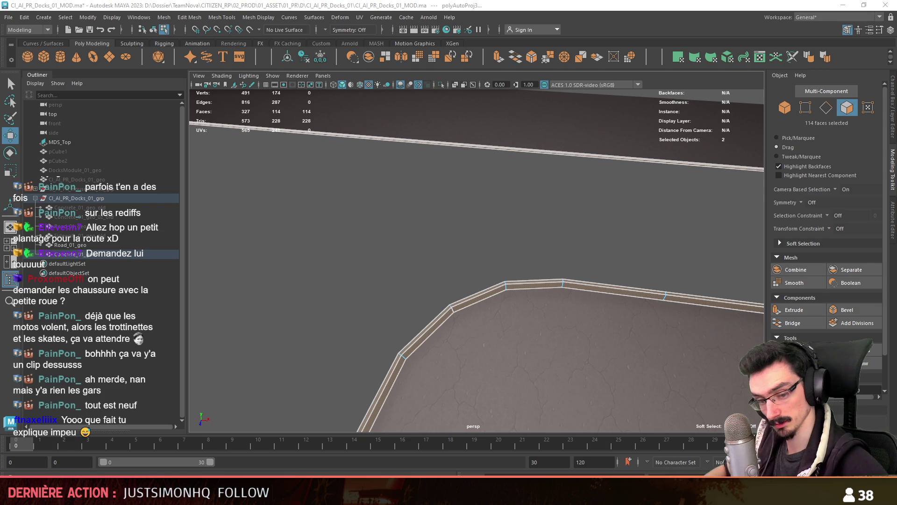
key("F8")
mouse_move(427, 264)
left_mouse_down("alt")
mouse_move(416, 272)
mouse_move(464, 286)
mouse_move(452, 306)
mouse_move(537, 315)
mouse_move(474, 282)
mouse_move(475, 268)
mouse_move(519, 302)
mouse_move(562, 315)
mouse_move(563, 332)
mouse_move(564, 284)
mouse_move(406, 304)
mouse_move(566, 310)
mouse_move(616, 333)
mouse_move(441, 270)
mouse_move(531, 295)
mouse_move(527, 317)
mouse_move(554, 311)
mouse_move(471, 402)
mouse_move(468, 274)
mouse_move(615, 286)
mouse_move(551, 304)
left_mouse_up("alt")
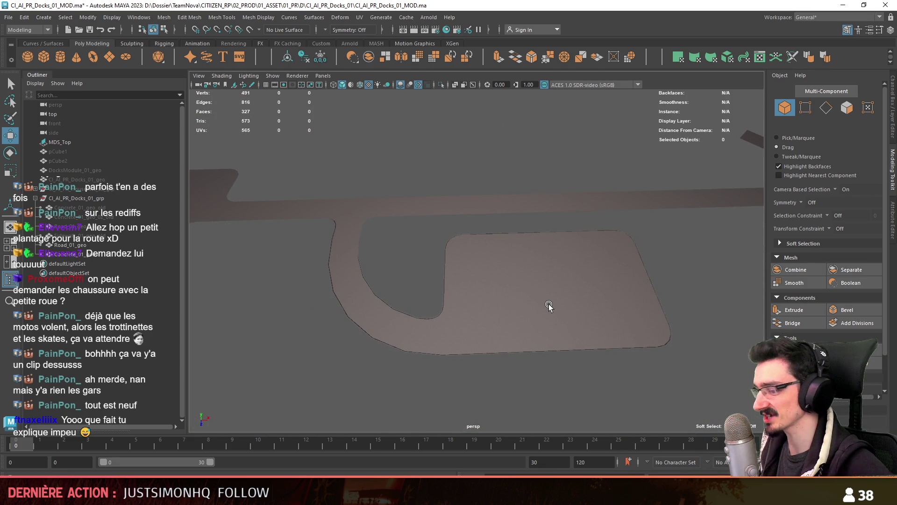
key("alt+Tab")
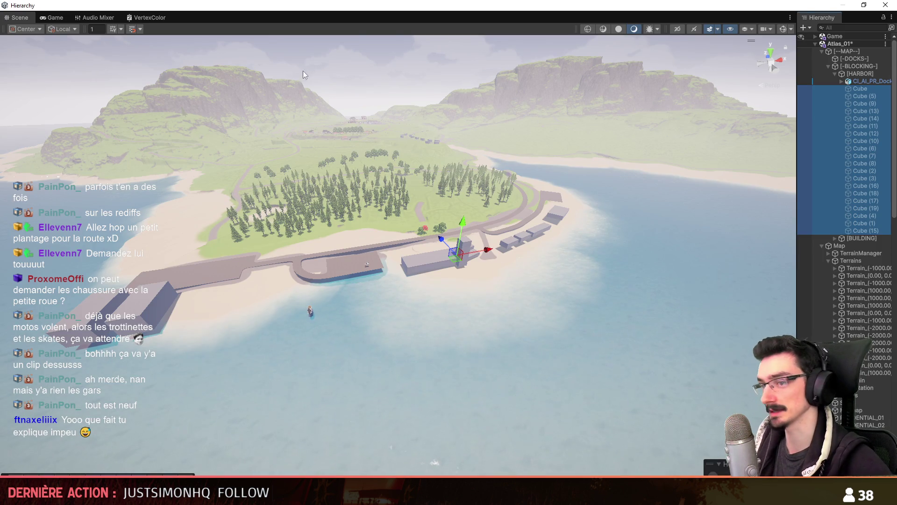
Step: Select the range of dock Cube blocks in the Hierarchy and frame them in the Unity scene
left_click(206, 91)
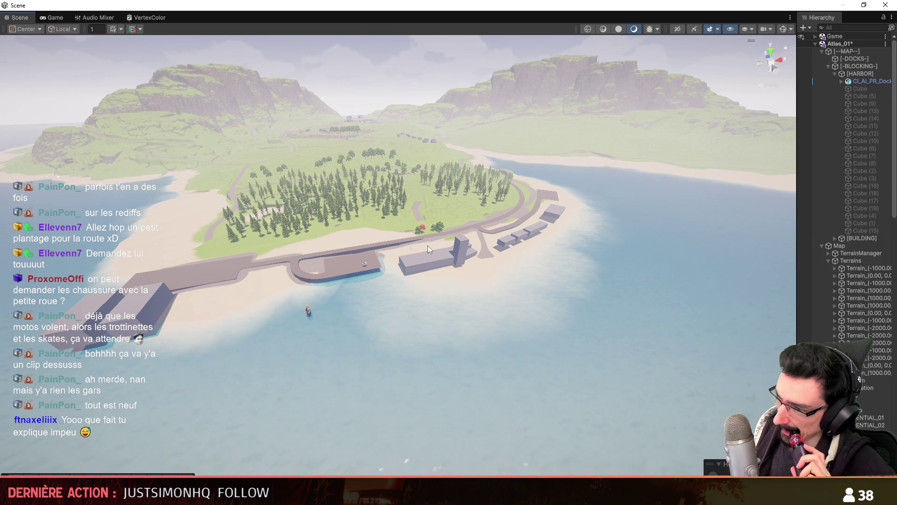
right_click_drag(458, 293, 467, 280)
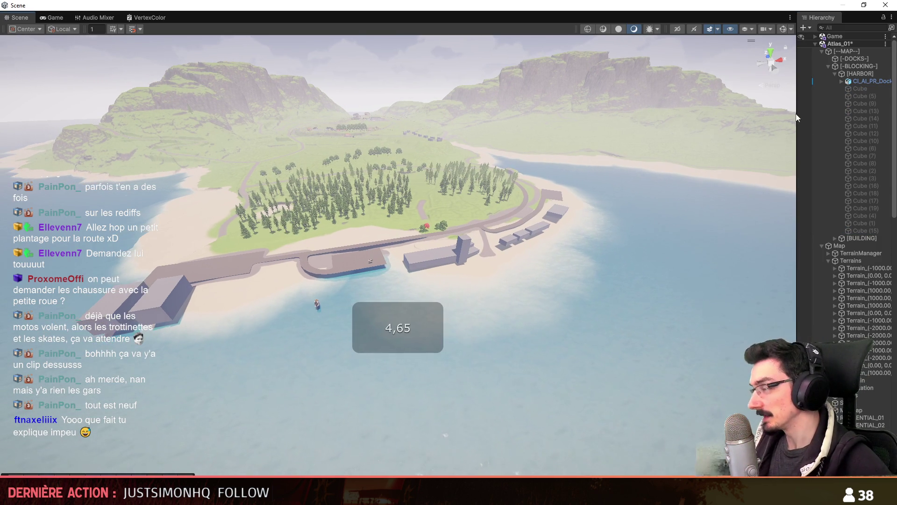
left_click(867, 89)
left_click(865, 233, "shift")
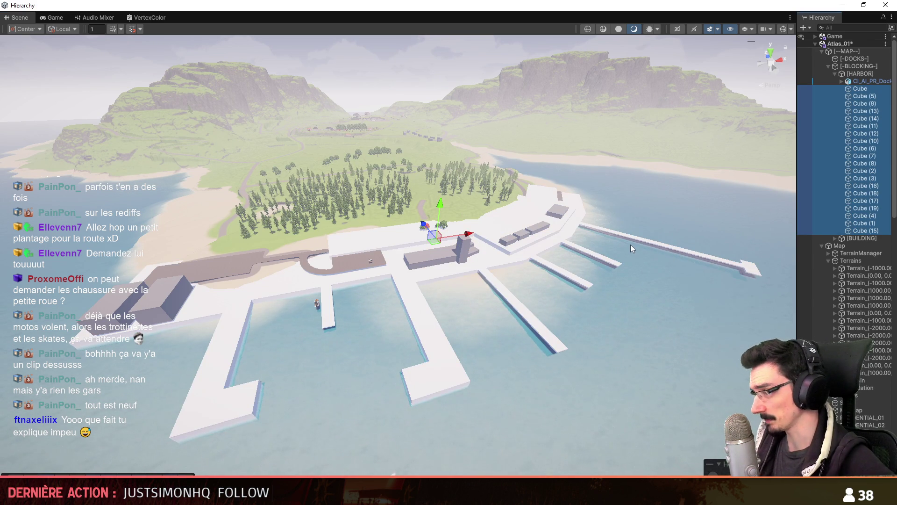
double_click(841, 91)
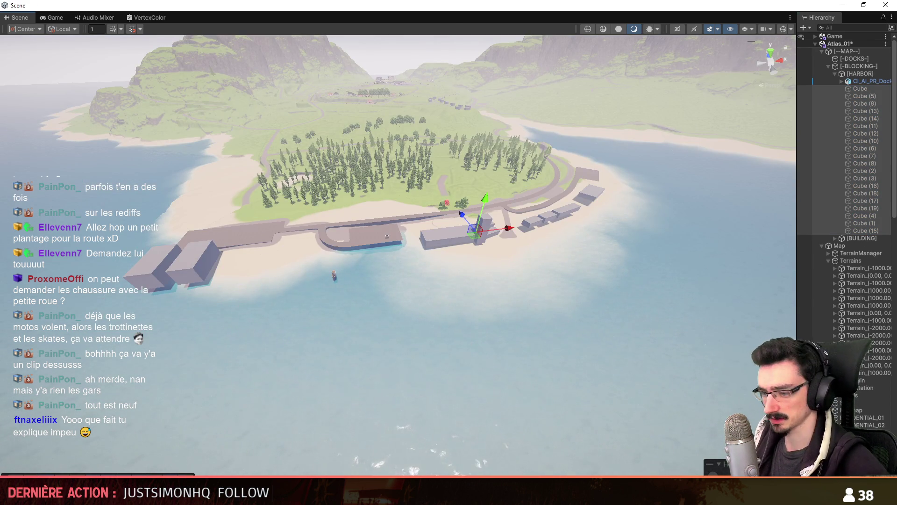
Step: Return to the Maya docks scene and select the road objects group
key("alt+Tab")
left_click(553, 353)
scroll(672, 305, "down", 3)
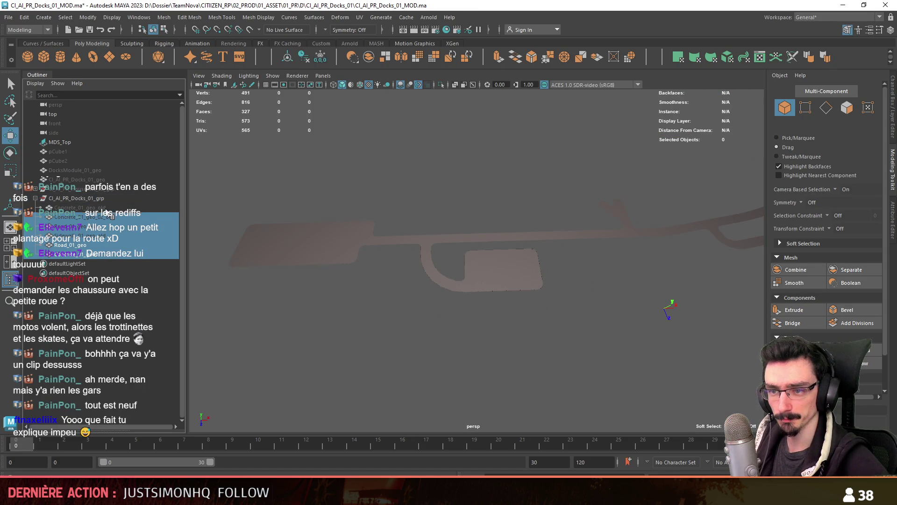
Step: Frame the road objects and switch the viewport to shaded display
key("4")
key("5")
mouse_move(486, 281)
left_mouse_down("alt")
mouse_move(467, 166)
mouse_move(467, 336)
mouse_move(537, 304)
mouse_move(423, 294)
mouse_move(531, 340)
mouse_move(513, 316)
mouse_move(437, 314)
left_mouse_up("alt")
left_click(467, 336)
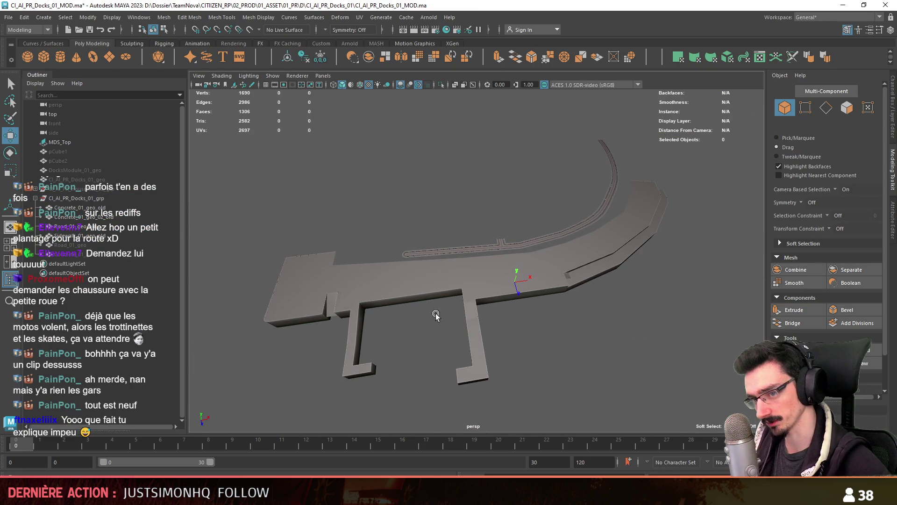
Step: Hide Concrete_01_geo_old and the other old concrete meshes
left_click(74, 208)
left_click(70, 254, "shift")
key("h")
left_click(430, 201)
key("5")
scroll(453, 246, "up", 5)
mouse_move(453, 246)
left_mouse_down("alt")
mouse_move(485, 273)
mouse_move(393, 264)
mouse_move(570, 232)
mouse_move(583, 246)
mouse_move(518, 270)
mouse_move(519, 282)
left_mouse_up("alt")
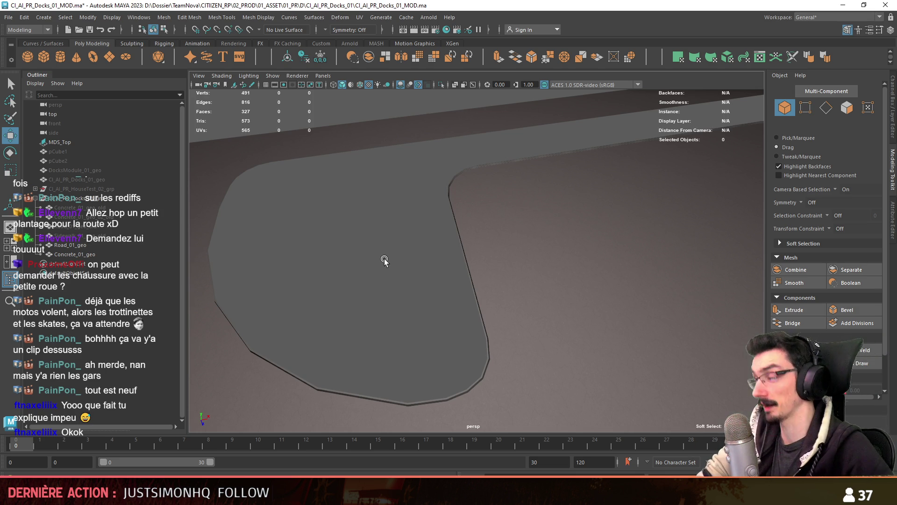
Step: Select the Concrete_01_geo pad and zoom around it to check its 327 faces
scroll(403, 287, "down", 5)
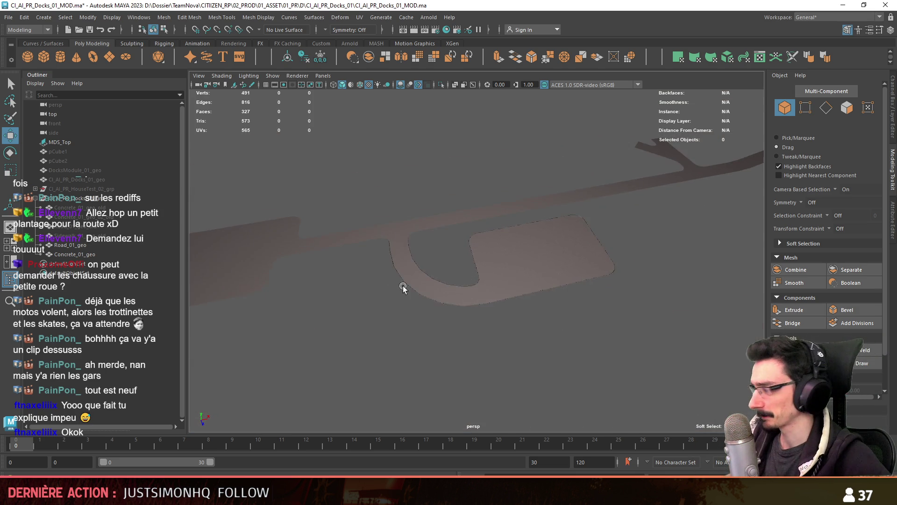
scroll(402, 287, "up", 10)
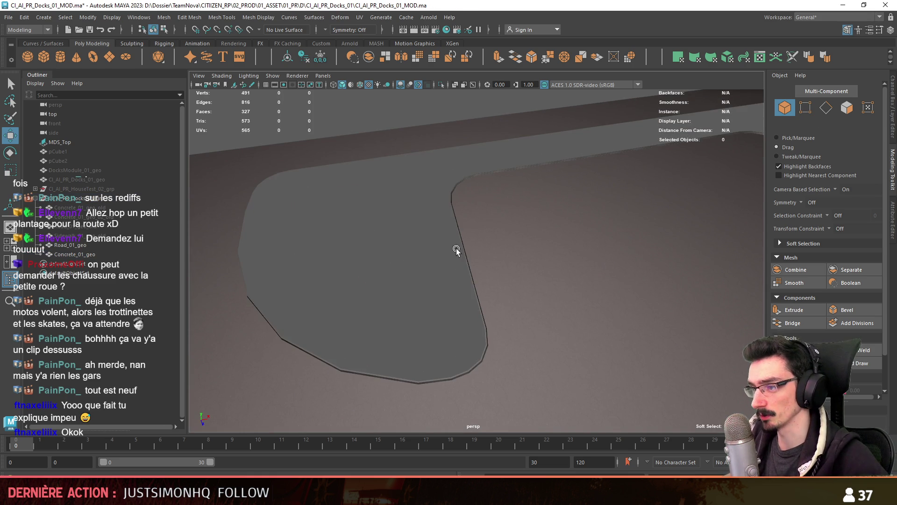
left_click(464, 260)
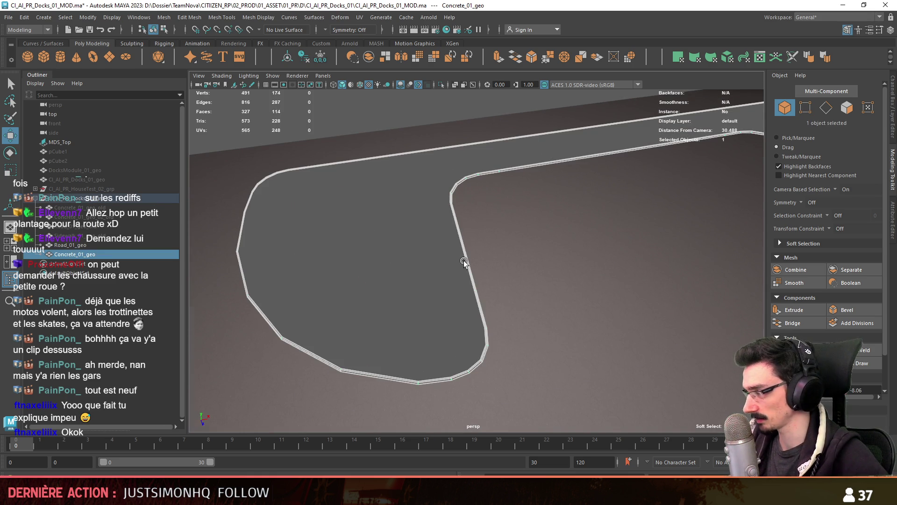
scroll(452, 274, "down", 3)
scroll(452, 274, "down", 3)
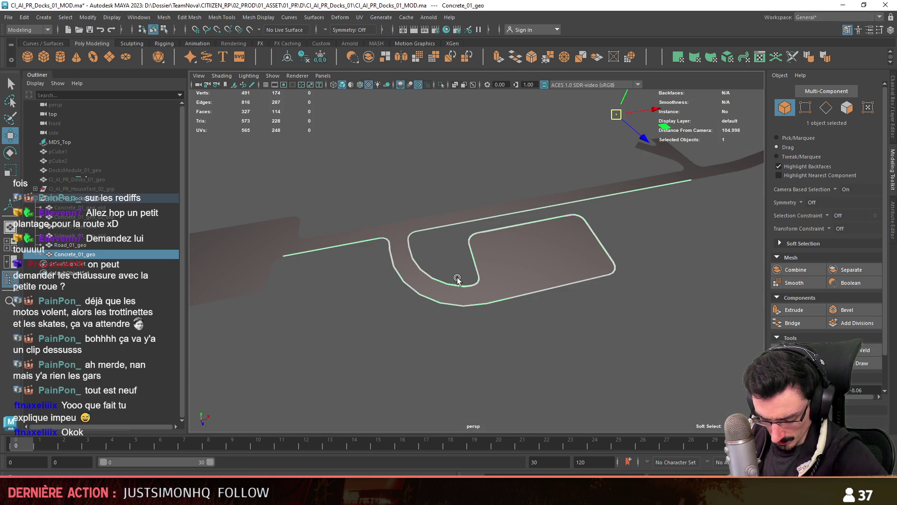
scroll(457, 279, "down", 2)
scroll(457, 279, "up", 3)
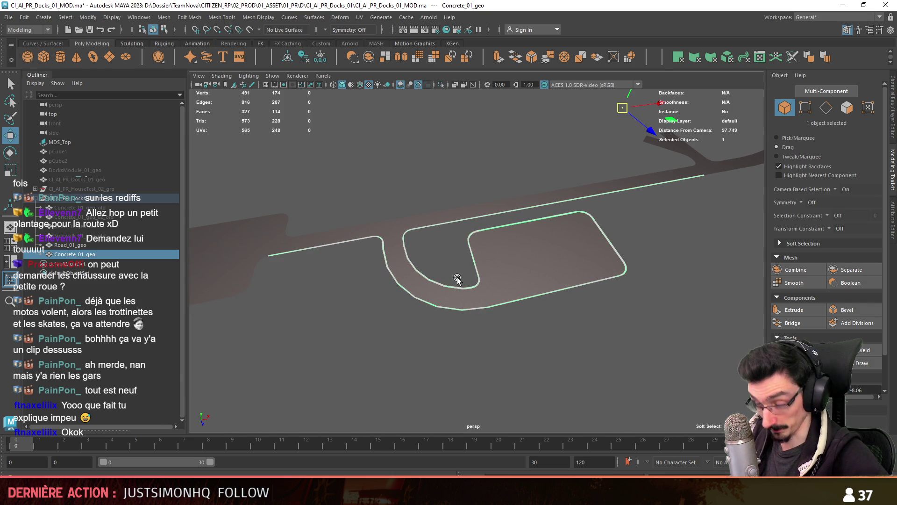
scroll(457, 277, "up", 5)
scroll(454, 275, "down", 2)
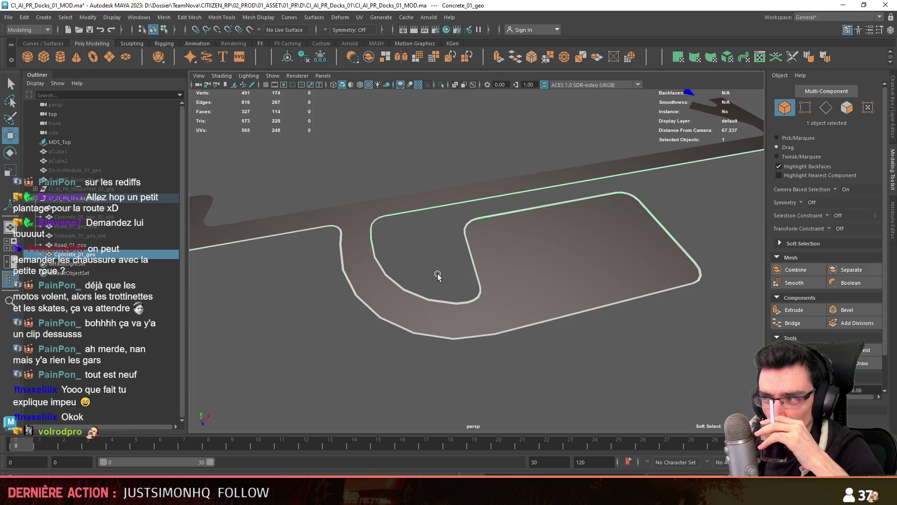
scroll(437, 274, "down", 3)
left_click(501, 310)
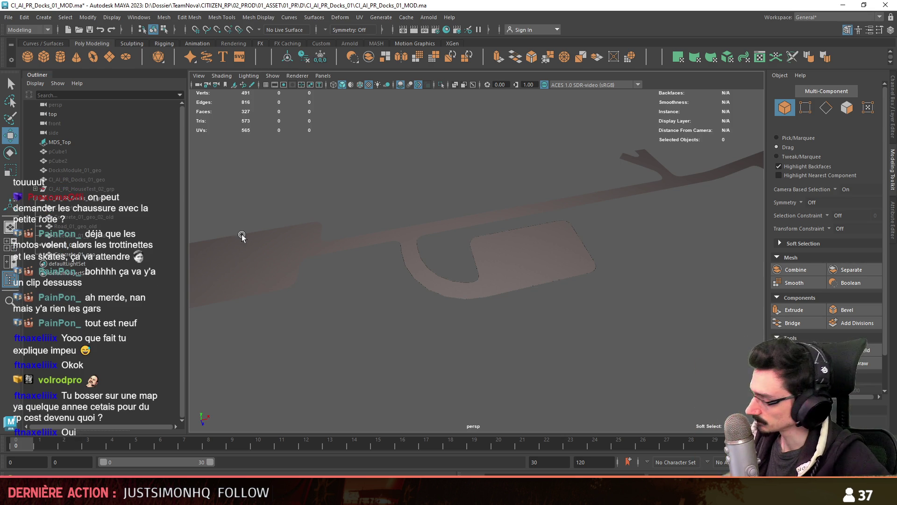
Step: Orbit and zoom to inspect the road curve from a top-down view
scroll(513, 275, "up", 10)
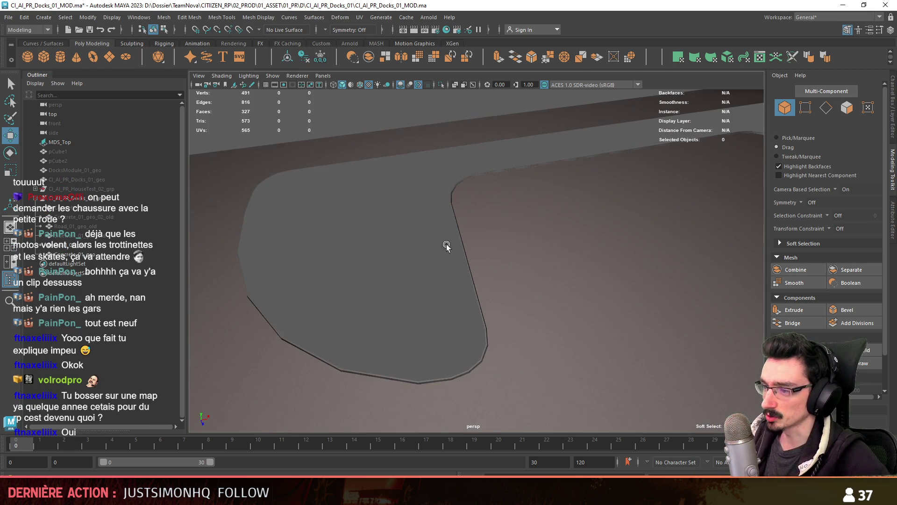
scroll(447, 245, "down", 5)
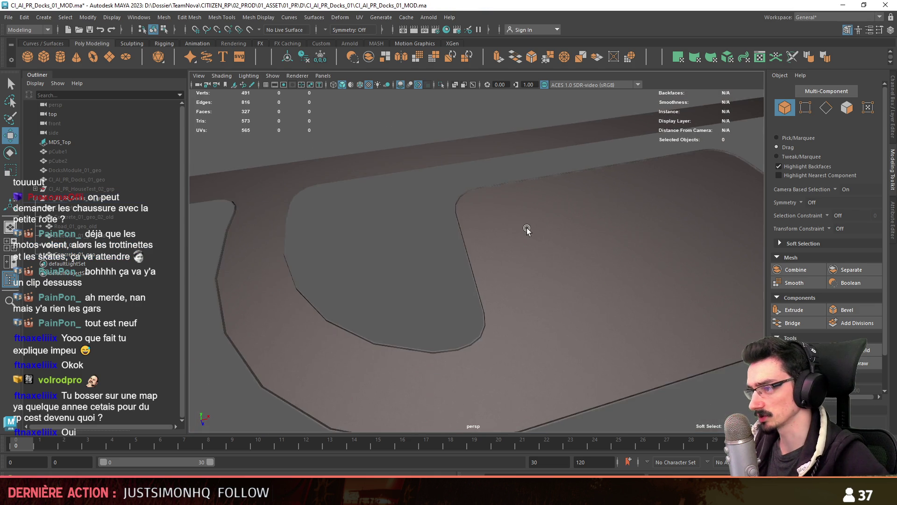
scroll(435, 244, "down", 4)
scroll(371, 258, "up", 4)
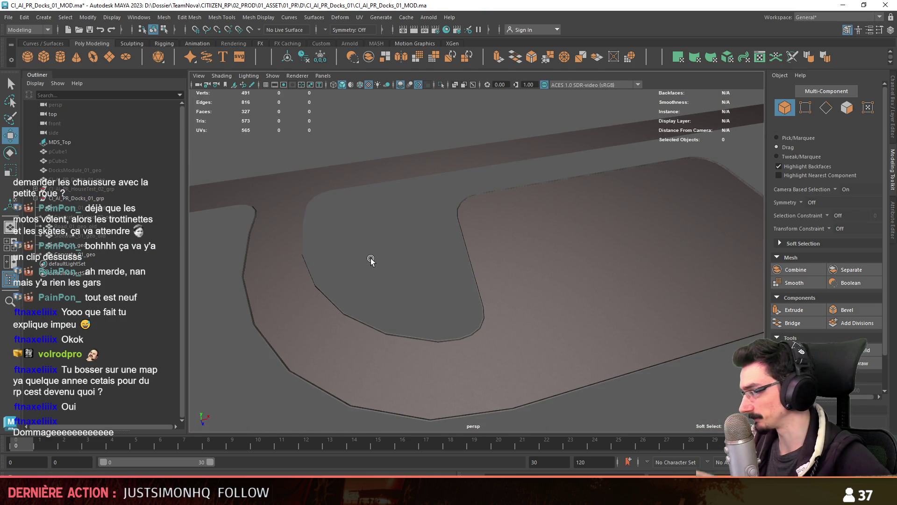
scroll(380, 255, "down", 1)
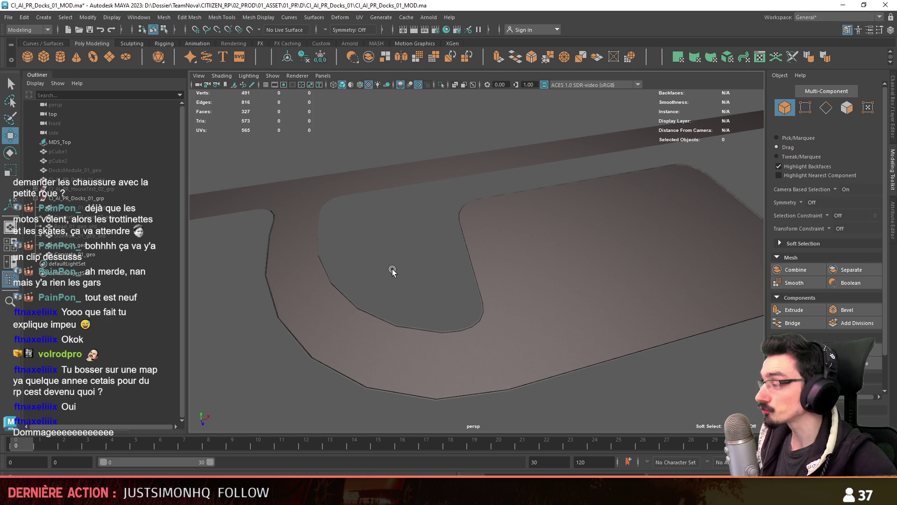
mouse_move(392, 270)
left_mouse_down("alt")
mouse_move(388, 261)
mouse_move(436, 274)
mouse_move(472, 298)
mouse_move(447, 303)
mouse_move(483, 279)
left_mouse_up("alt")
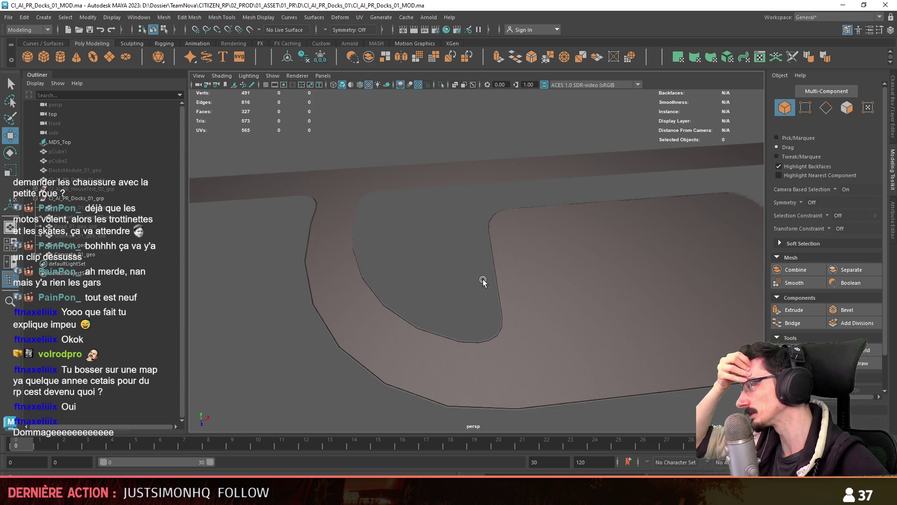
left_click_drag(480, 273, 595, 332, "alt")
scroll(595, 332, "down", 3)
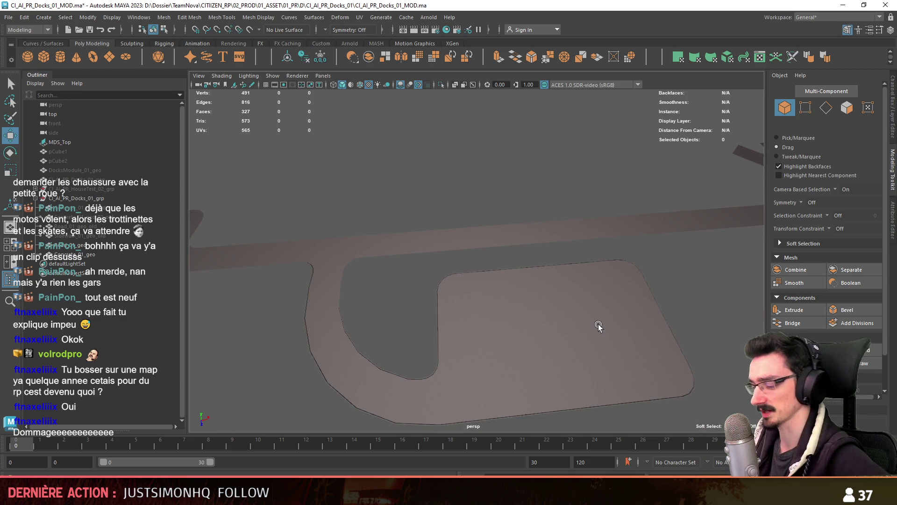
Step: Save CI_AI_PR_Docks_01_MOD.ma and switch to the Unity editor
mouse_move(607, 262)
left_mouse_down("alt")
mouse_move(518, 283)
mouse_move(606, 299)
mouse_move(606, 286)
mouse_move(574, 334)
left_mouse_up("alt")
scroll(519, 308, "down", 3)
left_click_drag(518, 308, 522, 293, "alt")
key("ctrl+s")
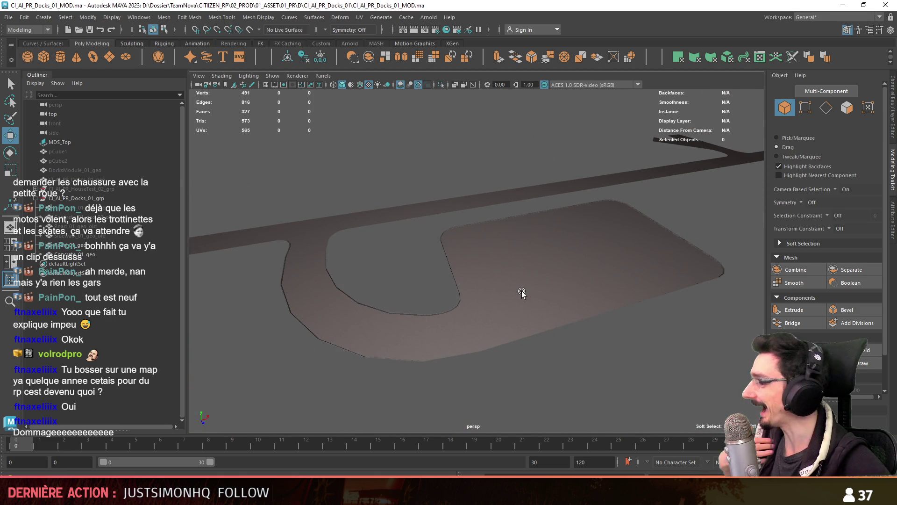
key("alt+Tab")
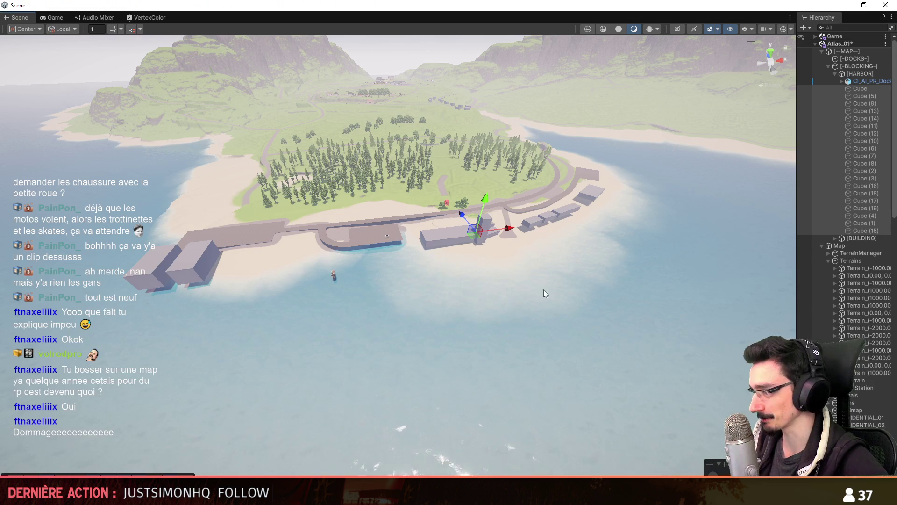
Step: Orbit and fly the Unity scene camera toward the island harbour, then open the wiki's 1.69 update page
mouse_move(448, 233)
left_mouse_down("alt")
mouse_move(481, 202)
mouse_move(423, 223)
left_mouse_up("alt")
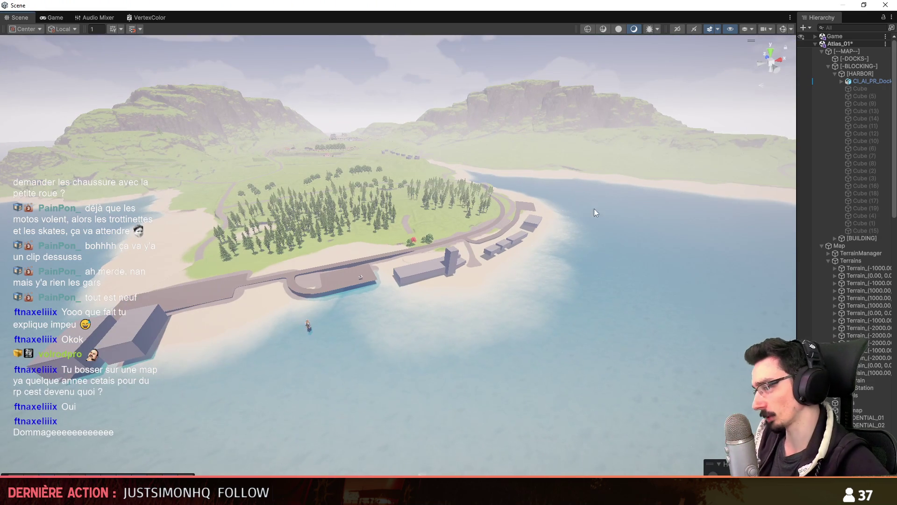
scroll(557, 200, "up", 2)
right_click_drag(556, 200, 570, 209)
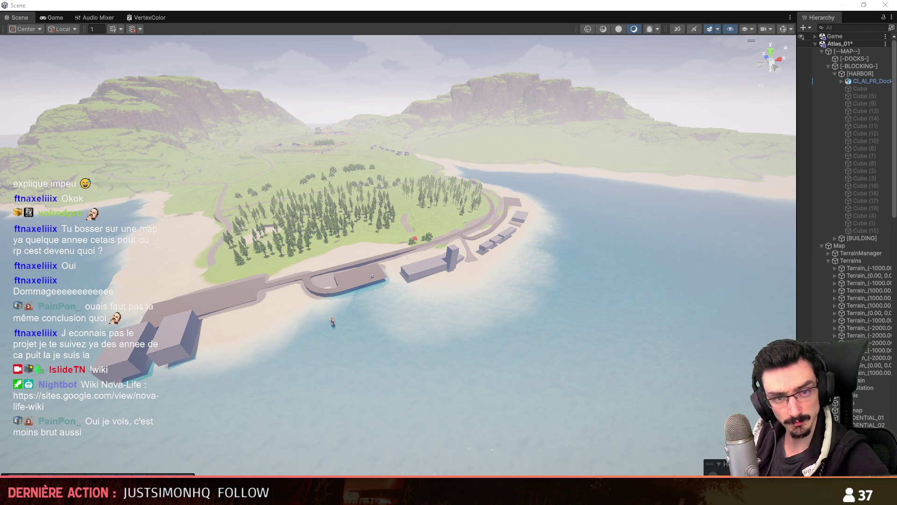
key("alt+Tab")
left_click(316, 346)
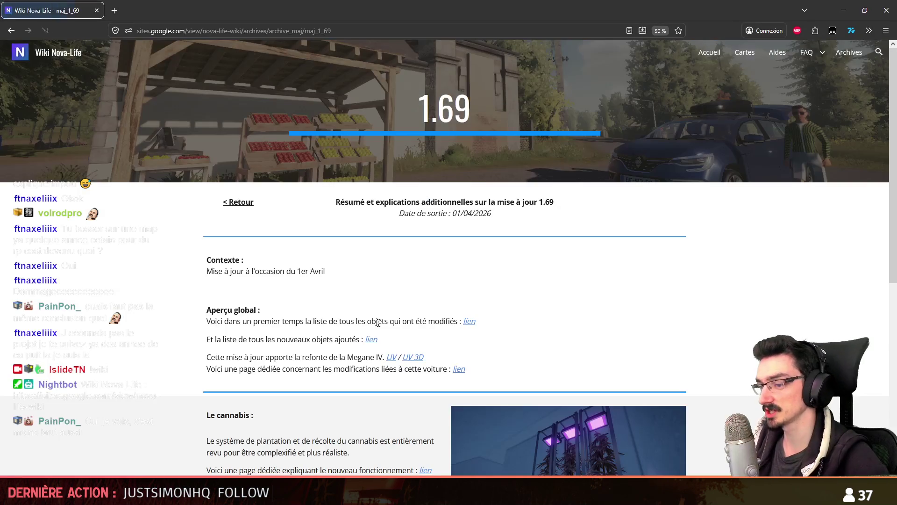
Step: Read the release date and notes on the 1.69 update page
left_click_drag(492, 213, 400, 214)
left_click(463, 213)
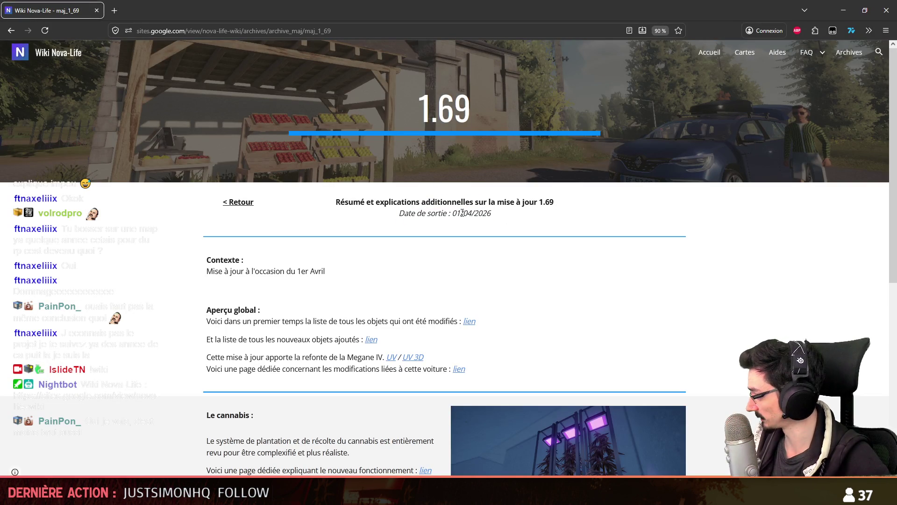
scroll(371, 271, "down", 5)
scroll(442, 300, "down", 2)
scroll(441, 301, "up", 5)
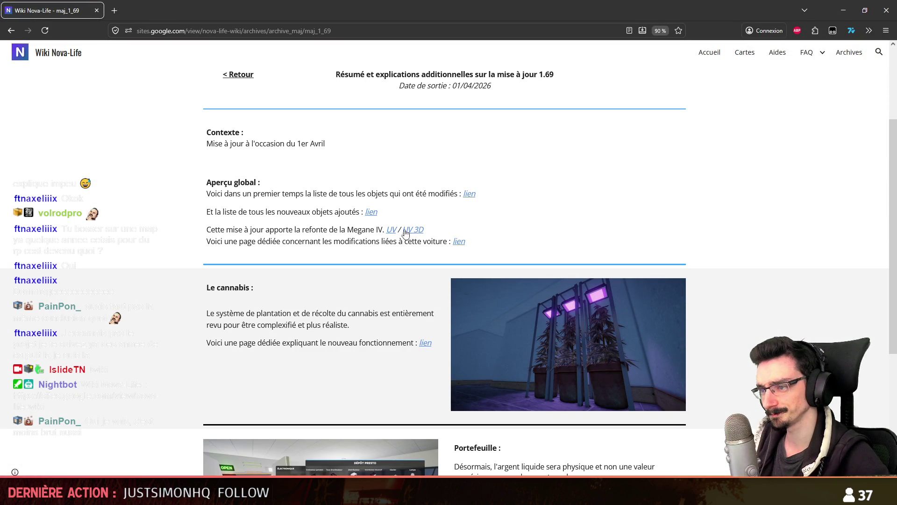
Step: View the Megane IV rework page, then return to the 1.69 update notes
left_click(459, 241)
scroll(421, 225, "down", 11)
scroll(412, 280, "up", 7)
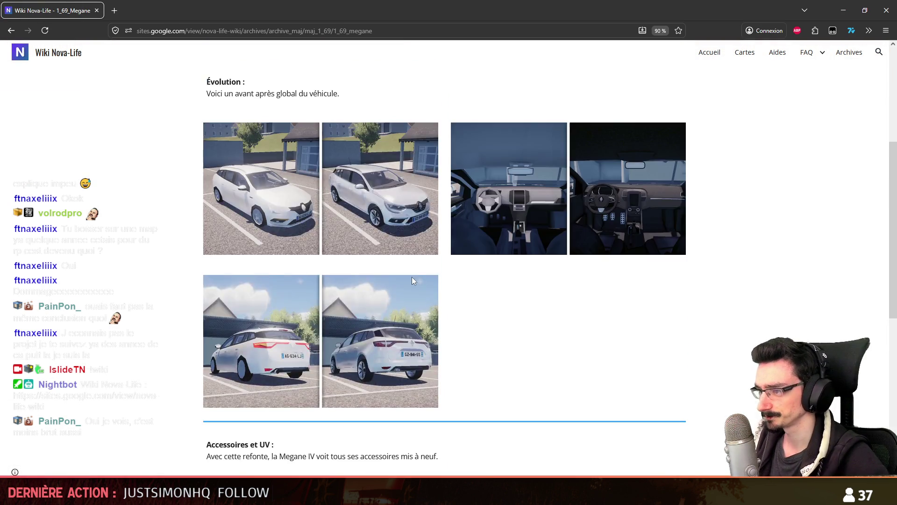
scroll(411, 276, "up", 3)
left_click(229, 117)
Step: Open the 1.69 list of new objects and scroll through it
scroll(388, 243, "down", 7)
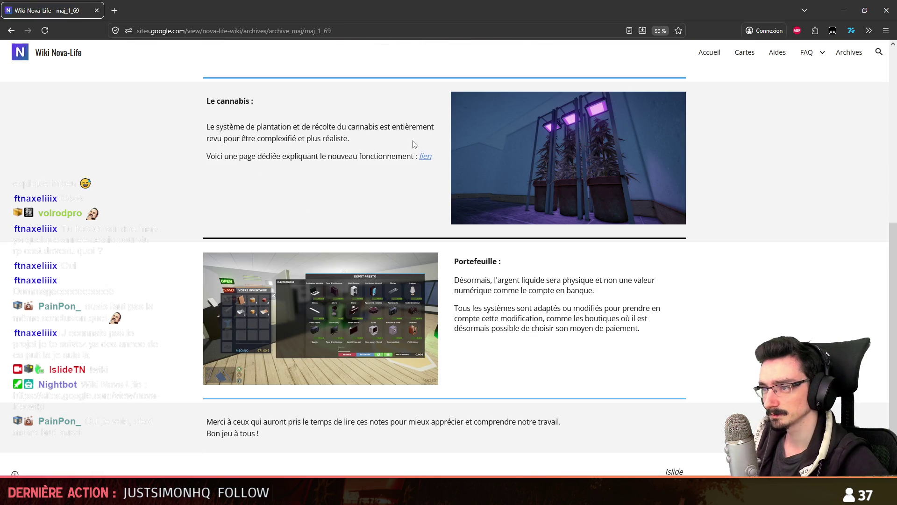
scroll(413, 140, "up", 7)
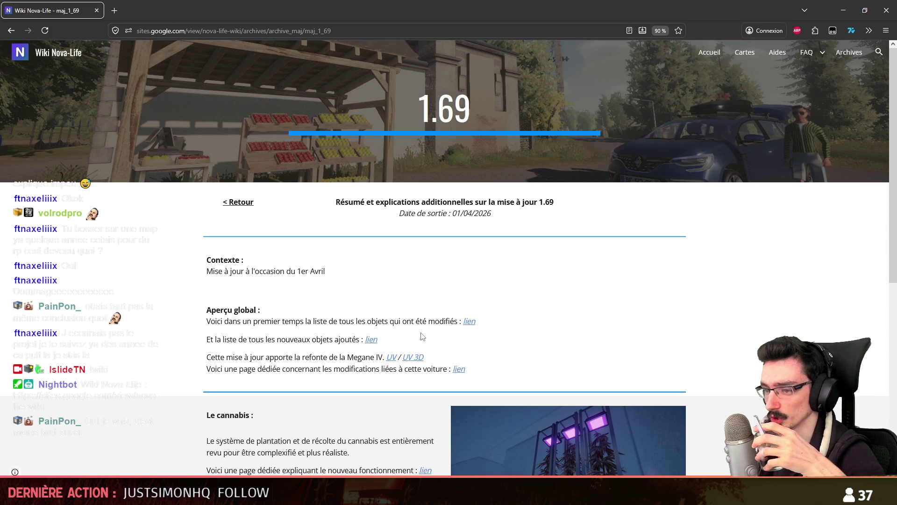
left_click(372, 341)
middle_click(692, 229)
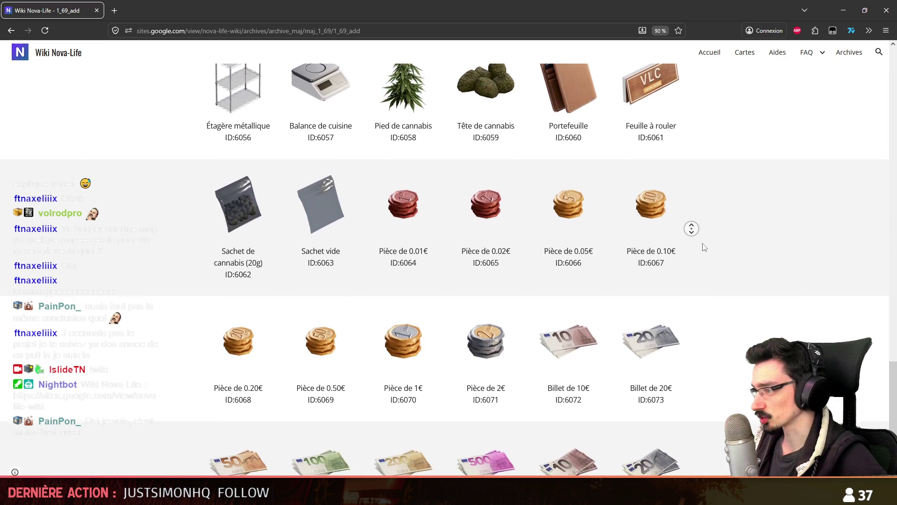
scroll(693, 299, "up", 5)
scroll(691, 315, "up", 20)
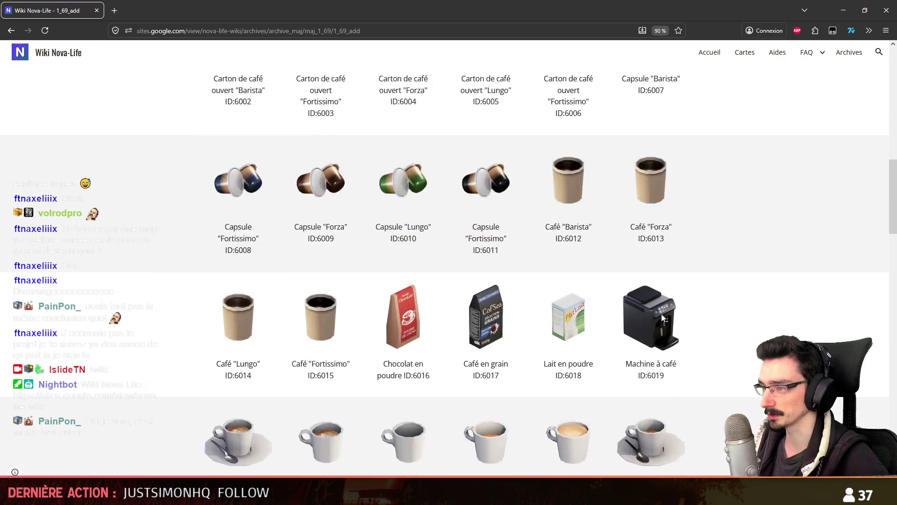
scroll(662, 316, "up", 2)
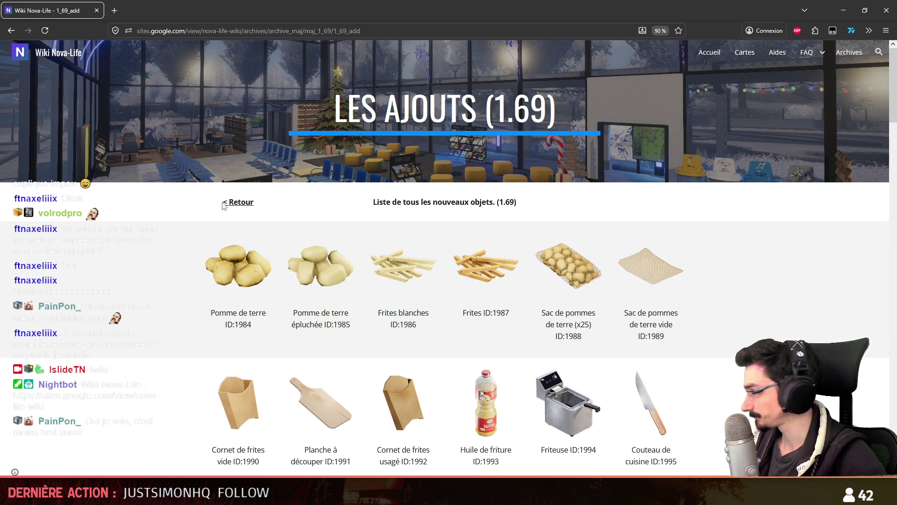
Step: Finish reviewing the new objects list, reopen it once, and end on the 1.69 update notes
scroll(247, 225, "down", 20)
scroll(266, 240, "down", 5)
scroll(275, 255, "up", 20)
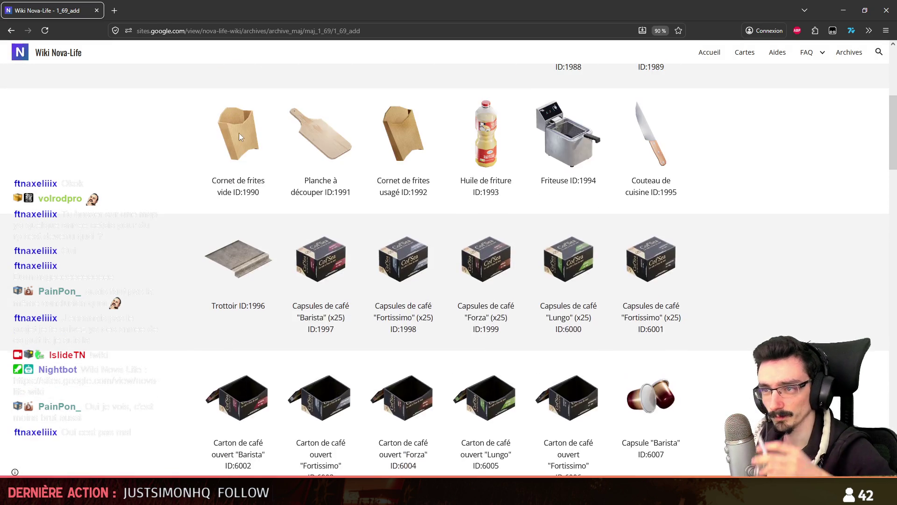
scroll(238, 163, "up", 5)
left_click(240, 204)
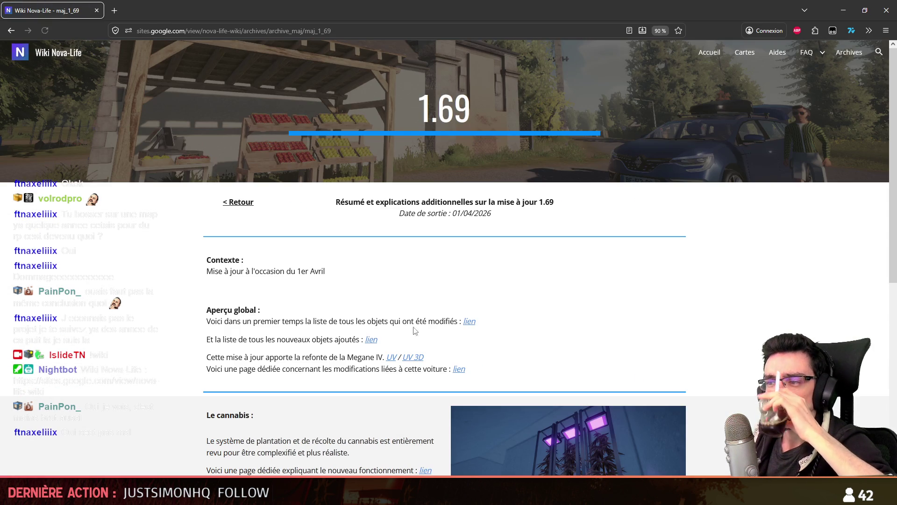
left_click(372, 339)
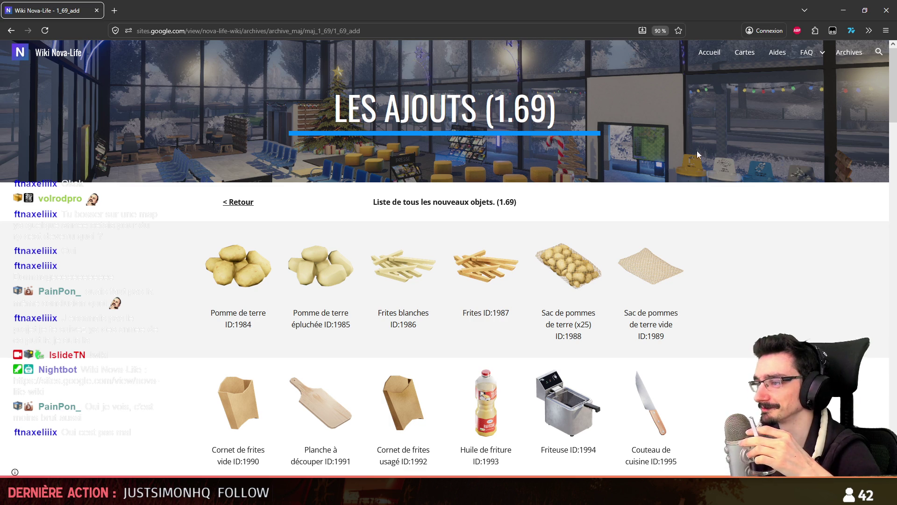
left_click(238, 202)
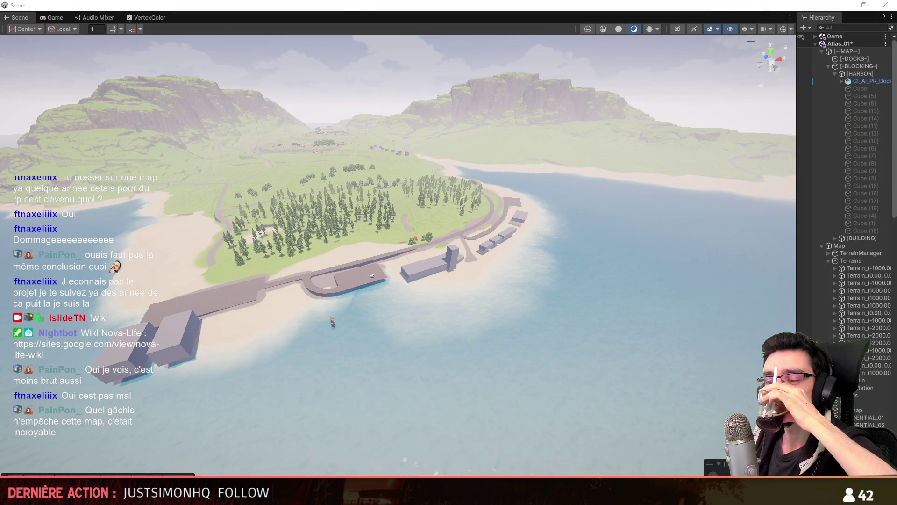
Step: Back in Maya, select Concrete_01_geo, frame it and duplicate it
left_click(334, 472)
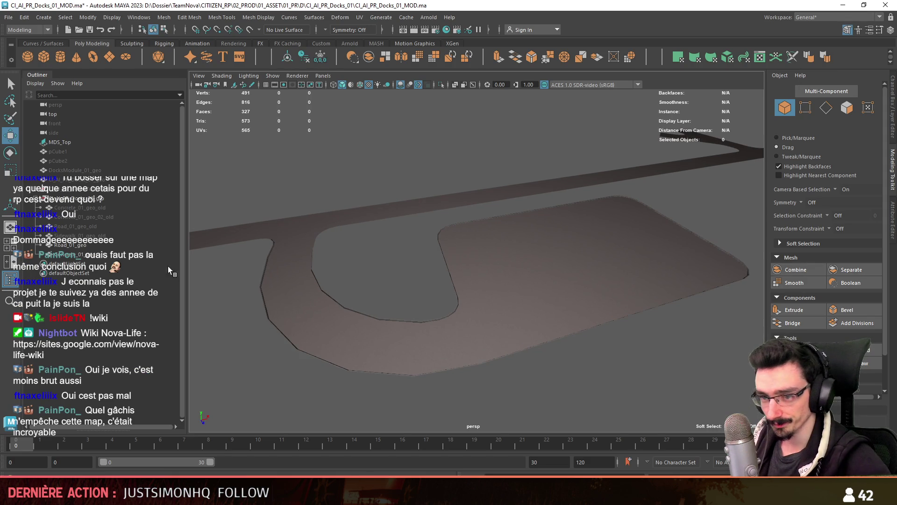
left_click(109, 254)
key("f")
key("ctrl+d")
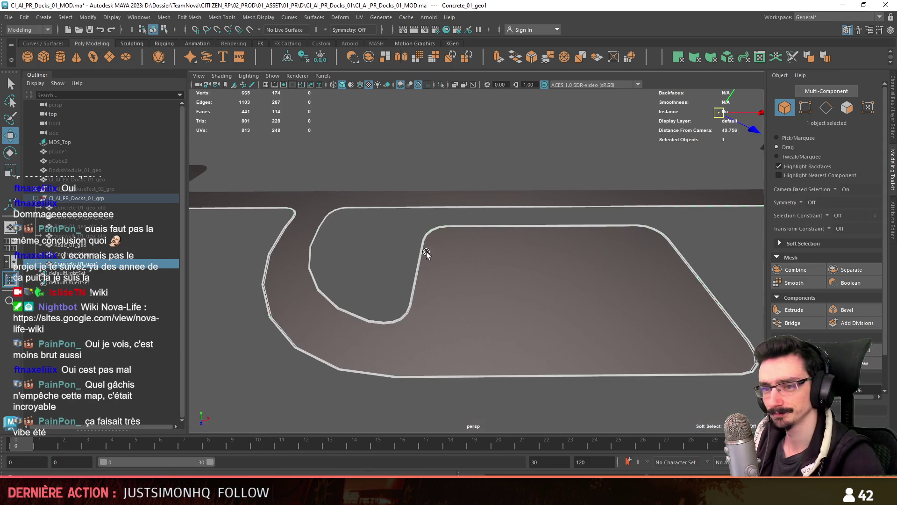
Step: In edge mode, select the duplicate pad's full 57-edge border loop
key("F10")
left_click(627, 300)
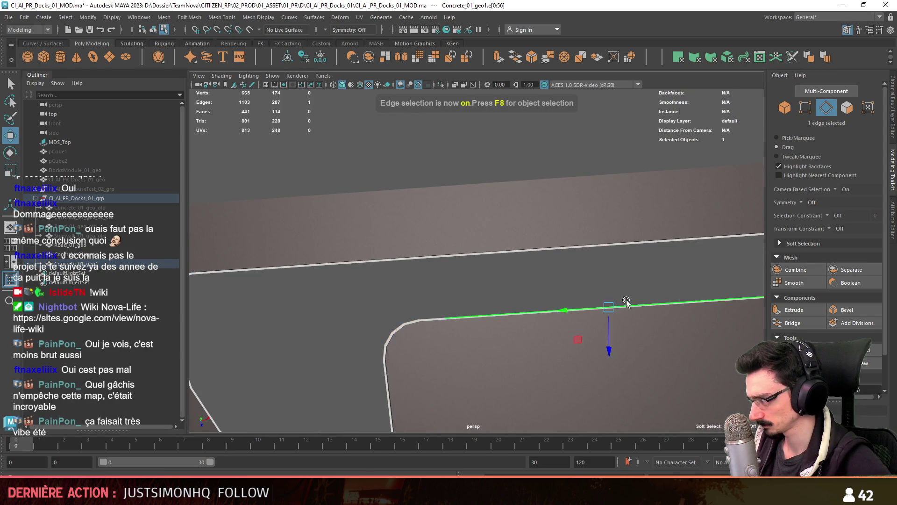
scroll(627, 300, "up", 5)
left_click(577, 250)
mouse_move(576, 250)
left_mouse_down("alt")
mouse_move(327, 294)
mouse_move(460, 291)
mouse_move(339, 314)
mouse_move(519, 305)
mouse_move(310, 288)
mouse_move(426, 280)
mouse_move(483, 304)
mouse_move(413, 312)
mouse_move(548, 198)
mouse_move(583, 306)
mouse_move(342, 319)
mouse_move(574, 313)
mouse_move(644, 288)
mouse_move(453, 346)
mouse_move(434, 276)
mouse_move(462, 308)
mouse_move(603, 303)
mouse_move(414, 302)
mouse_move(602, 298)
mouse_move(416, 280)
mouse_move(607, 257)
mouse_move(323, 338)
mouse_move(479, 304)
mouse_move(469, 308)
mouse_move(369, 256)
mouse_move(345, 289)
mouse_move(415, 302)
left_mouse_up("alt")
double_click(470, 308)
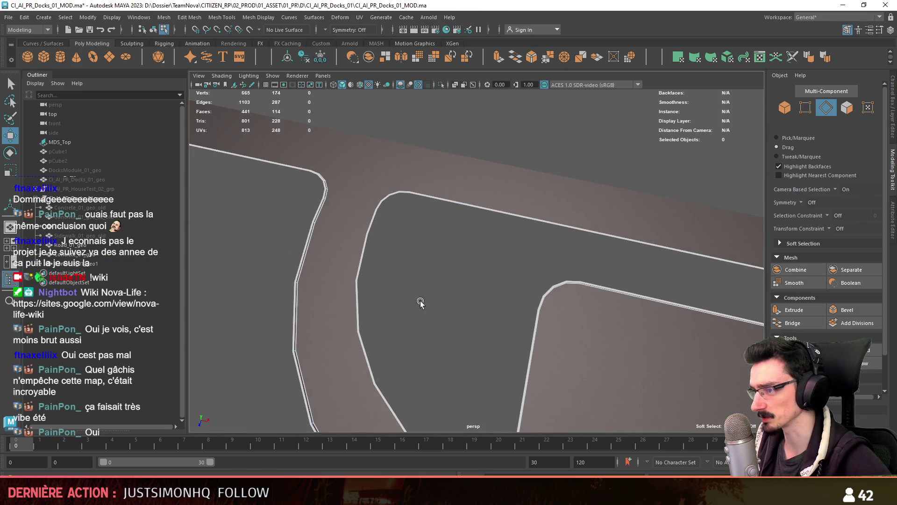
mouse_move(541, 279)
left_mouse_down("alt")
mouse_move(332, 294)
mouse_move(481, 270)
mouse_move(517, 281)
left_mouse_up("alt")
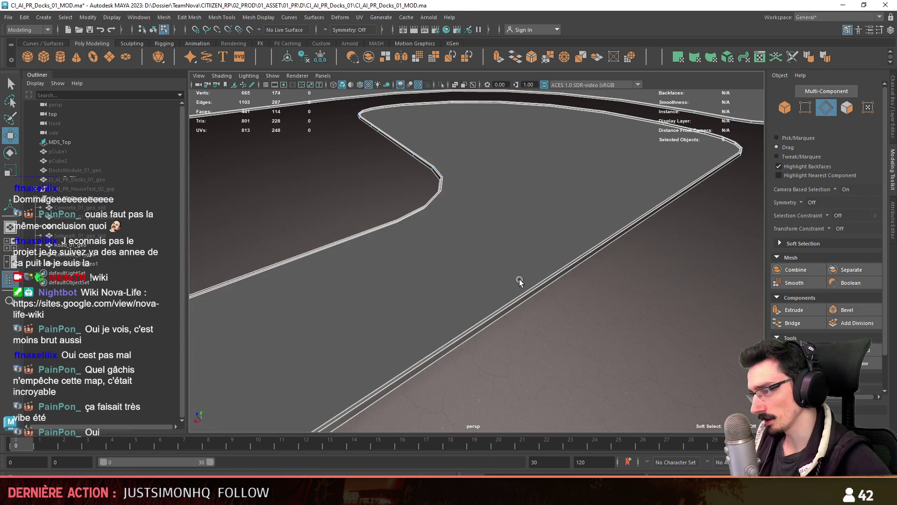
left_click(590, 250)
mouse_move(590, 251)
left_mouse_down("alt")
mouse_move(499, 257)
mouse_move(626, 236)
mouse_move(472, 264)
left_mouse_up("alt")
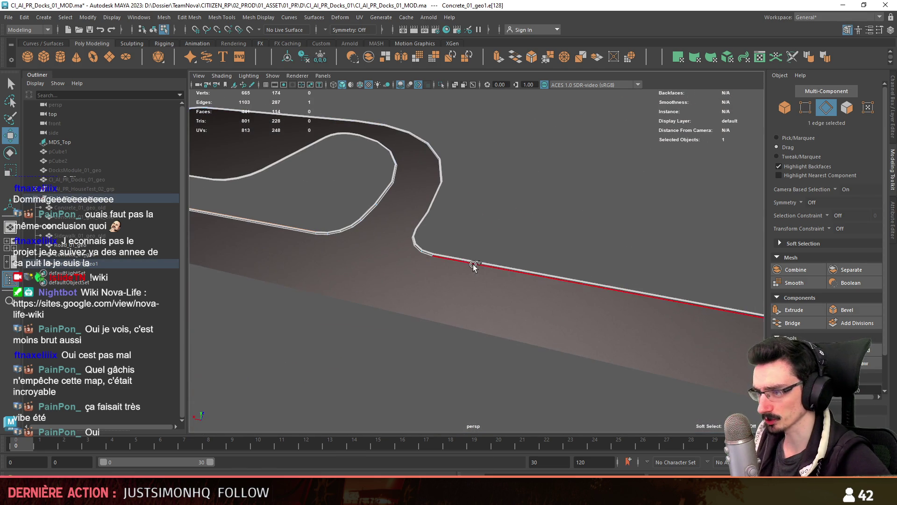
double_click(480, 258)
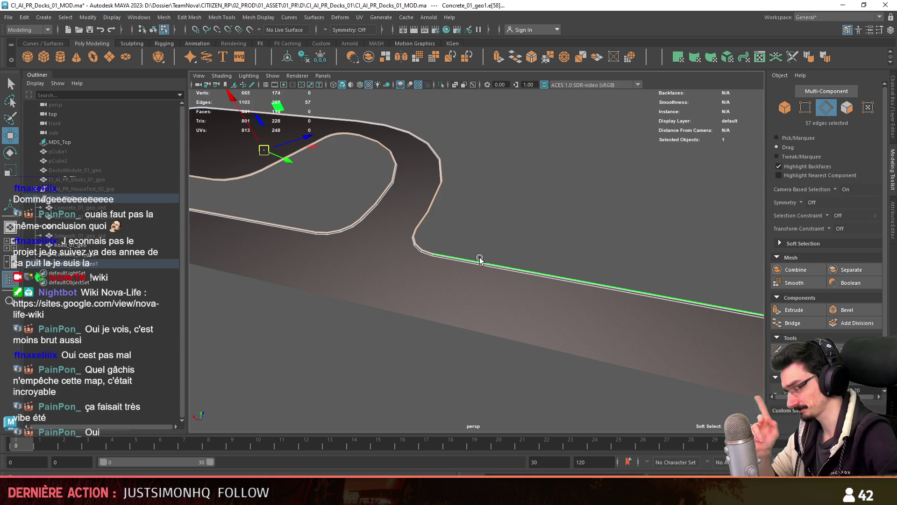
mouse_move(506, 230)
left_mouse_down("alt")
mouse_move(476, 214)
mouse_move(429, 240)
mouse_move(327, 255)
mouse_move(541, 279)
mouse_move(531, 326)
mouse_move(547, 244)
mouse_move(562, 230)
mouse_move(537, 236)
mouse_move(595, 234)
mouse_move(452, 234)
mouse_move(486, 243)
left_mouse_up("alt")
Step: Extrude the border edge loop with an Offset of 1.8
left_click(794, 310)
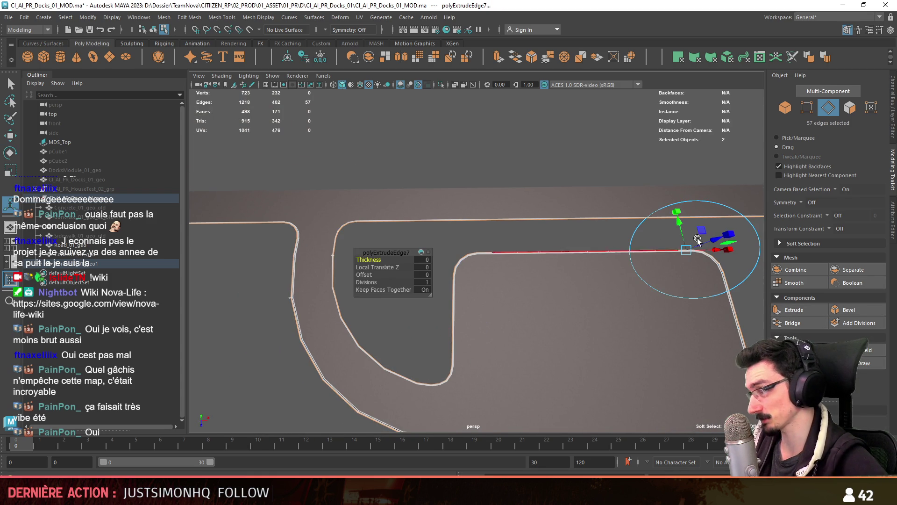
left_click(422, 275)
type("1.8")
key("Return")
scroll(593, 296, "up", 5)
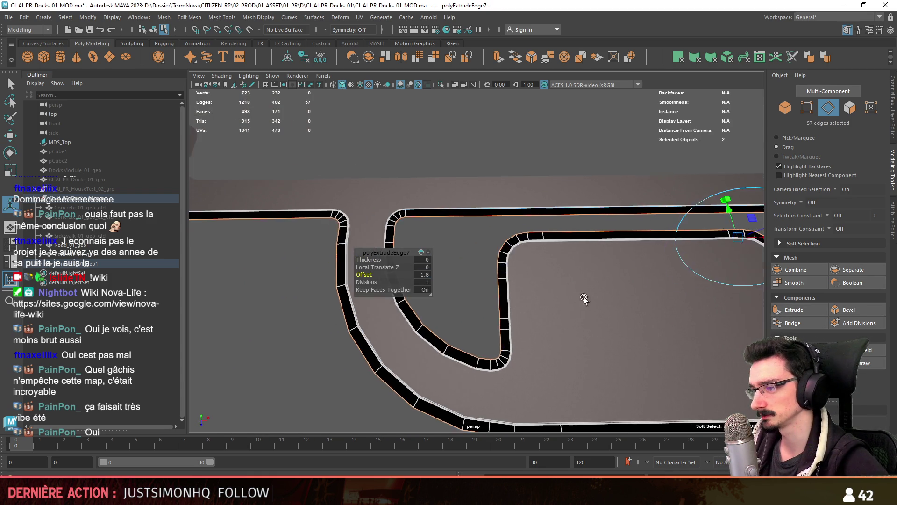
Step: Select the new curb strip face loop and assign it the grey concrete favorite material
key("F11")
scroll(400, 258, "down", 5)
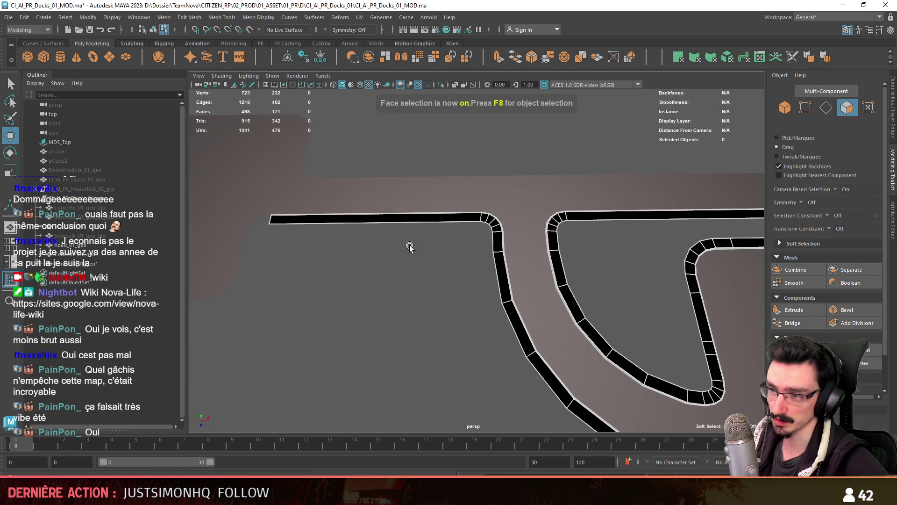
left_click(456, 219)
double_click(496, 236)
mouse_move(742, 314)
left_mouse_down("alt")
mouse_move(470, 281)
mouse_move(696, 248)
left_mouse_up("alt")
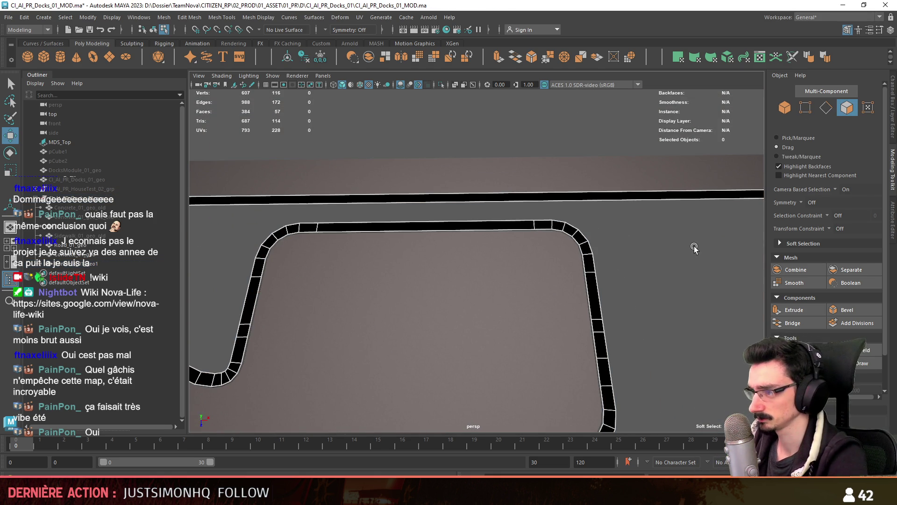
key("F8")
right_click_drag(647, 219, 668, 468)
scroll(477, 299, "up", 4)
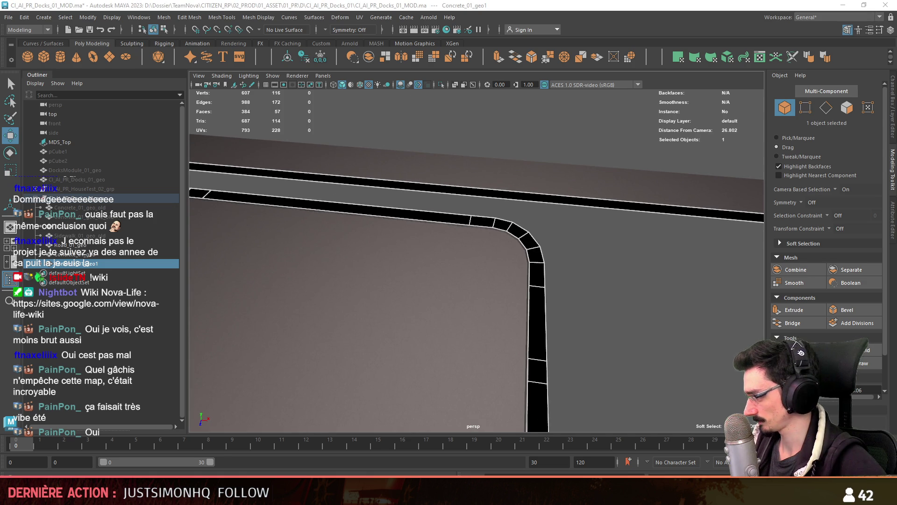
left_click(591, 298)
scroll(591, 297, "down", 8)
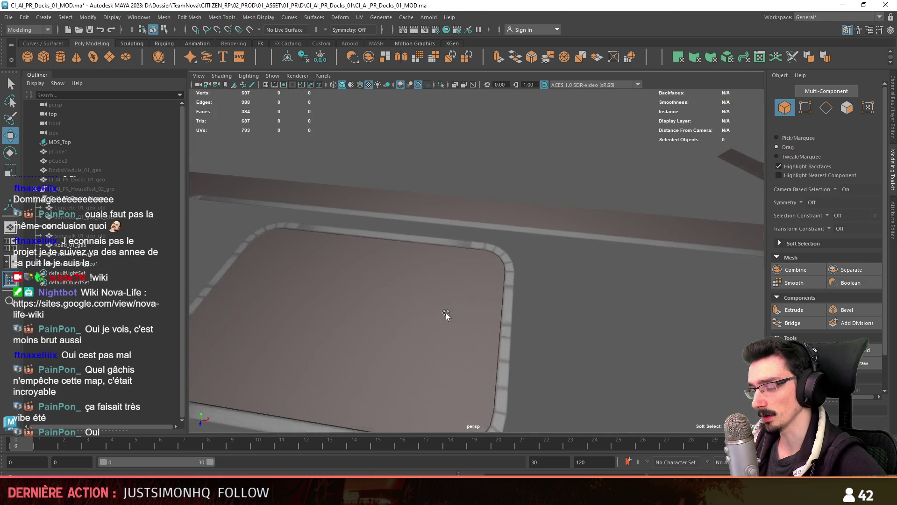
middle_click_drag(539, 297, 504, 328, "alt")
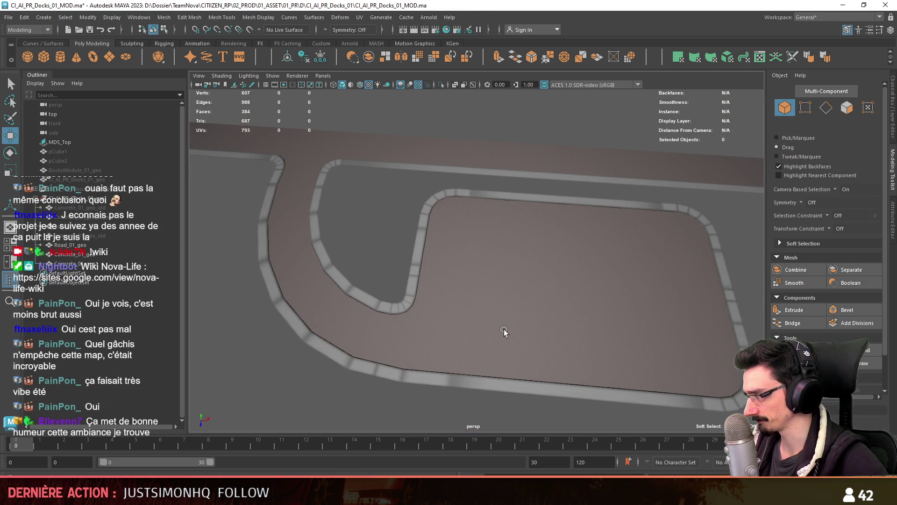
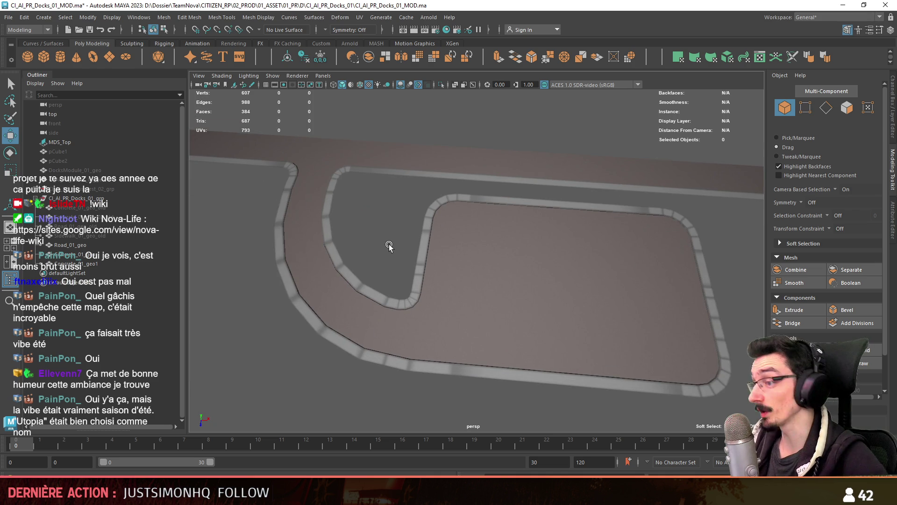
Step: Survey the whole island map in Unity to see the harbour road, then return to Maya
scroll(390, 246, "up", 1)
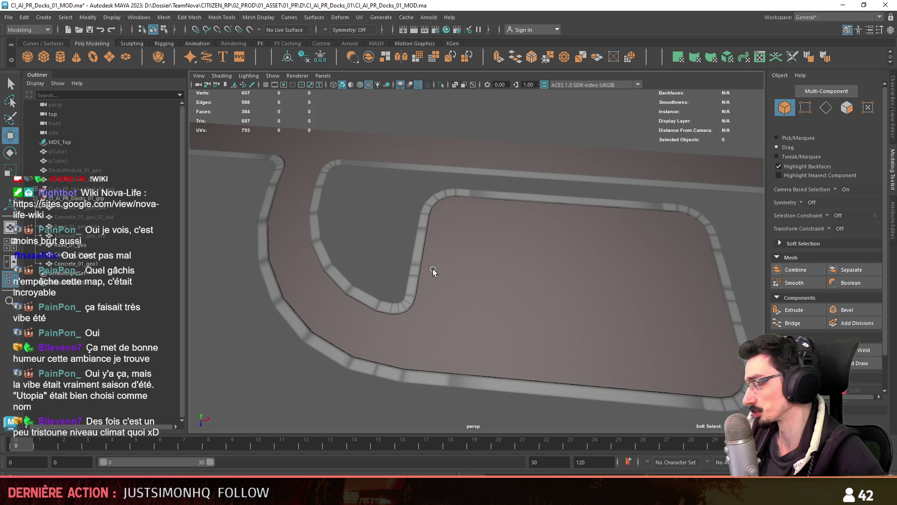
key("alt+Tab")
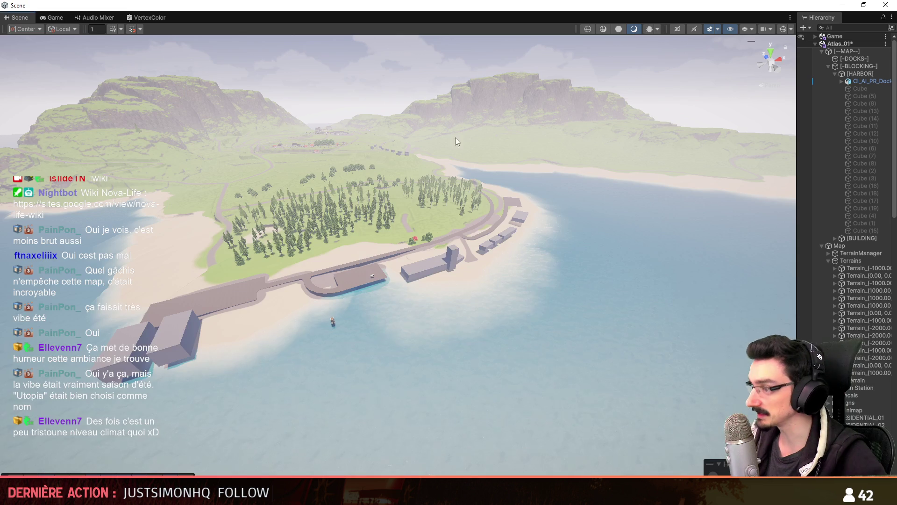
scroll(461, 142, "down", 10)
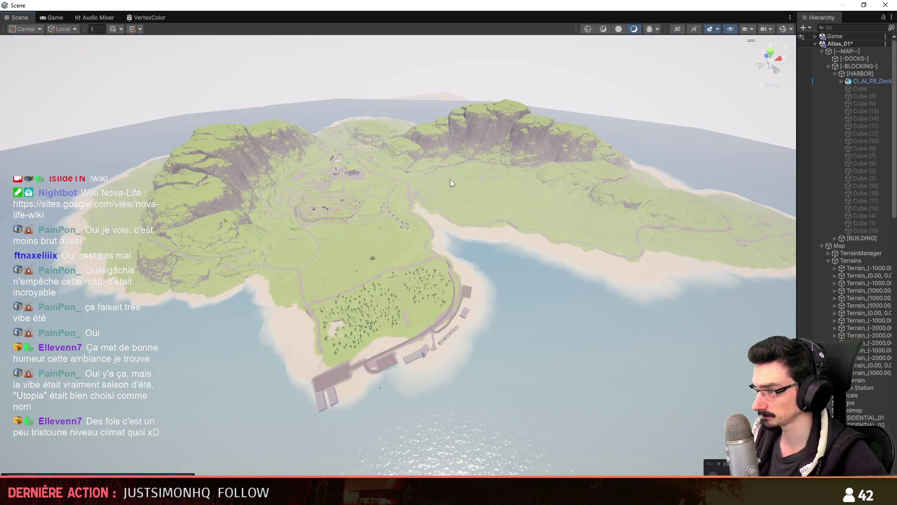
middle_click_drag(450, 183, 454, 217)
scroll(454, 220, "up", 3)
scroll(441, 234, "up", 3)
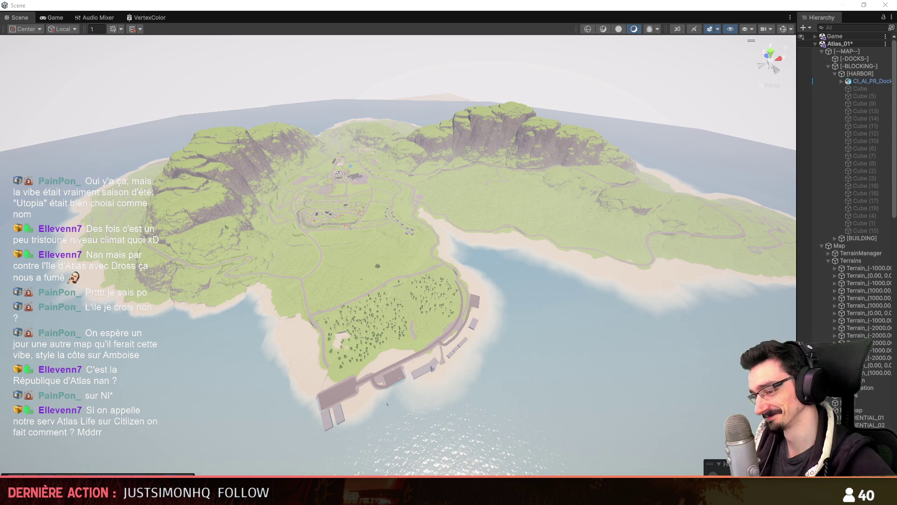
key("alt+Tab")
scroll(500, 331, "up", 5)
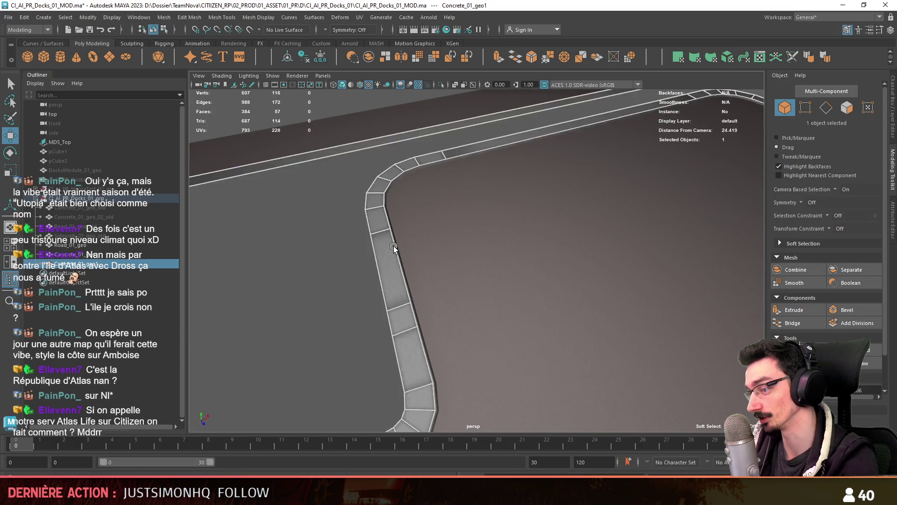
Step: Tumble to the whole curb loop and select the left curb's faces as one UV shell
scroll(393, 246, "down", 5)
key("F11")
mouse_move(382, 268)
left_mouse_down("alt")
mouse_move(437, 254)
mouse_move(377, 273)
mouse_move(493, 263)
mouse_move(517, 246)
mouse_move(462, 268)
mouse_move(571, 225)
mouse_move(511, 260)
left_mouse_up("alt")
scroll(511, 260, "up", 5)
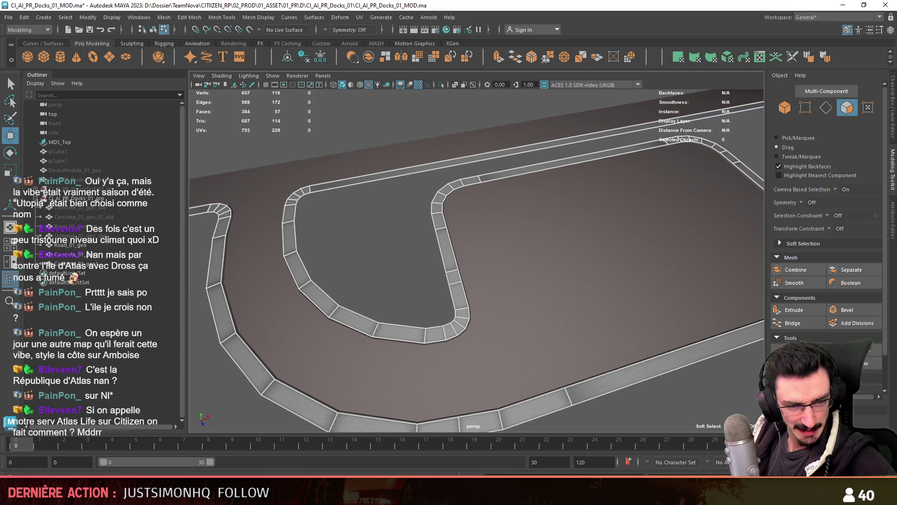
key("alt+F12")
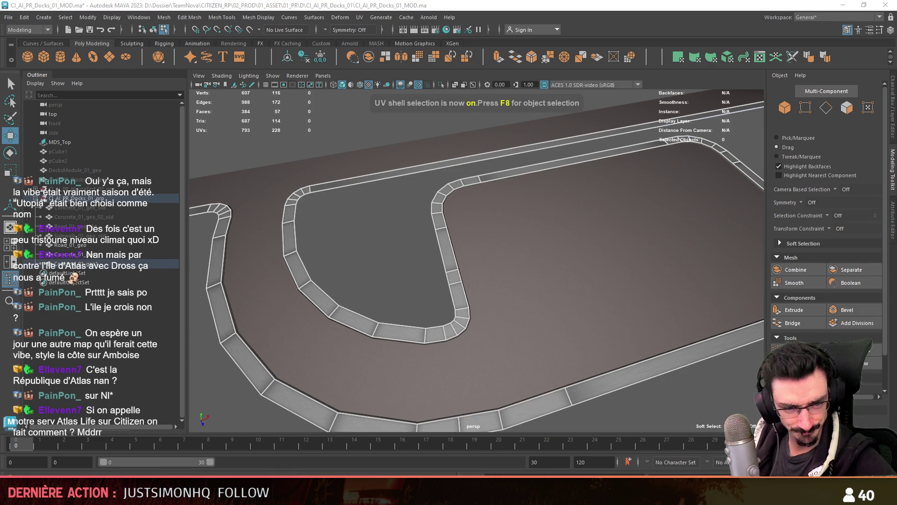
left_click(247, 360)
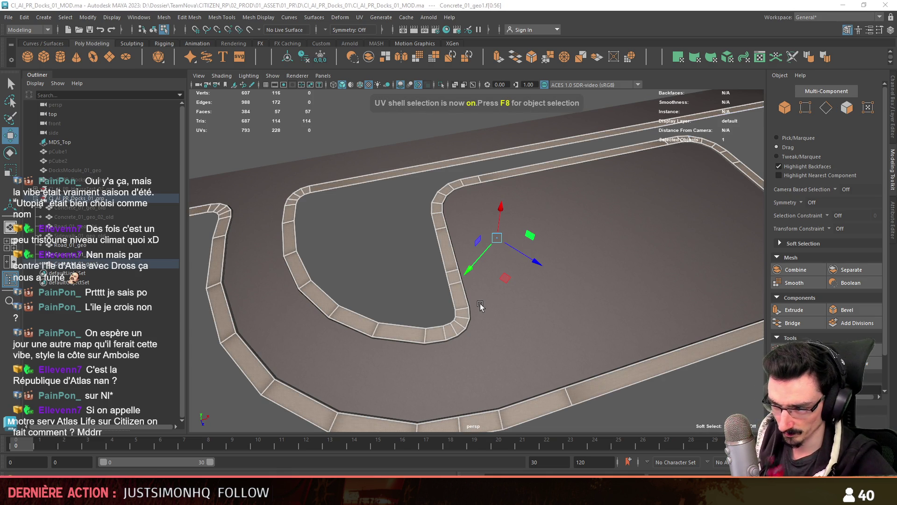
Step: Re-angle onto the curb corner and select the whole curb's UV shell with the Scale tool active
scroll(456, 339, "up", 3)
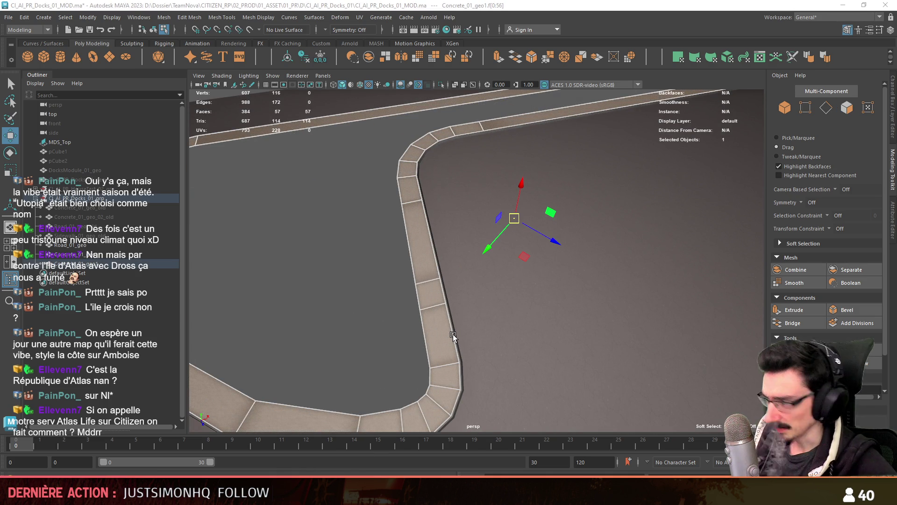
left_click_drag(400, 311, 407, 262, "alt")
key("F10")
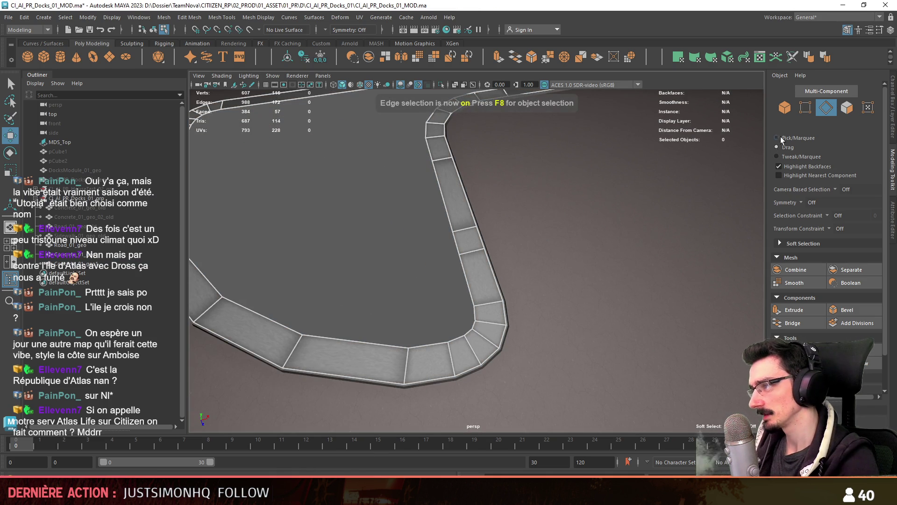
scroll(467, 294, "down", 5)
left_click_drag(451, 296, 461, 294, "alt")
key("F11")
left_click(461, 295)
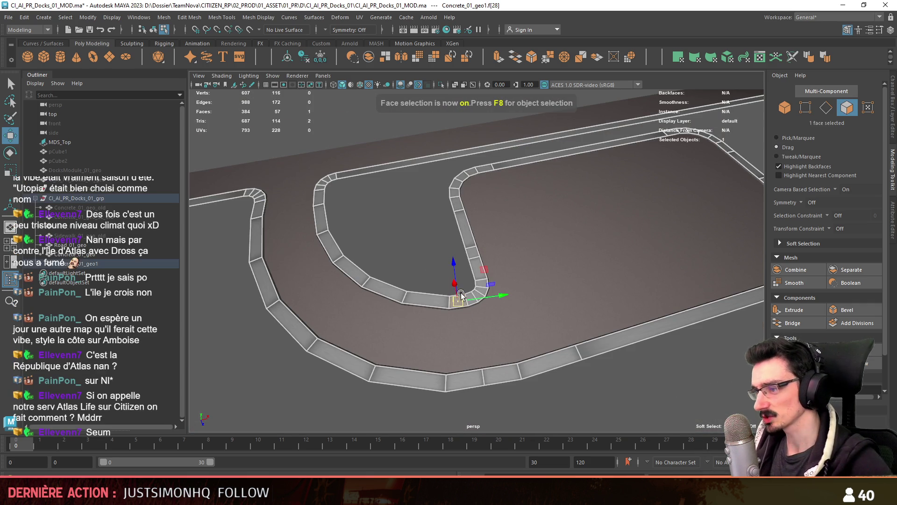
key("F8")
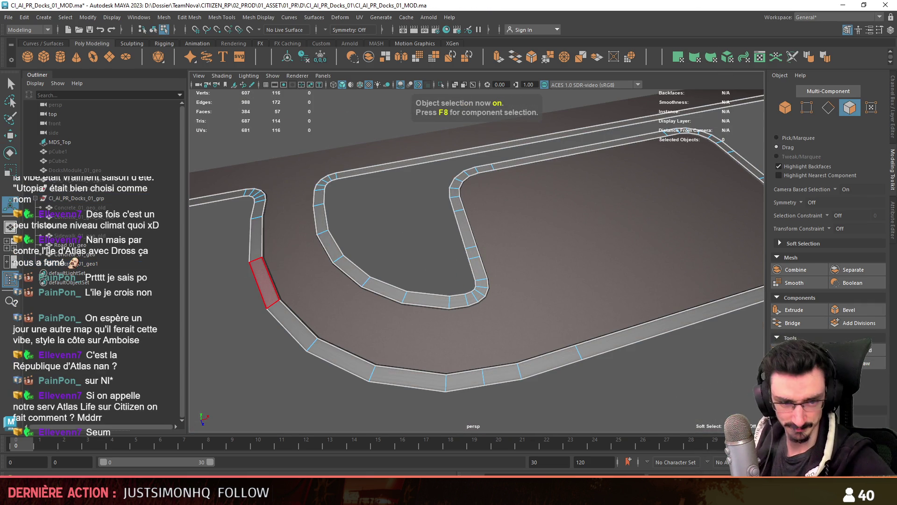
key("F8")
left_click(265, 283)
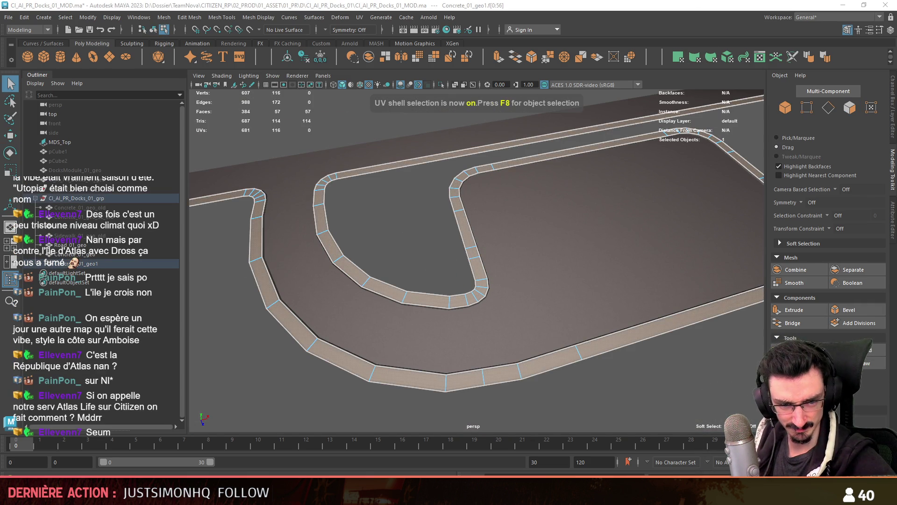
key("r")
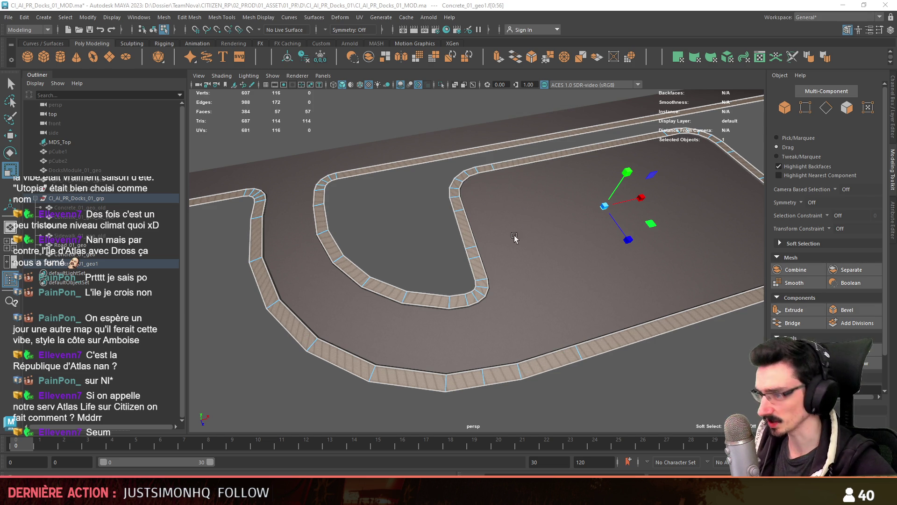
Step: Try selecting a ring of curb cross edges, then clear that selection
scroll(406, 266, "up", 5)
key("F10")
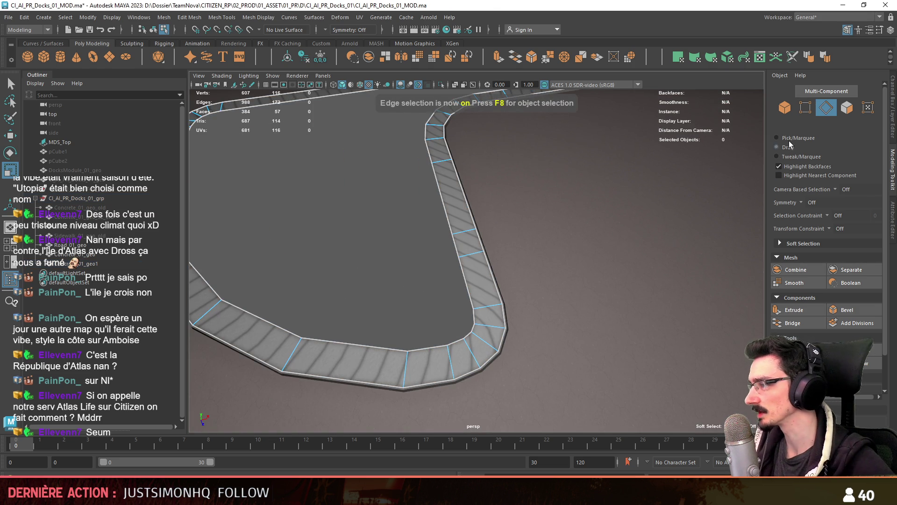
left_click(462, 233)
key("w")
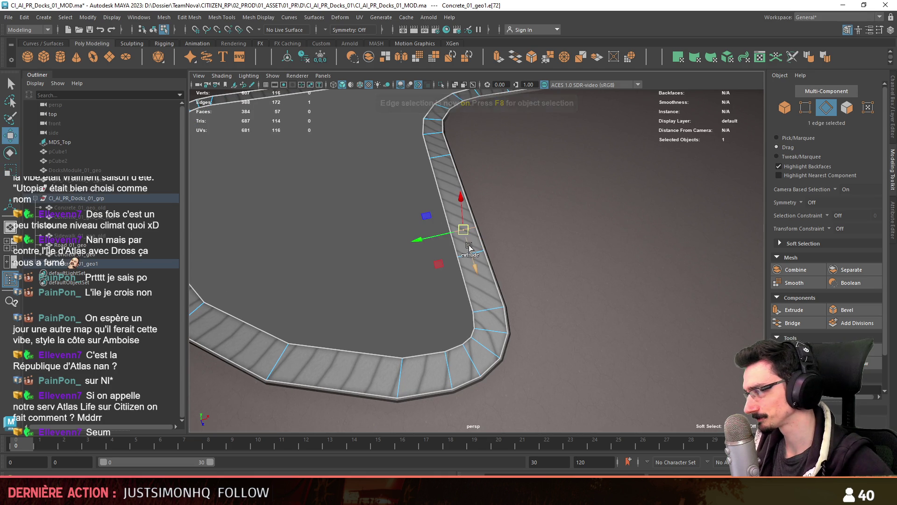
left_click(462, 242)
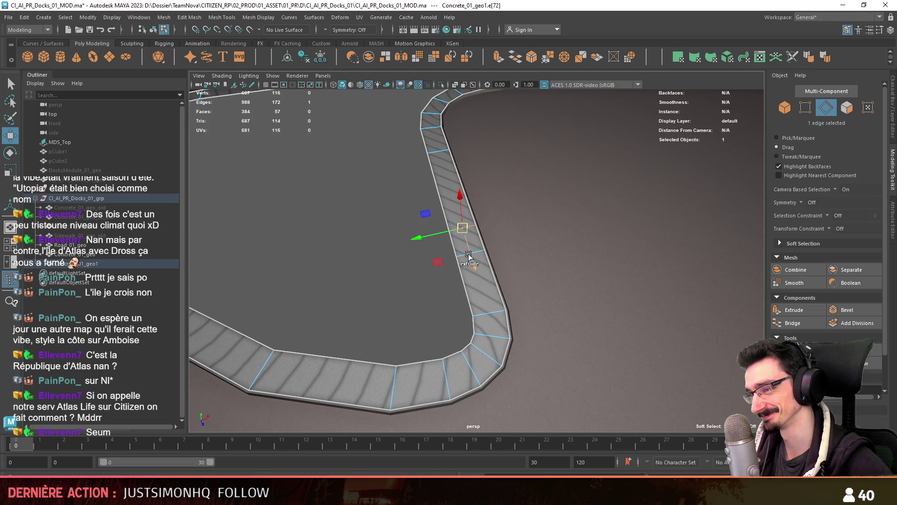
double_click(472, 278, "shift")
scroll(475, 286, "up", 2)
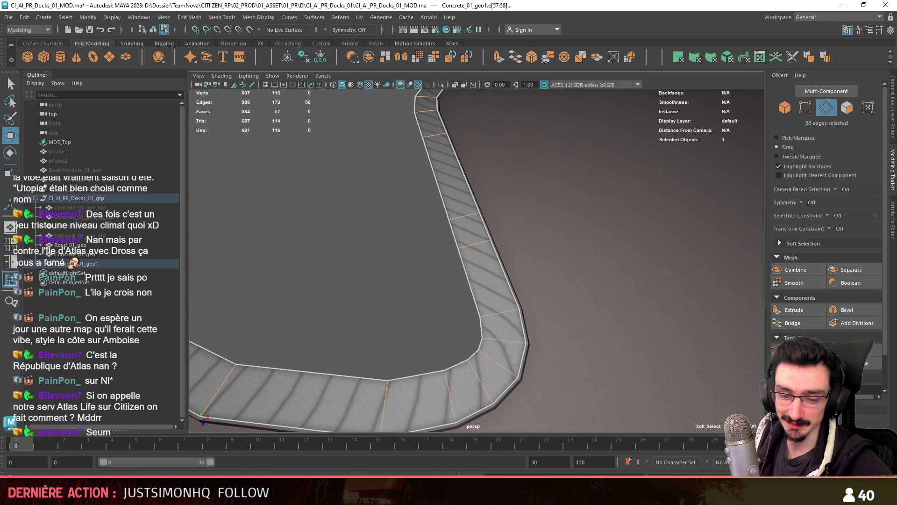
left_click(411, 276)
Step: Delete four extra cross edges on the curb's curved section
key("F11")
scroll(449, 270, "up", 4)
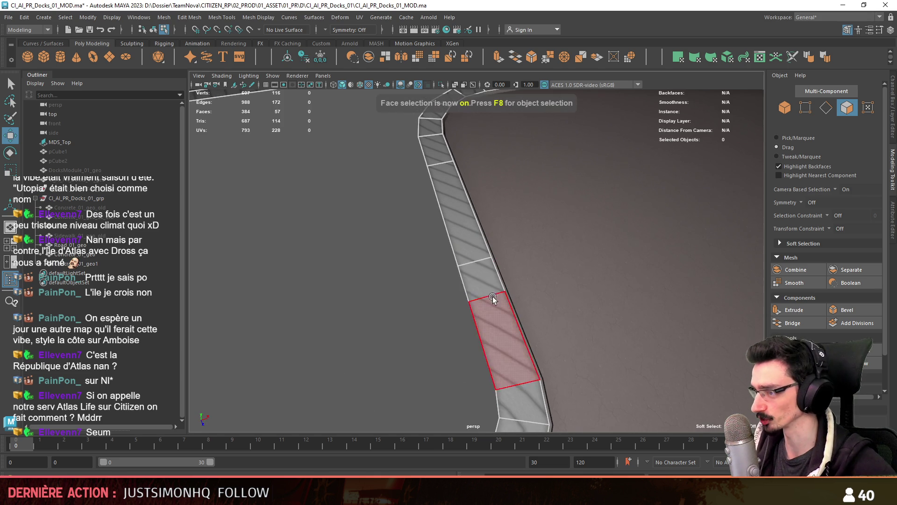
key("F10")
left_click(489, 302)
scroll(491, 304, "down", 6)
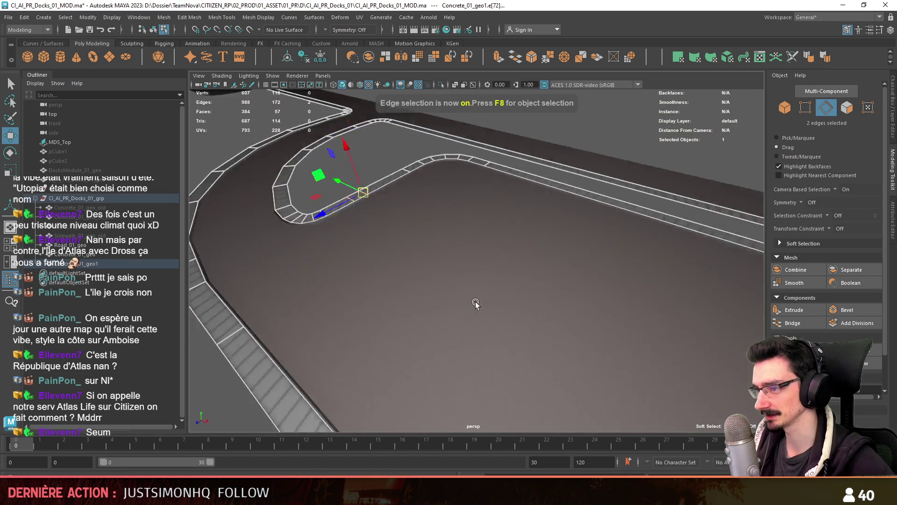
scroll(492, 306, "up", 3)
mouse_move(492, 306)
left_mouse_down("alt")
mouse_move(551, 237)
mouse_move(511, 269)
mouse_move(489, 249)
mouse_move(553, 250)
mouse_move(581, 226)
left_mouse_up("alt")
scroll(519, 249, "up", 2)
left_click(519, 249, "shift")
left_click(490, 250, "shift")
key("Delete")
Step: Delete the five extra edges along the rounded corner
scroll(486, 252, "up", 3)
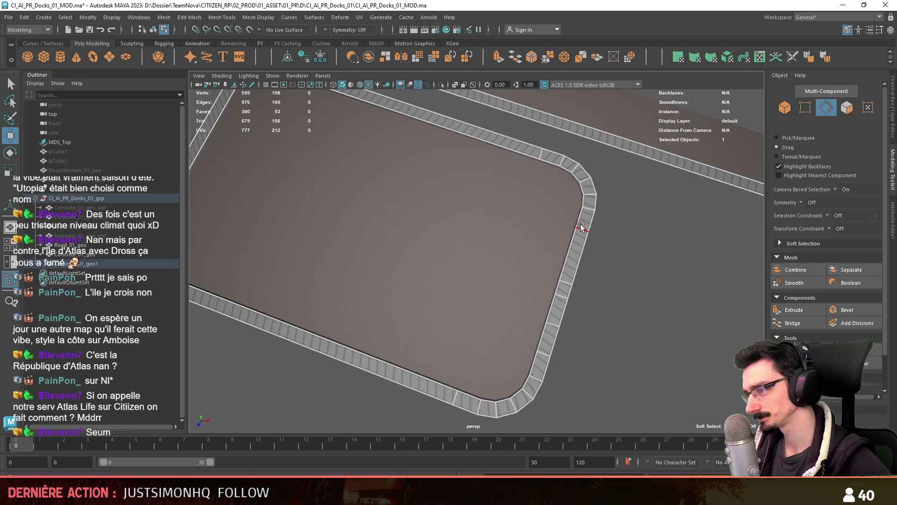
left_click(580, 226)
double_click(536, 356, "shift")
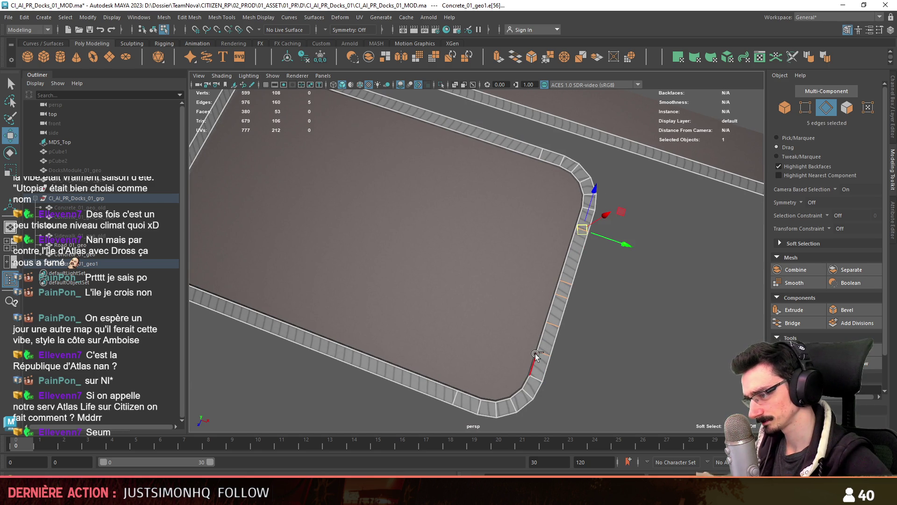
key("Delete")
Step: Turn on Wireframe on Shaded, review the whole curb loop and return to object mode
scroll(315, 307, "up", 3)
left_click_drag(315, 307, 464, 291, "alt")
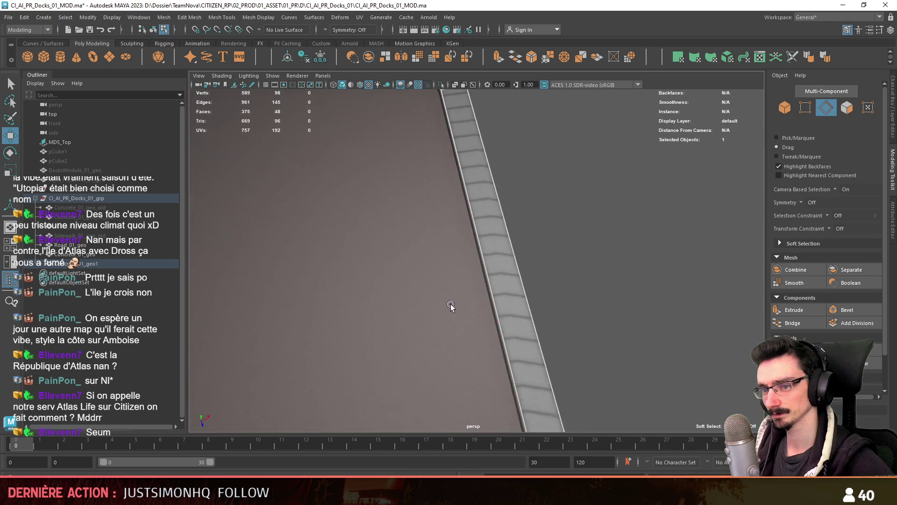
scroll(484, 245, "up", 3)
left_click_drag(484, 246, 461, 210, "alt")
left_click(360, 84)
scroll(374, 136, "down", 5)
mouse_move(375, 136)
left_mouse_down("alt")
mouse_move(472, 316)
mouse_move(562, 276)
mouse_move(411, 316)
mouse_move(452, 275)
mouse_move(415, 354)
mouse_move(462, 306)
mouse_move(552, 267)
mouse_move(500, 201)
mouse_move(384, 124)
mouse_move(436, 235)
mouse_move(507, 320)
mouse_move(501, 214)
mouse_move(668, 324)
mouse_move(431, 310)
mouse_move(490, 331)
mouse_move(457, 296)
mouse_move(397, 261)
left_mouse_up("alt")
key("F8")
Step: In the UV Editor, unfold the curb's UVs and stack its UV shells
key("alt+F12")
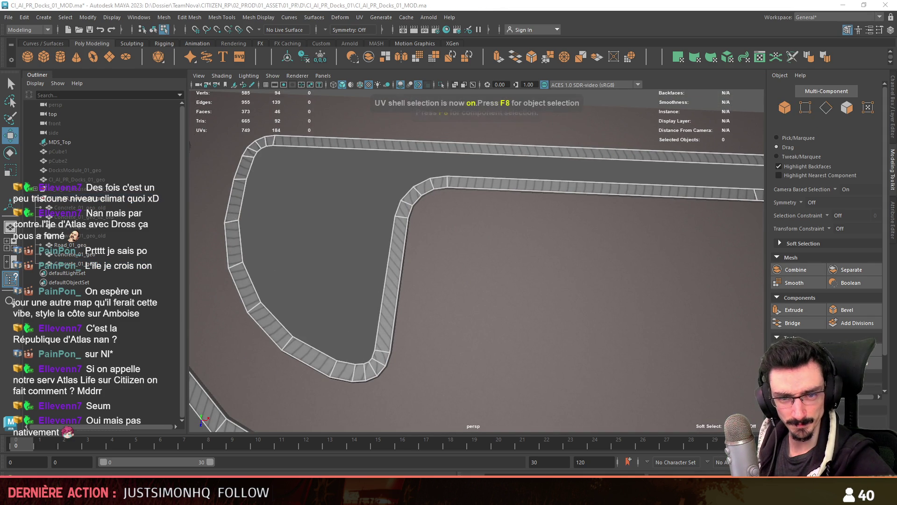
key("ctrl+u")
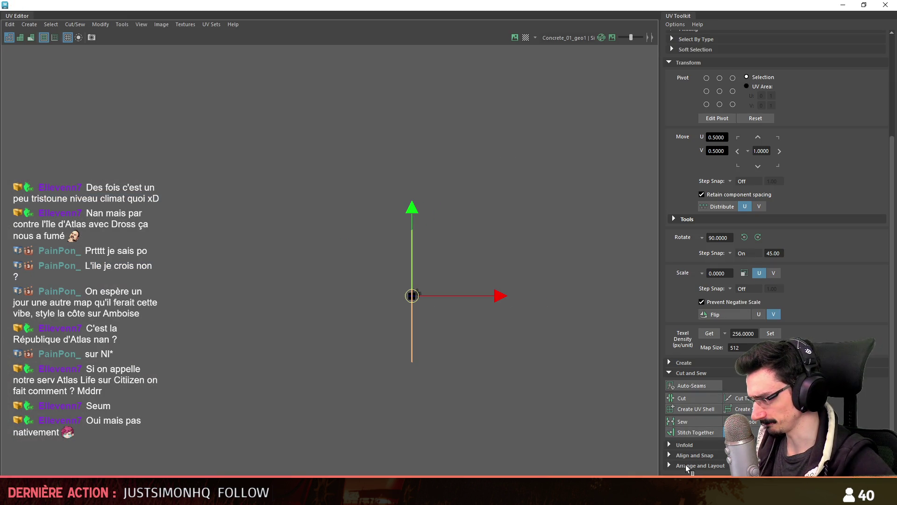
left_click(689, 464)
scroll(687, 448, "down", 3)
key("f")
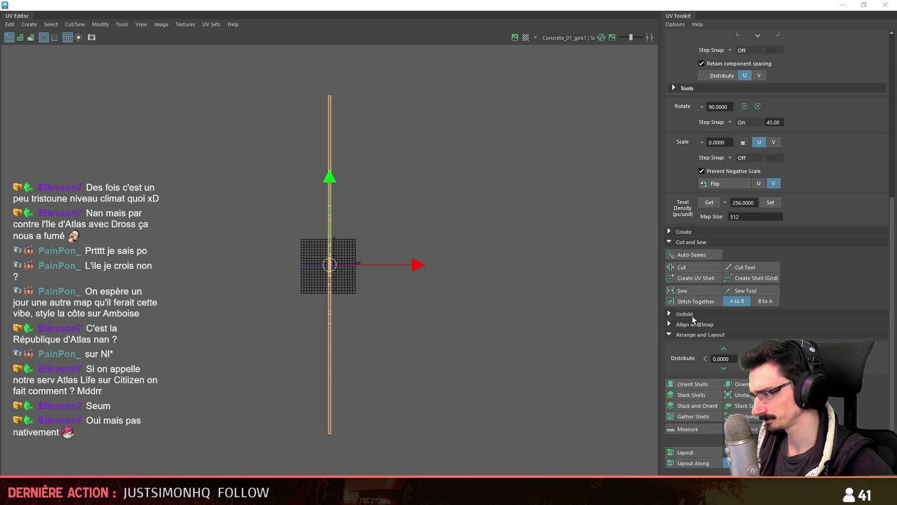
left_click(684, 314)
left_click(691, 335)
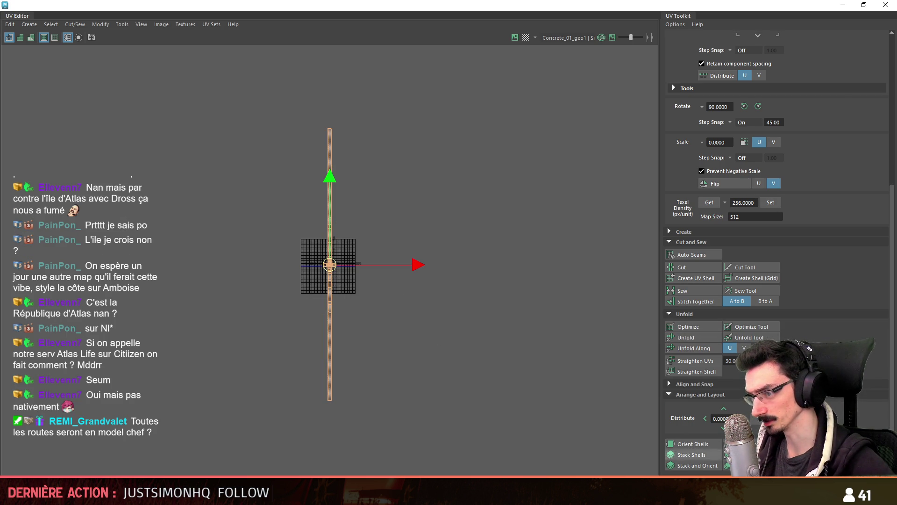
left_click(703, 454)
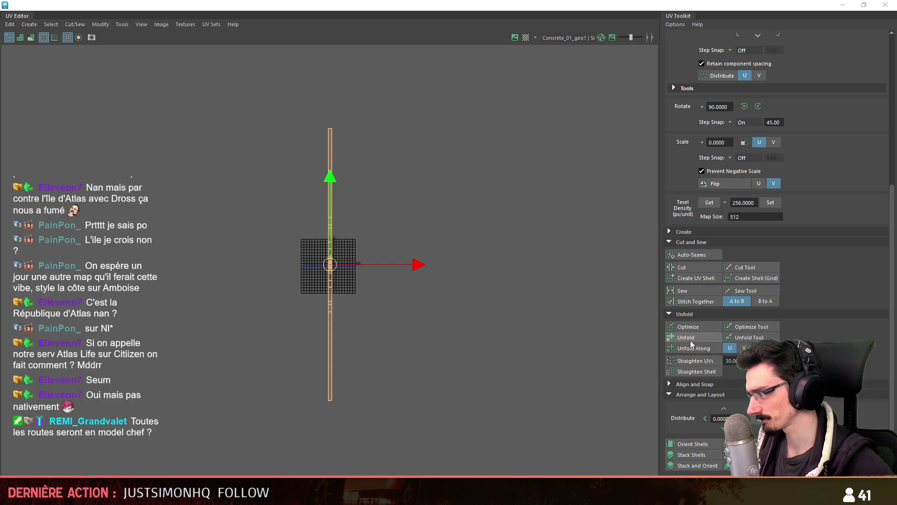
Step: Rotate the middle block of UV shells by 90 degrees
scroll(411, 306, "up", 6)
scroll(414, 310, "up", 8)
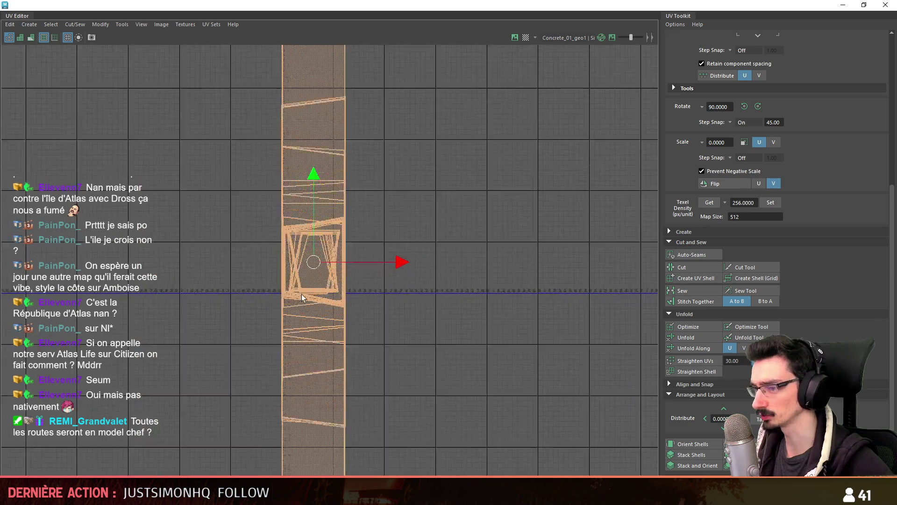
scroll(349, 335, "up", 5)
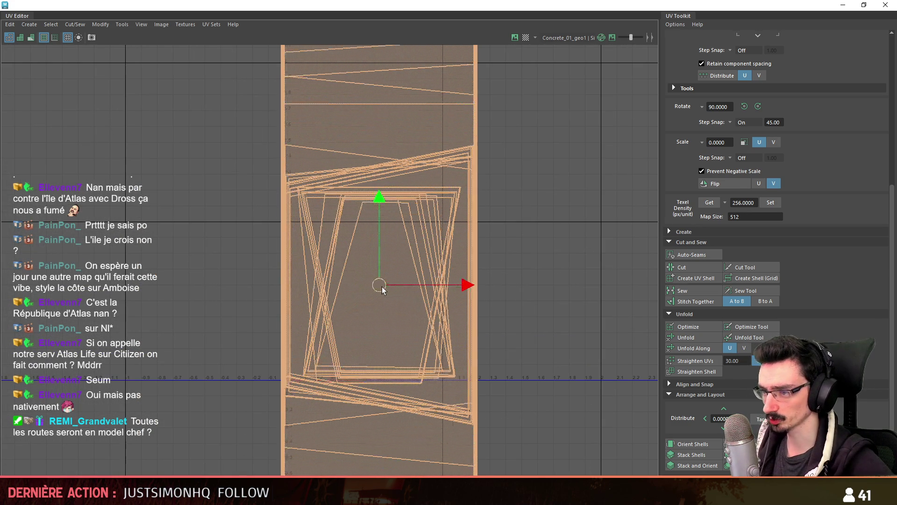
scroll(747, 210, "up", 10)
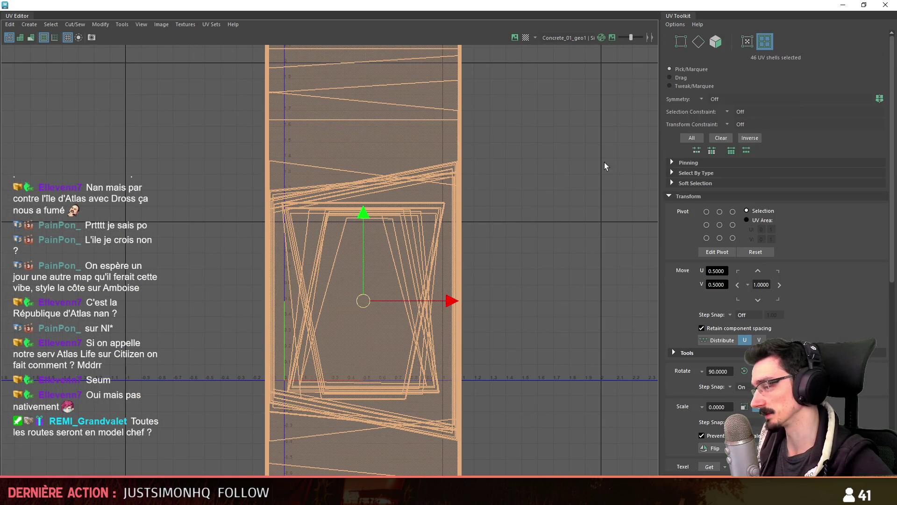
scroll(606, 187, "up", 2)
scroll(597, 185, "down", 2)
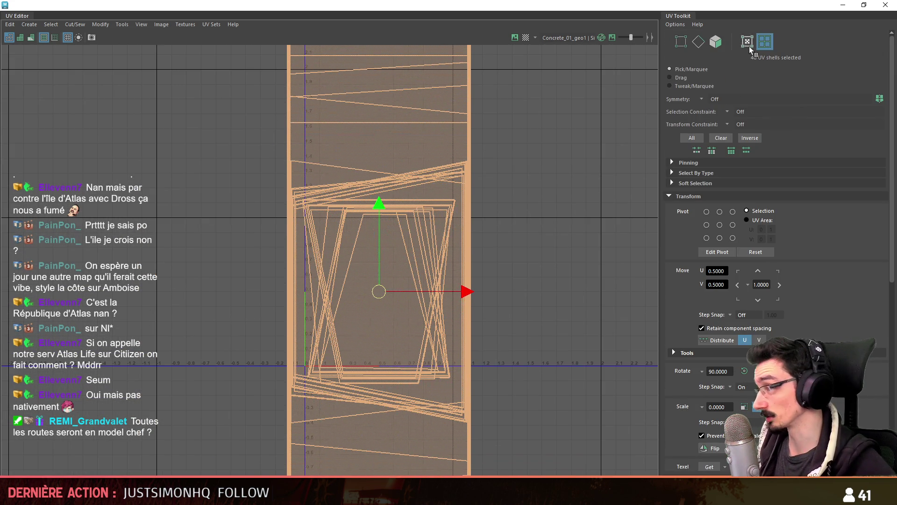
left_click_drag(517, 195, 458, 260)
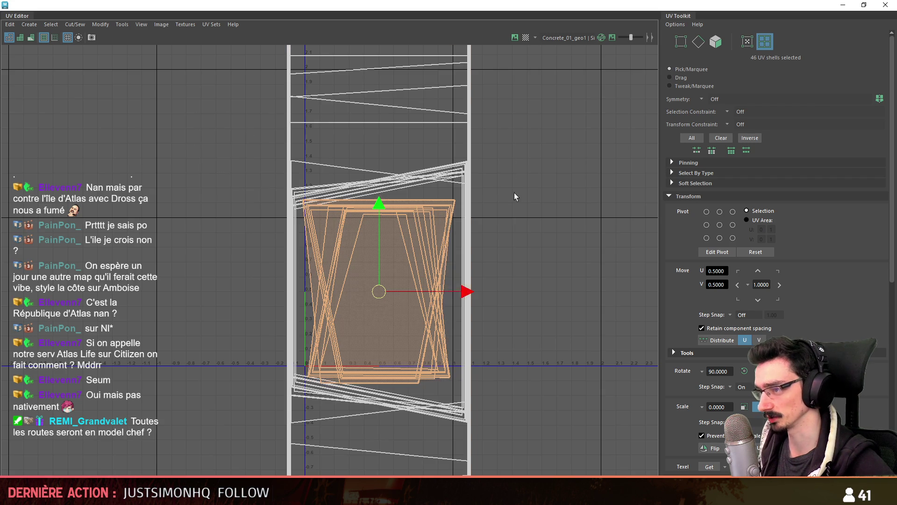
key("ctrl+alt+r")
Step: Check the harbour road's curving curbs up close in the Unity scene
key("F12")
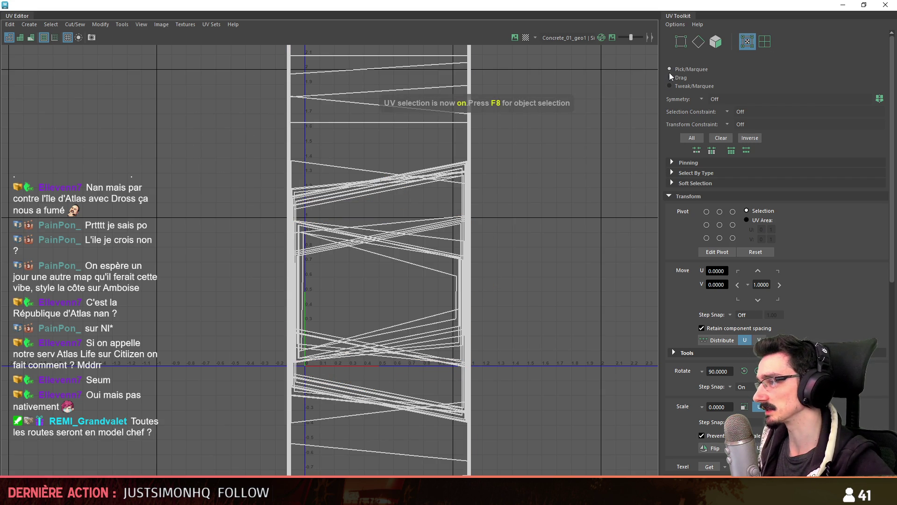
scroll(521, 375, "down", 5)
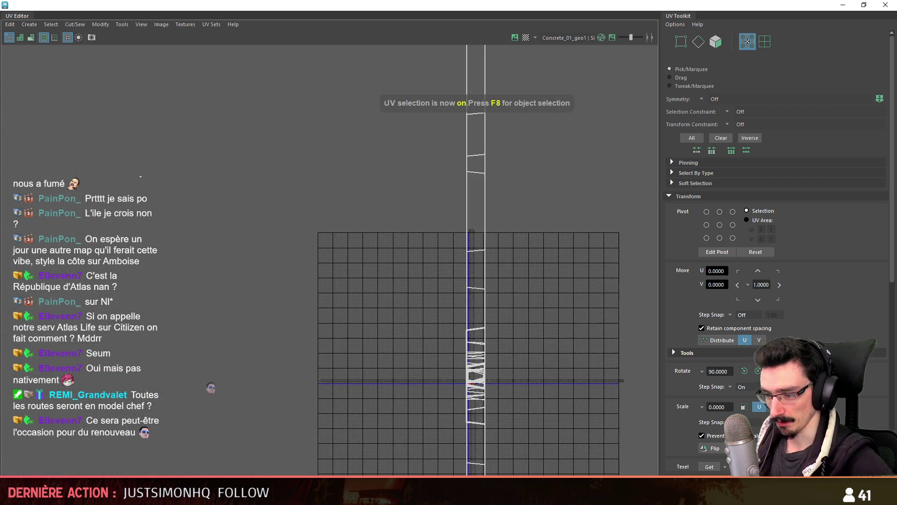
key("alt+Tab")
right_click_drag(477, 338, 361, 337)
right_click_drag(383, 303, 508, 223)
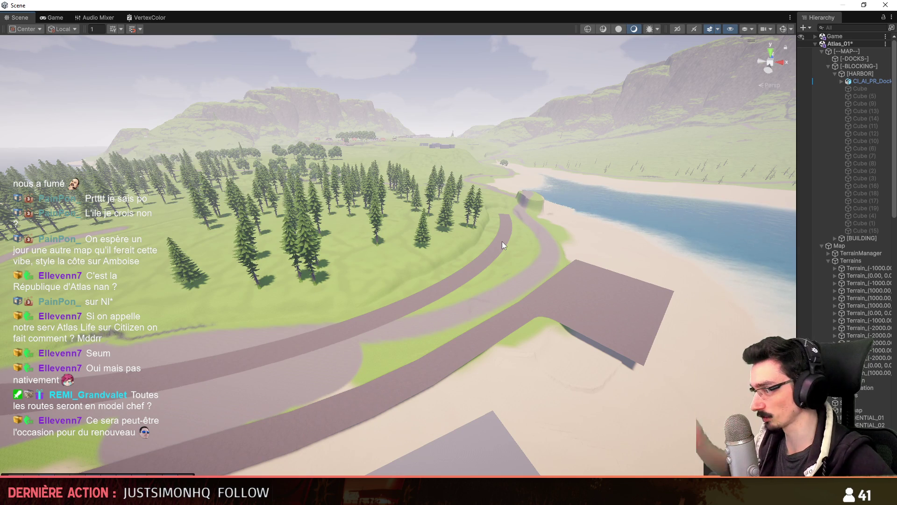
mouse_move(508, 237)
right_mouse_down()
mouse_move(506, 279)
mouse_move(523, 286)
mouse_move(556, 371)
mouse_move(555, 350)
mouse_move(537, 332)
mouse_move(499, 327)
mouse_move(476, 266)
mouse_move(481, 317)
mouse_move(565, 321)
mouse_move(561, 311)
right_mouse_up()
scroll(554, 349, "down", 2)
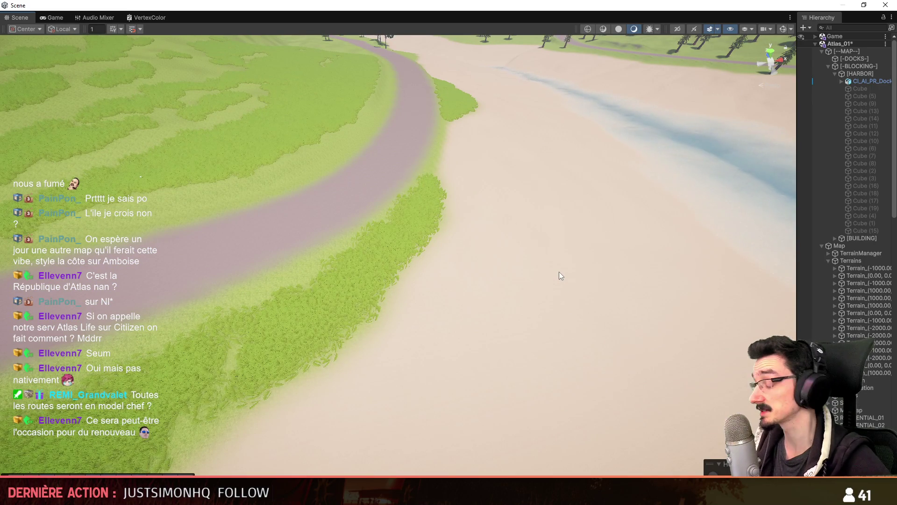
mouse_move(554, 260)
right_mouse_down()
mouse_move(541, 273)
mouse_move(517, 257)
mouse_move(457, 292)
right_mouse_up()
scroll(517, 256, "down", 3)
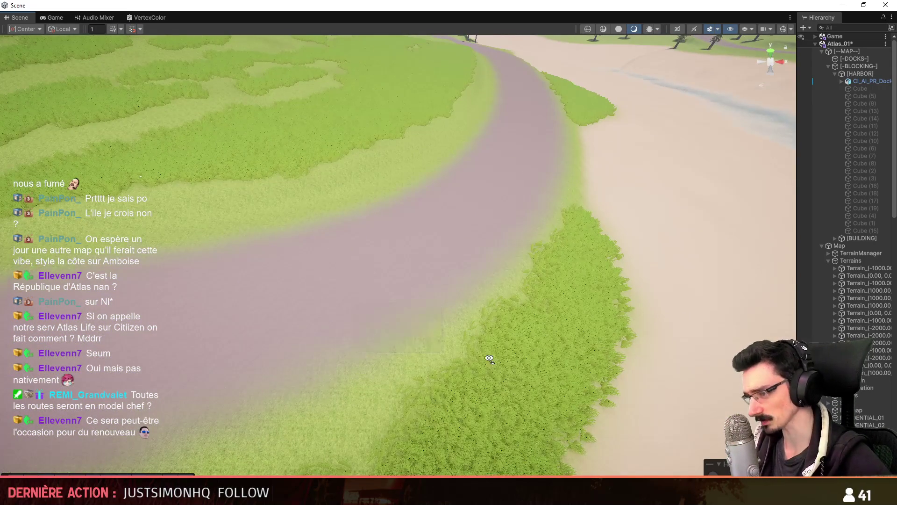
right_click_drag(489, 349, 517, 391)
scroll(517, 391, "up", 2)
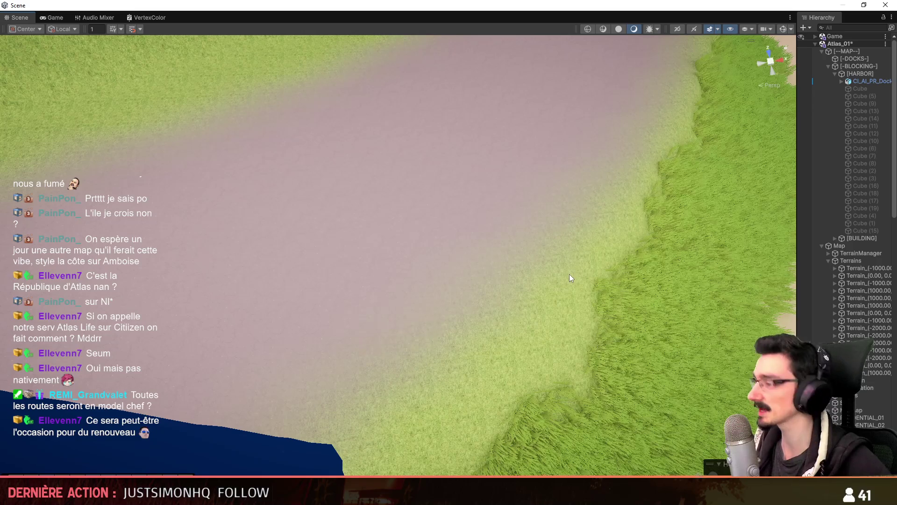
mouse_move(533, 293)
right_mouse_down()
mouse_move(525, 252)
mouse_move(442, 322)
mouse_move(321, 327)
mouse_move(236, 306)
mouse_move(318, 348)
mouse_move(403, 323)
right_mouse_up()
scroll(320, 326, "up", 3)
scroll(369, 335, "up", 1)
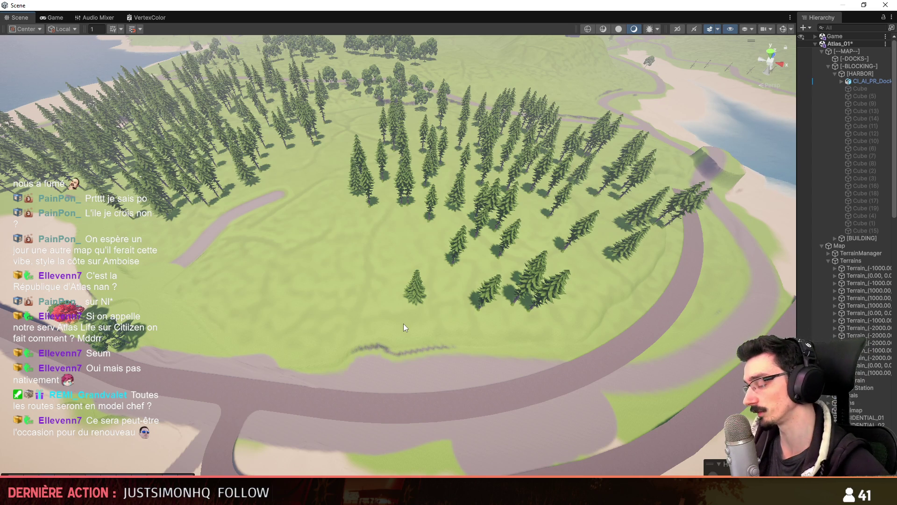
mouse_move(465, 321)
right_mouse_down()
mouse_move(426, 131)
mouse_move(395, 276)
right_mouse_up()
scroll(456, 274, "up", 2)
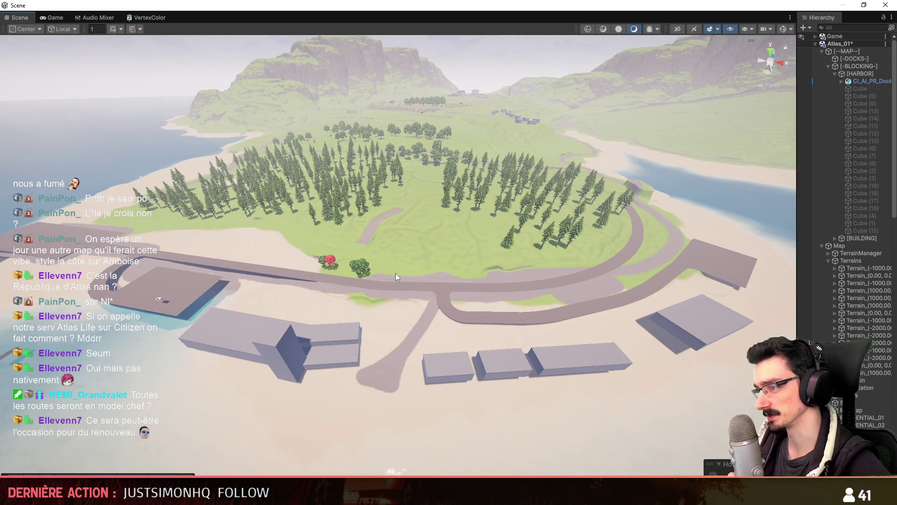
mouse_move(395, 273)
right_mouse_down()
mouse_move(428, 251)
mouse_move(516, 266)
mouse_move(508, 294)
right_mouse_up()
key("alt+Tab")
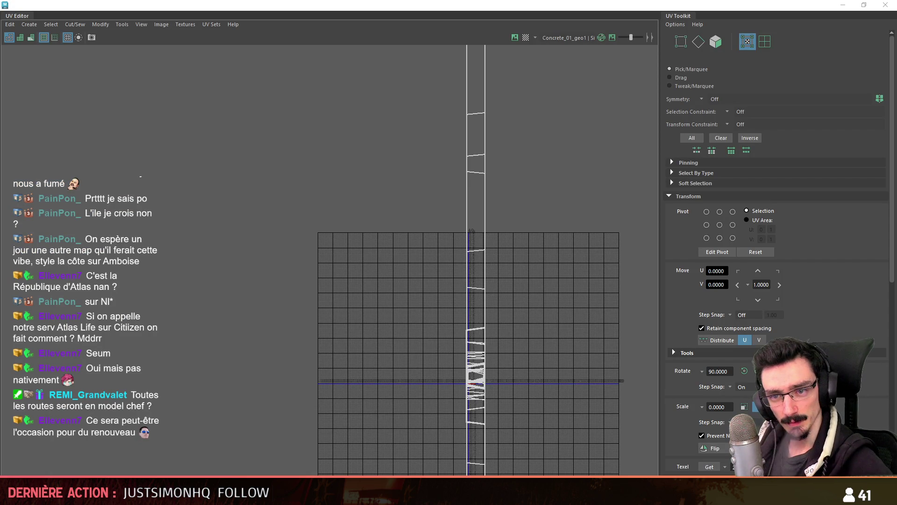
Step: Select all UVs, close the UV Editor and return to object selection
scroll(408, 268, "down", 6)
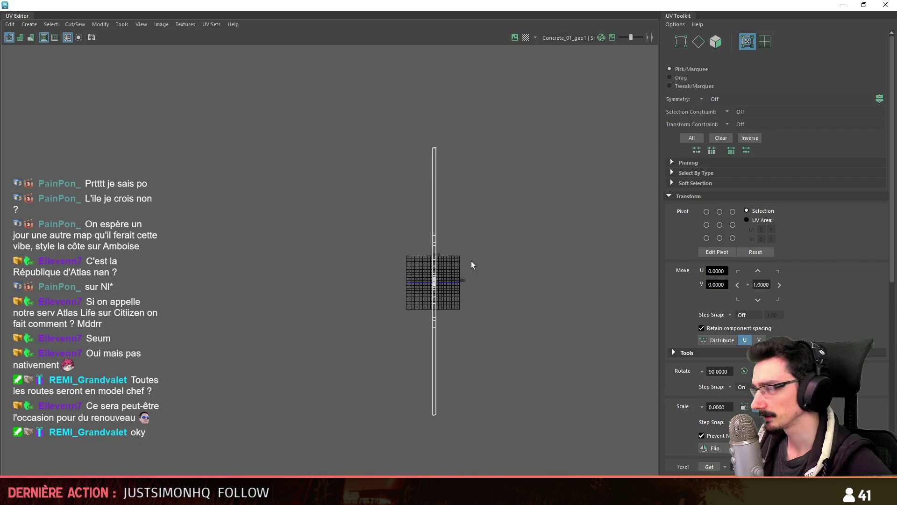
left_click_drag(426, 101, 378, 475)
key("alt+Tab")
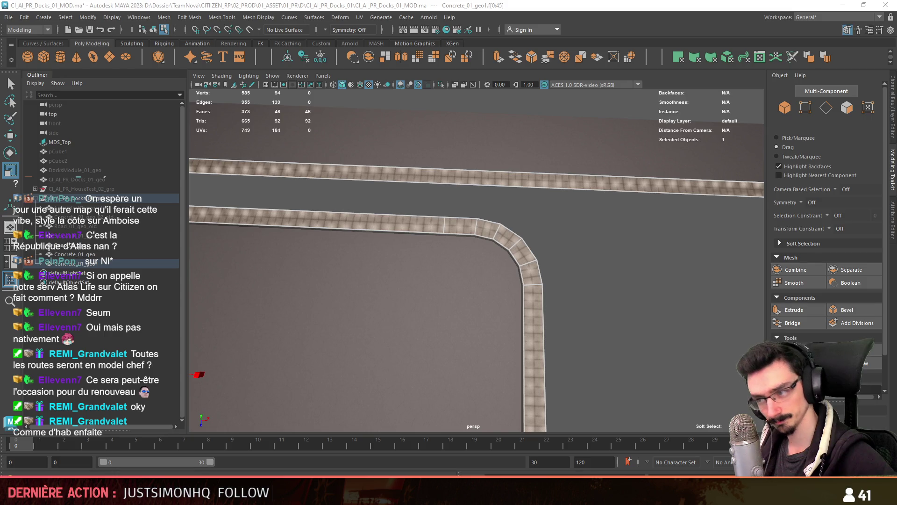
key("F8")
Step: Orbit around the curb loop's corners to a near top-down view
left_click_drag(584, 272, 427, 312, "alt")
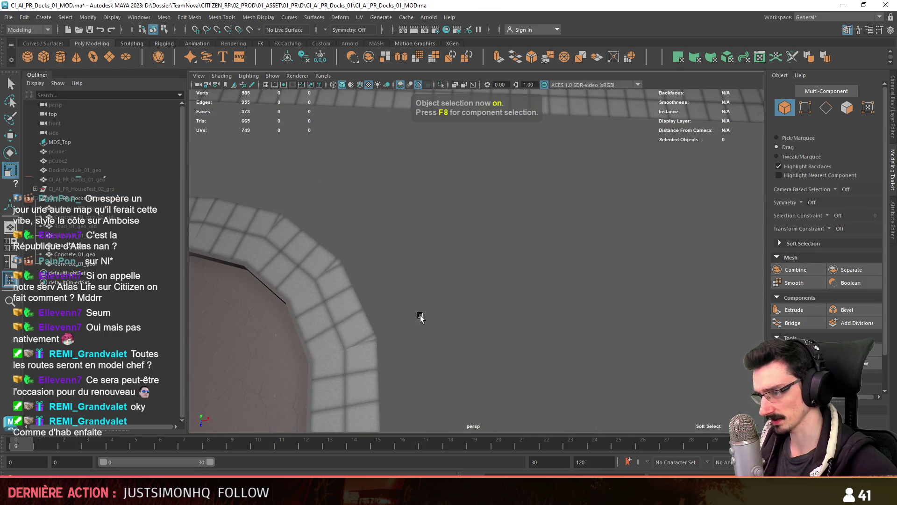
left_click_drag(285, 244, 576, 212, "alt")
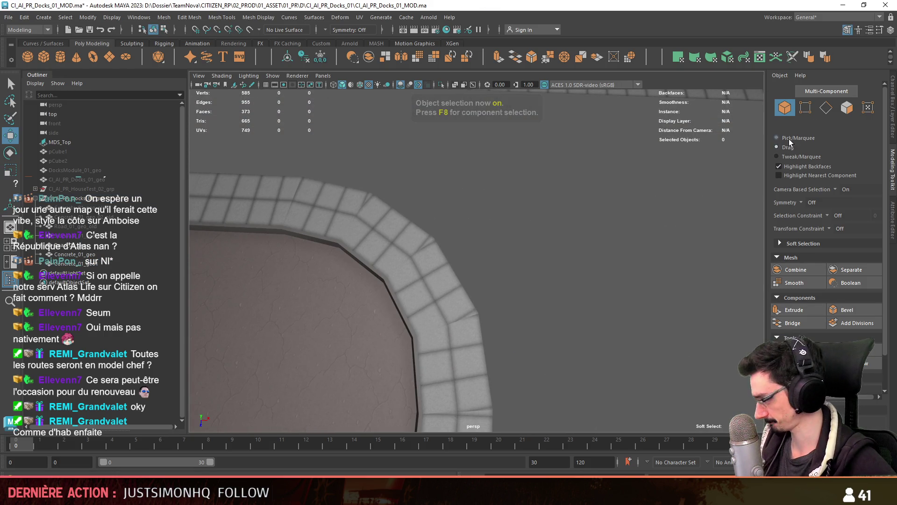
scroll(541, 276, "down", 10)
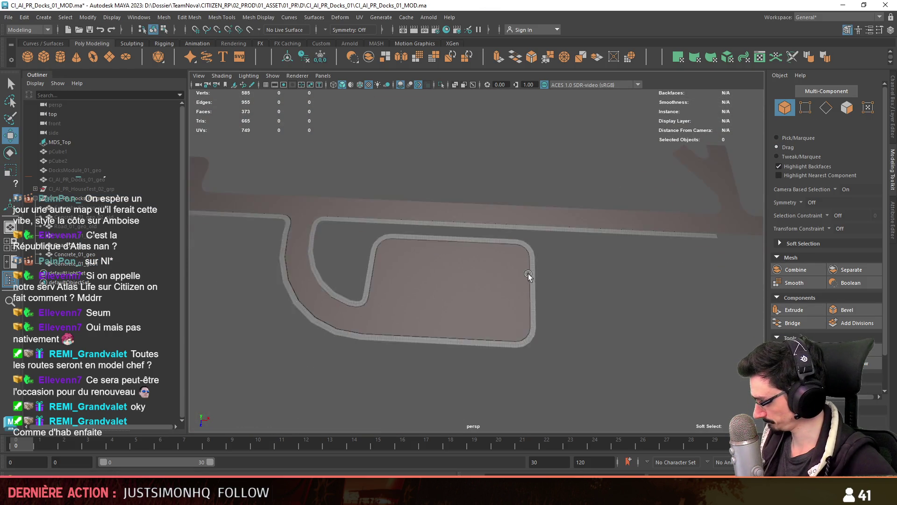
mouse_move(364, 318)
left_mouse_down("alt")
mouse_move(548, 259)
mouse_move(436, 316)
mouse_move(530, 301)
mouse_move(438, 321)
left_mouse_up("alt")
scroll(523, 283, "up", 8)
scroll(482, 296, "up", 6)
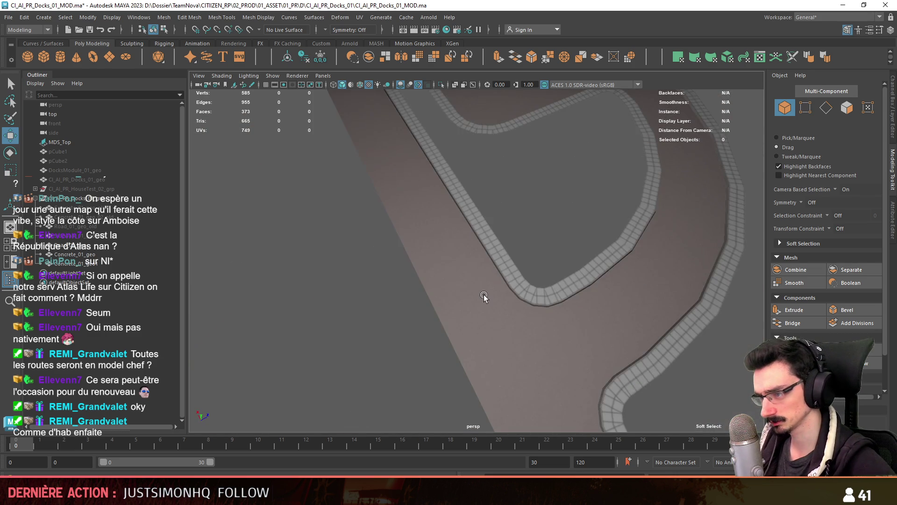
scroll(481, 293, "down", 5)
mouse_move(481, 293)
left_mouse_down("alt")
mouse_move(393, 290)
mouse_move(391, 304)
mouse_move(506, 276)
mouse_move(427, 262)
left_mouse_up("alt")
scroll(426, 262, "up", 6)
scroll(454, 303, "down", 6)
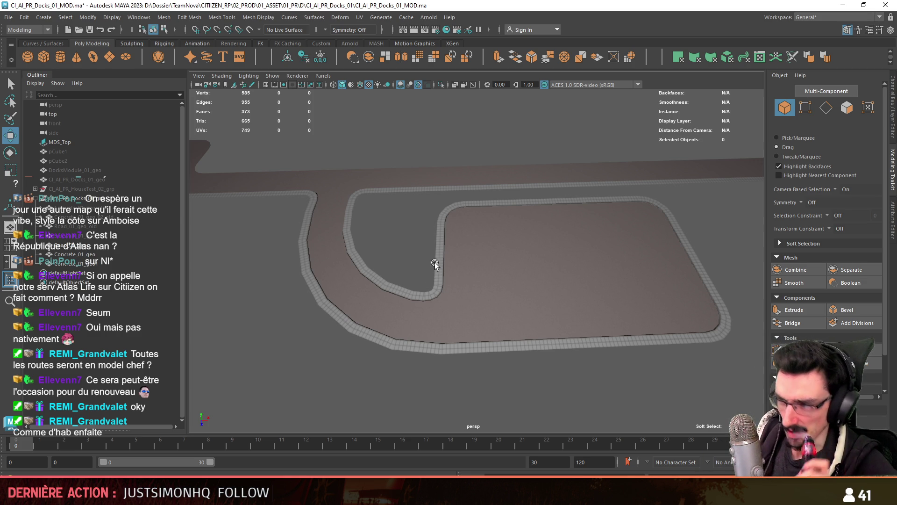
mouse_move(452, 276)
left_mouse_down("alt")
mouse_move(597, 301)
mouse_move(448, 280)
mouse_move(379, 322)
mouse_move(422, 355)
mouse_move(437, 306)
mouse_move(475, 308)
mouse_move(363, 186)
mouse_move(681, 291)
mouse_move(377, 268)
mouse_move(442, 196)
mouse_move(477, 238)
mouse_move(593, 279)
mouse_move(667, 281)
mouse_move(639, 268)
mouse_move(689, 316)
mouse_move(532, 293)
mouse_move(606, 190)
mouse_move(393, 323)
mouse_move(444, 285)
mouse_move(526, 253)
mouse_move(432, 178)
mouse_move(374, 329)
mouse_move(623, 322)
mouse_move(451, 306)
mouse_move(477, 296)
left_mouse_up("alt")
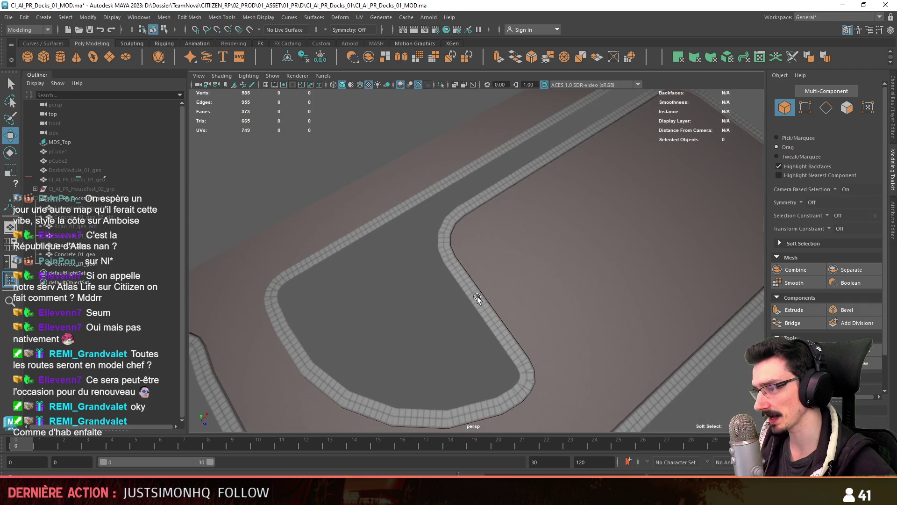
Step: Select Concrete_01_geo1 and start renaming it in the Outliner
left_click(436, 329)
scroll(477, 307, "up", 3)
double_click(114, 263)
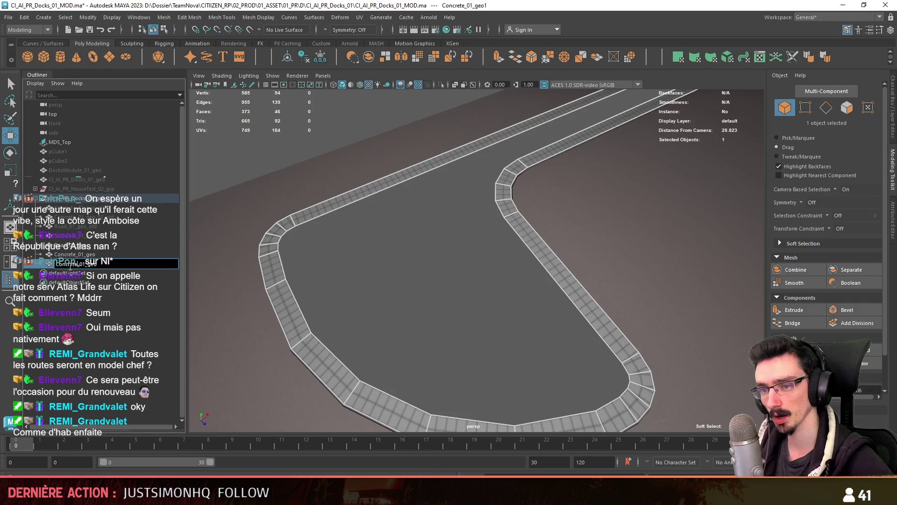
Step: Confirm the name Sidewalk_01_geo and duplicate the sidewalk mesh
key("Return")
scroll(473, 296, "down", 2)
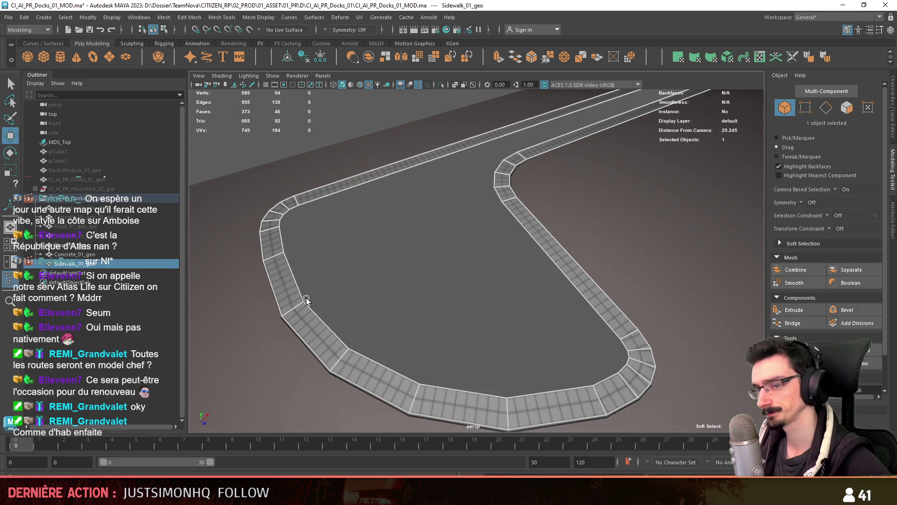
key("ctrl+d")
scroll(507, 251, "up", 3)
Step: Select the sidewalk's long outer edge and cut a new edge across the straight strip
key("F10")
mouse_move(507, 251)
left_mouse_down("alt")
mouse_move(590, 211)
mouse_move(500, 292)
left_mouse_up("alt")
left_click(490, 291)
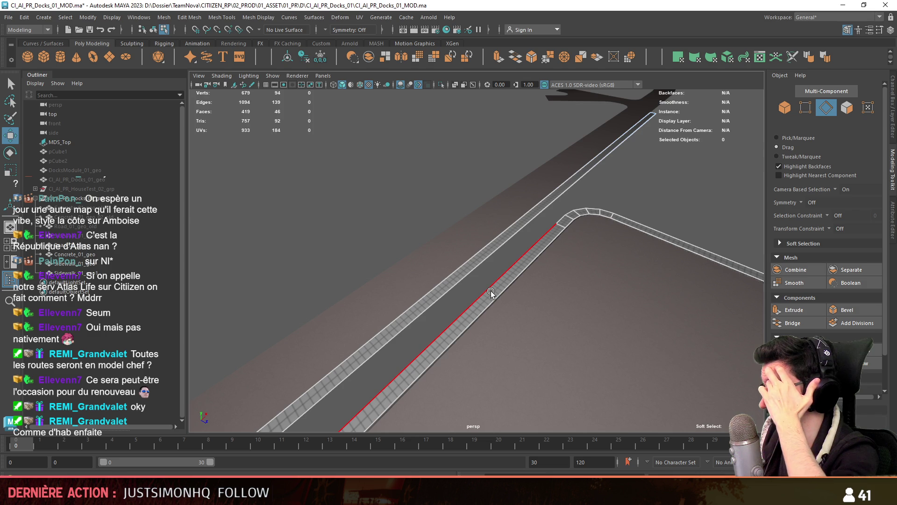
mouse_move(490, 291)
left_mouse_down("alt")
mouse_move(484, 326)
mouse_move(513, 271)
left_mouse_up("alt")
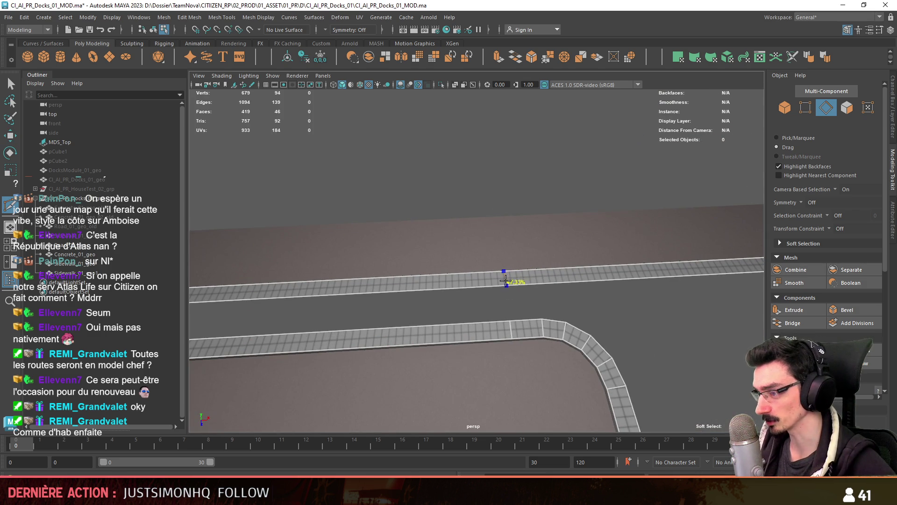
left_click(506, 280)
key("w")
scroll(484, 276, "up", 2)
Step: Bridge the two border edges to add a face joining the loop to the strip
key("F10")
double_click(487, 317)
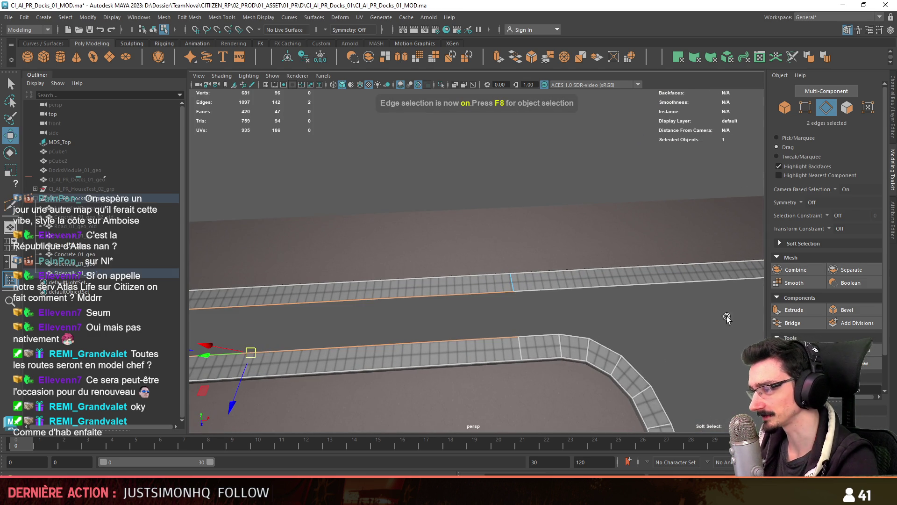
left_click(790, 322)
scroll(468, 290, "down", 3)
left_click_drag(421, 303, 391, 324, "alt")
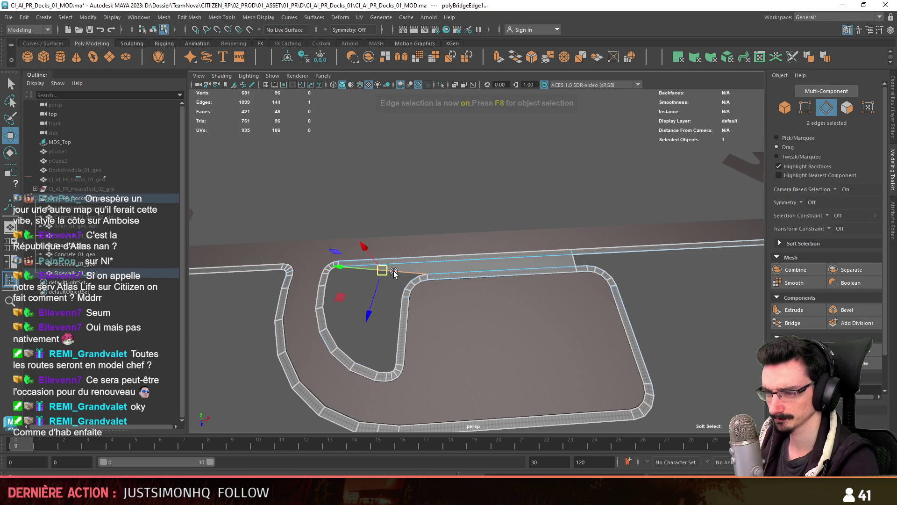
scroll(391, 273, "up", 3)
Step: Multi-Cut edges across the filled hole, joining its left corner vertices to the opposite side
key("F9")
right_click_drag(371, 195, 621, 238, "alt")
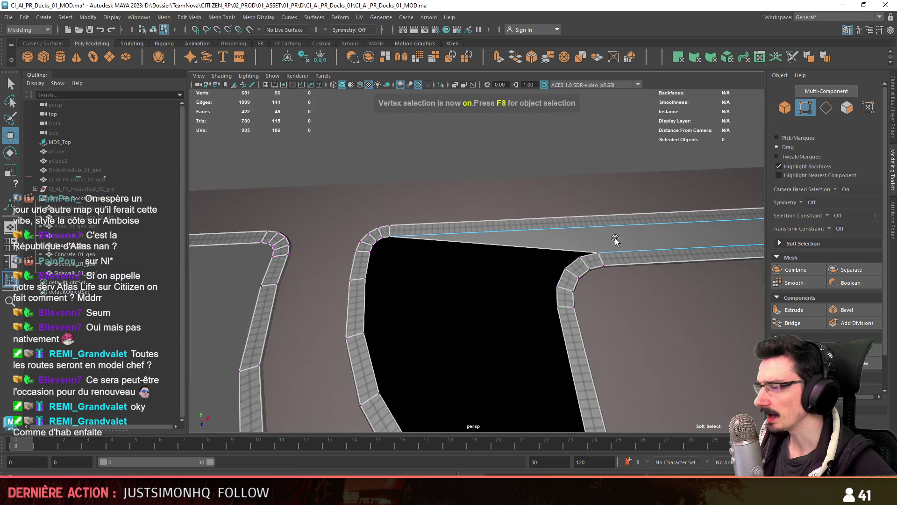
scroll(617, 239, "up", 2)
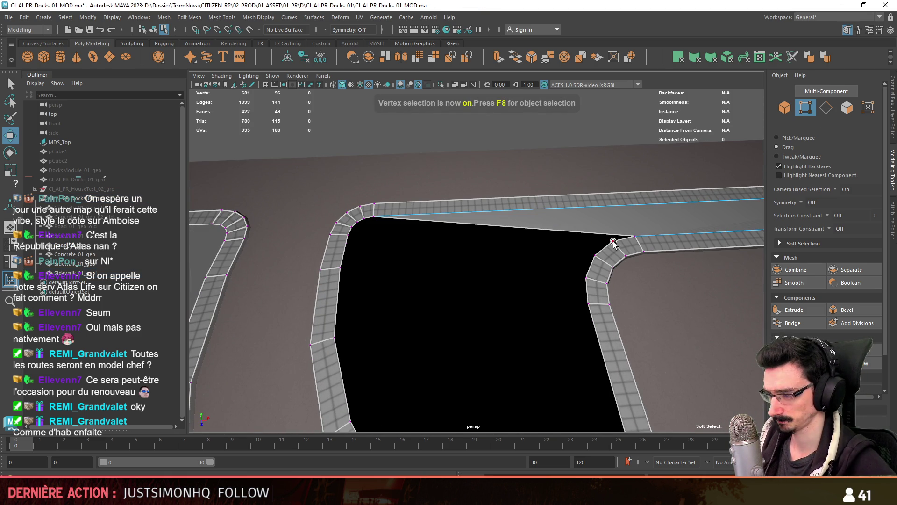
left_click(372, 220)
left_click(595, 252)
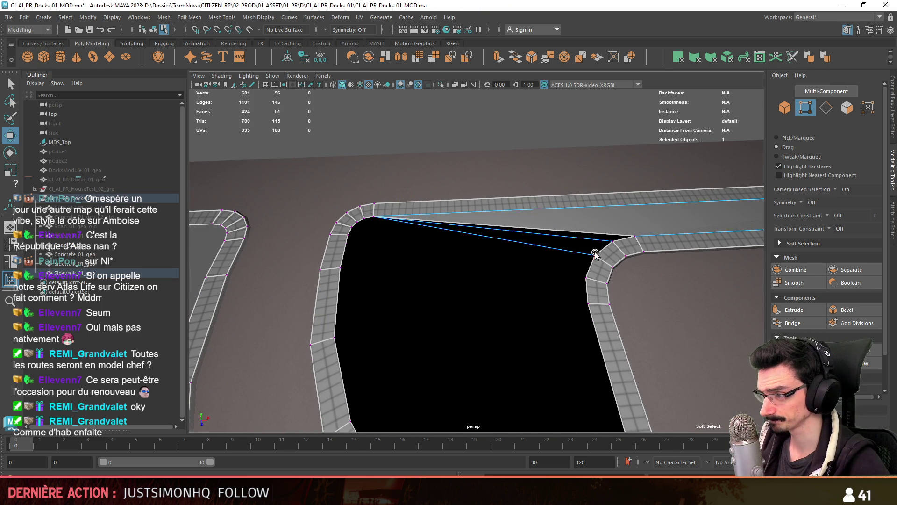
right_click_drag(368, 224, 558, 284, "shift")
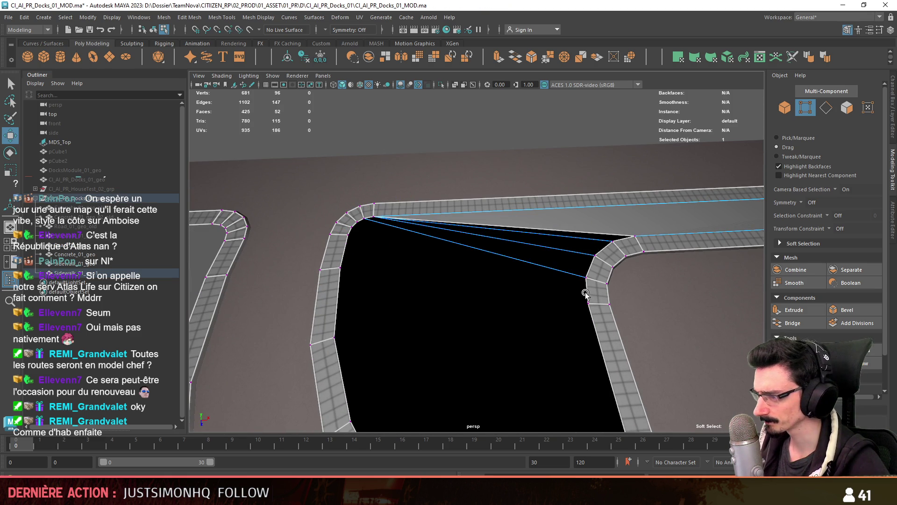
left_click(342, 268)
right_click(349, 237)
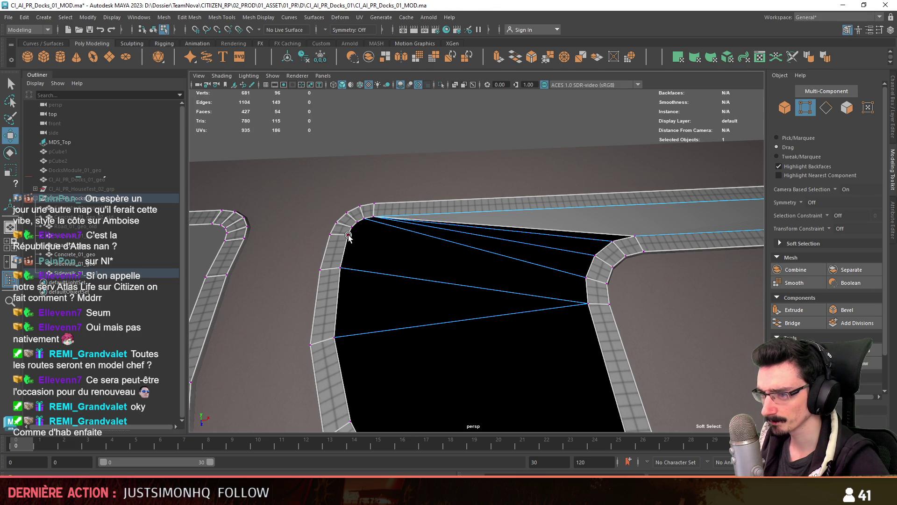
left_click(348, 235)
left_click(585, 278)
right_click(371, 236)
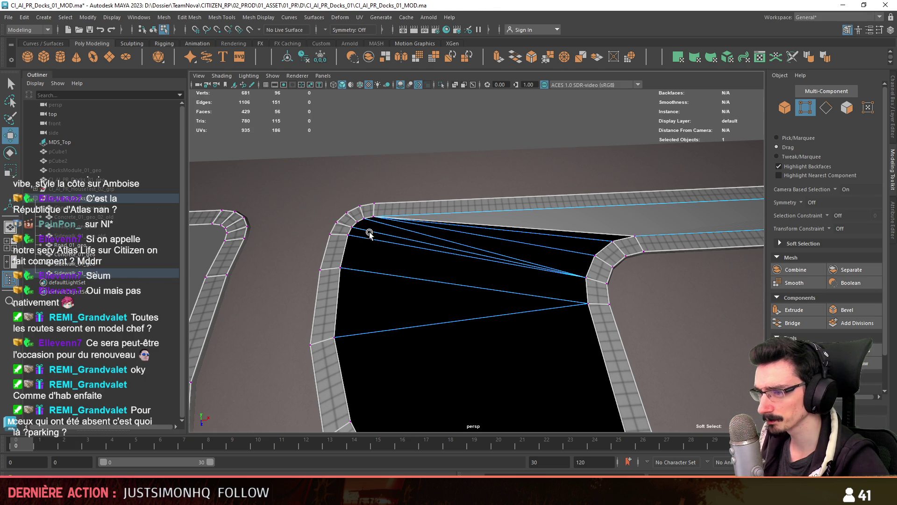
Step: Add more cuts splitting the hole face down to its lower and bottom vertices
scroll(535, 351, "down", 2)
mouse_move(535, 351)
middle_mouse_down("alt")
mouse_move(489, 248)
mouse_move(431, 216)
mouse_move(378, 204)
middle_mouse_up("alt")
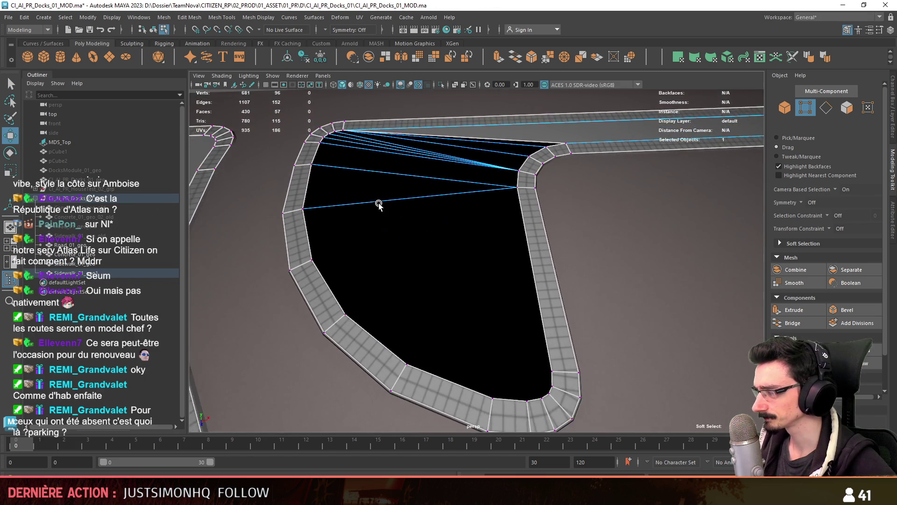
right_click_drag(378, 204, 395, 247, "alt")
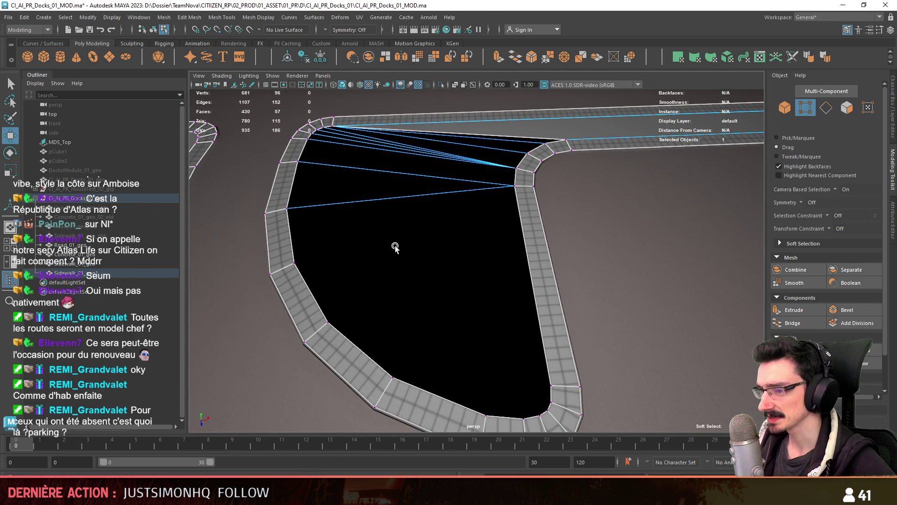
left_click(327, 322)
right_click(408, 317)
left_click(514, 185)
left_click(486, 415)
right_click(508, 413)
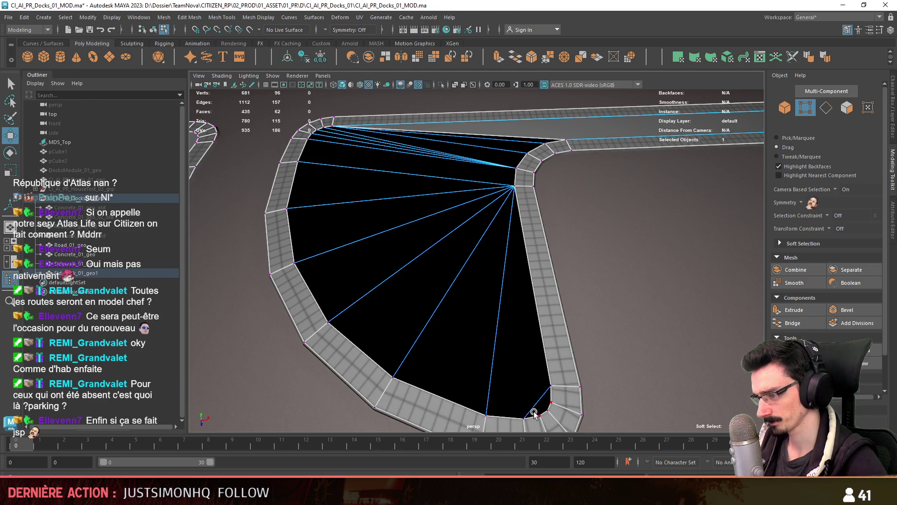
Step: Cut a new edge across the fan's bottom corner
scroll(481, 368, "down", 1)
key("F11")
left_click(533, 387)
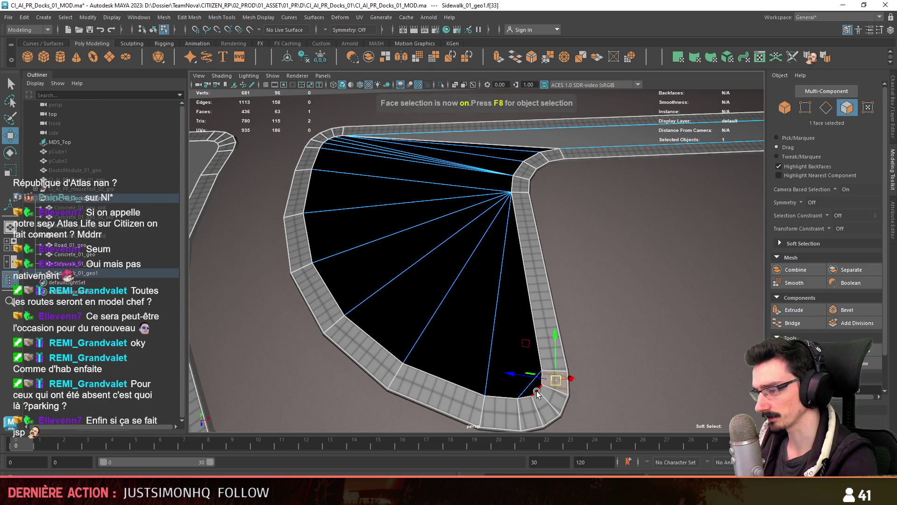
left_click(523, 390, "ctrl")
left_click(476, 396)
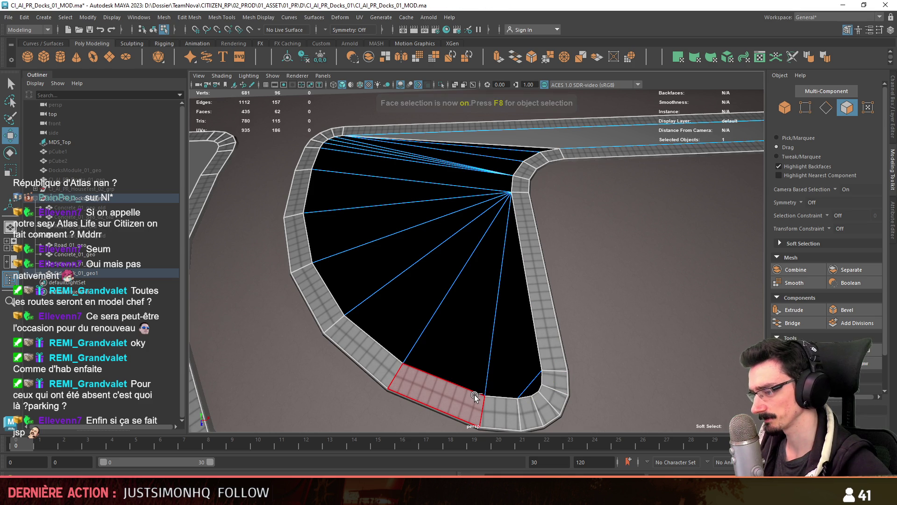
left_click(540, 394)
right_click(501, 378)
Step: Select the fan triangles and top-strip face loop, then delete everything else
scroll(501, 378, "down", 1)
key("F11")
left_click(513, 355)
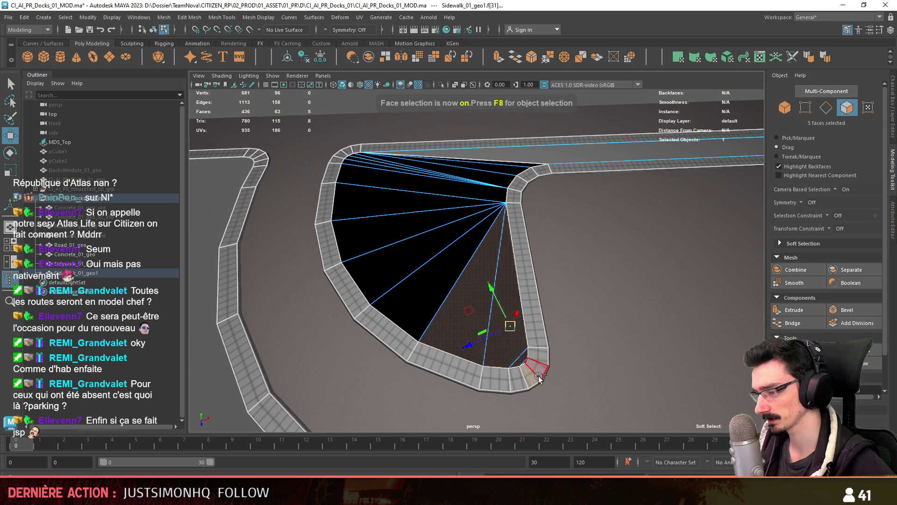
middle_click_drag(509, 324, 500, 344, "alt")
left_click_drag(500, 345, 430, 239, "shift")
double_click(525, 181)
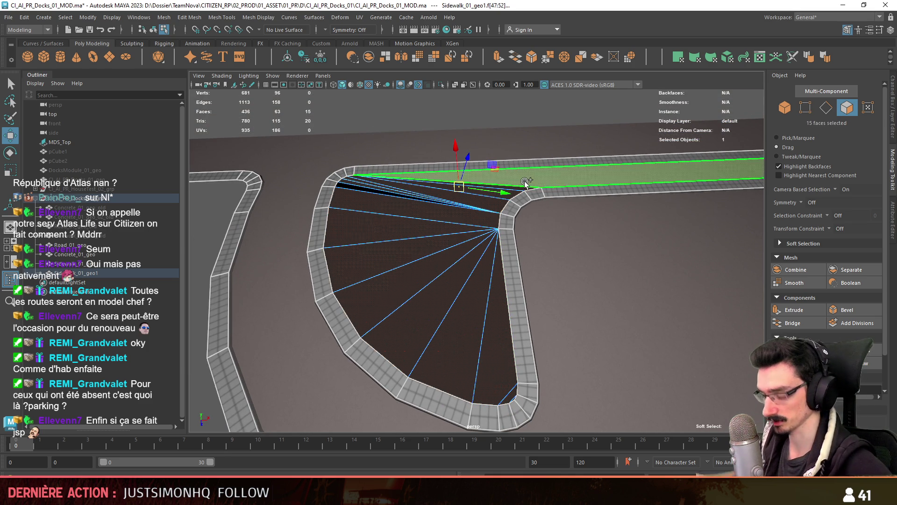
left_click(349, 178, "shift")
scroll(415, 317, "down", 3)
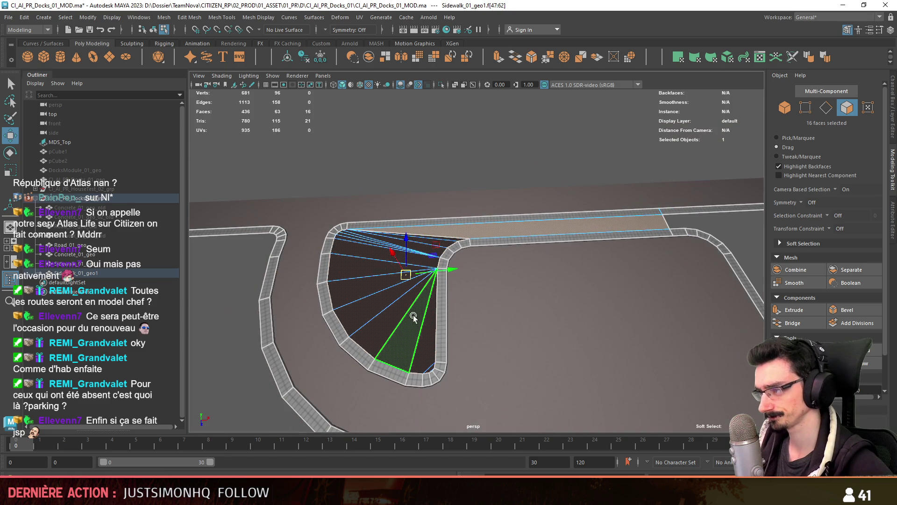
key("Delete")
key("F8")
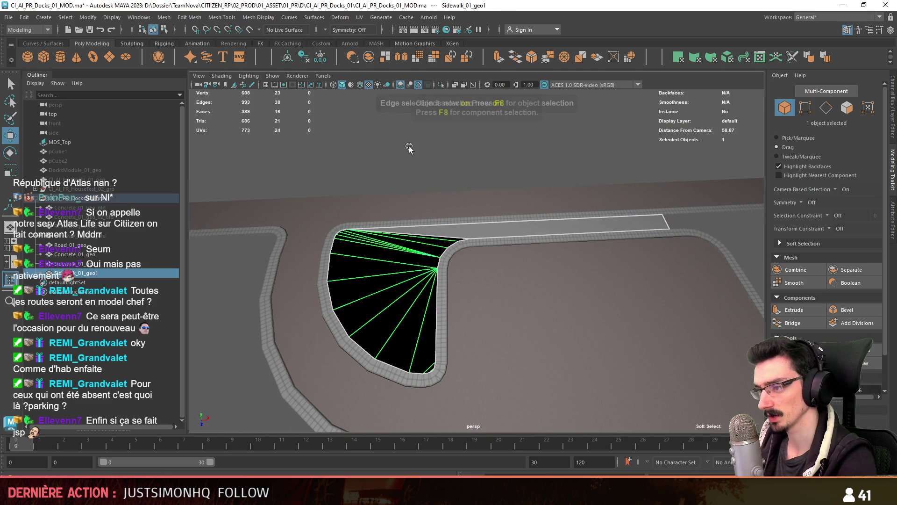
Step: Isolate the fan-and-strip piece and extrude its border edge loop down into side walls
left_click(441, 85)
key("F10")
double_click(527, 234)
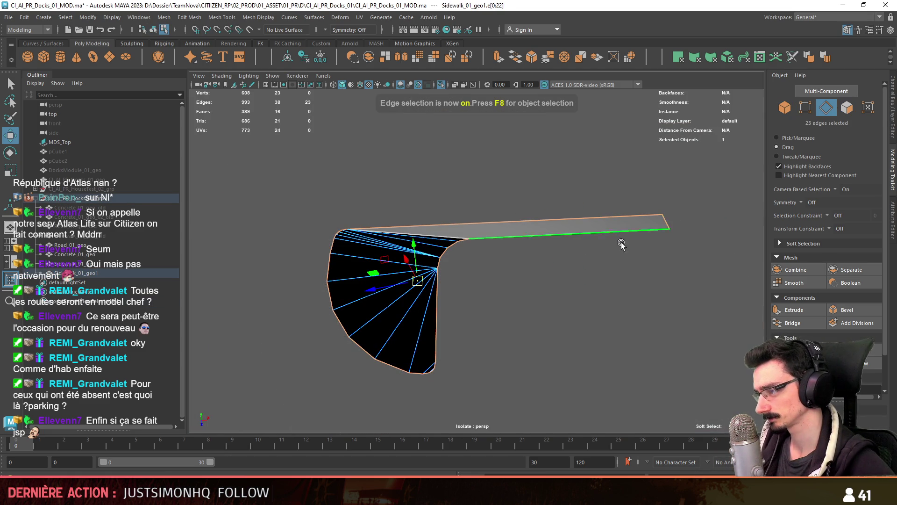
left_click_drag(659, 229, 631, 219, "alt")
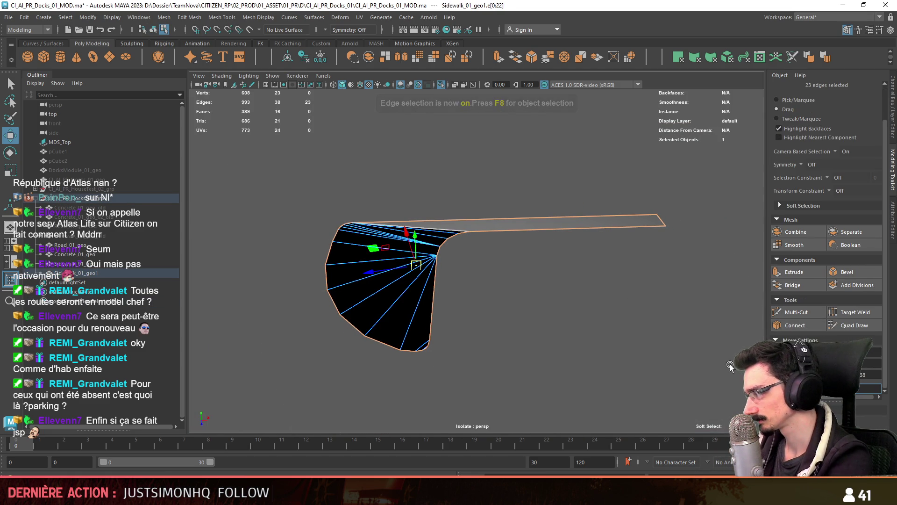
key("ctrl+e")
mouse_move(395, 225)
left_mouse_down()
mouse_move(400, 250)
mouse_move(457, 231)
left_mouse_up()
Step: Delete the fan's interior edges and extrude the merged top face
left_click(526, 326)
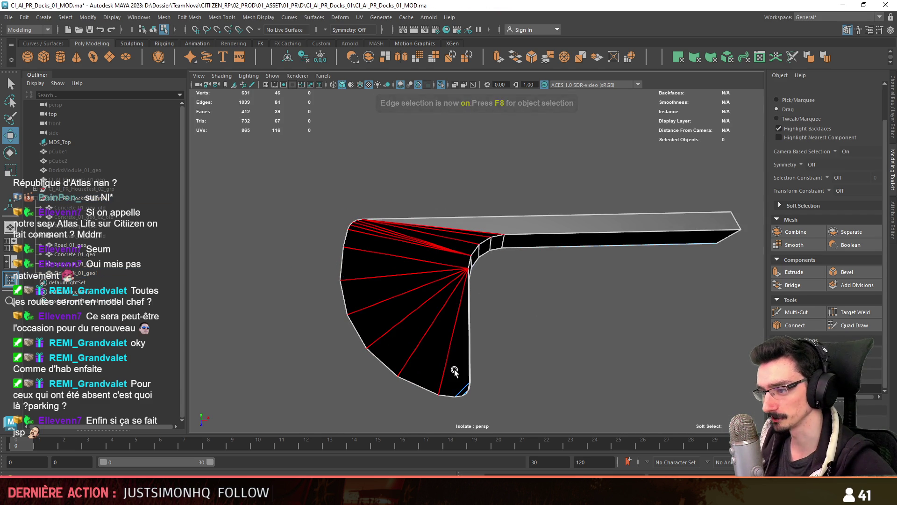
double_click(462, 391)
mouse_move(461, 391)
left_mouse_down("alt")
mouse_move(561, 421)
mouse_move(572, 382)
left_mouse_up("alt")
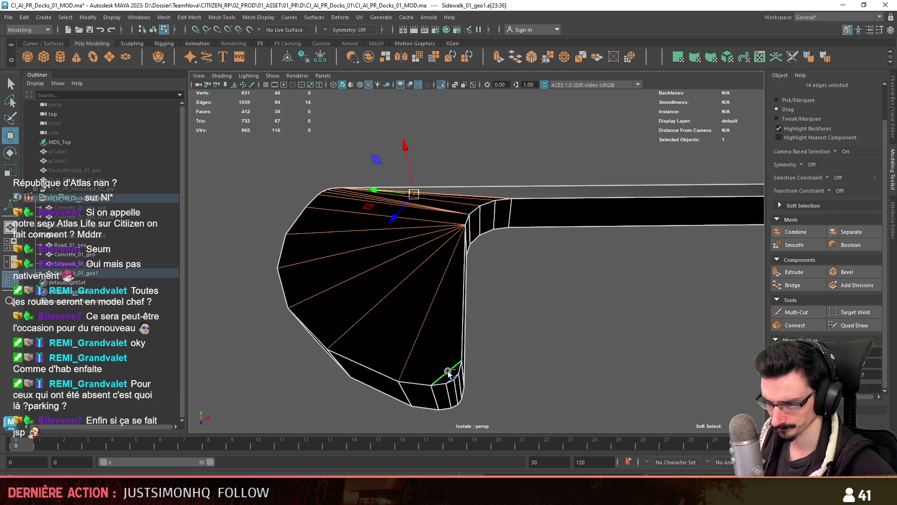
key("Delete")
key("F11")
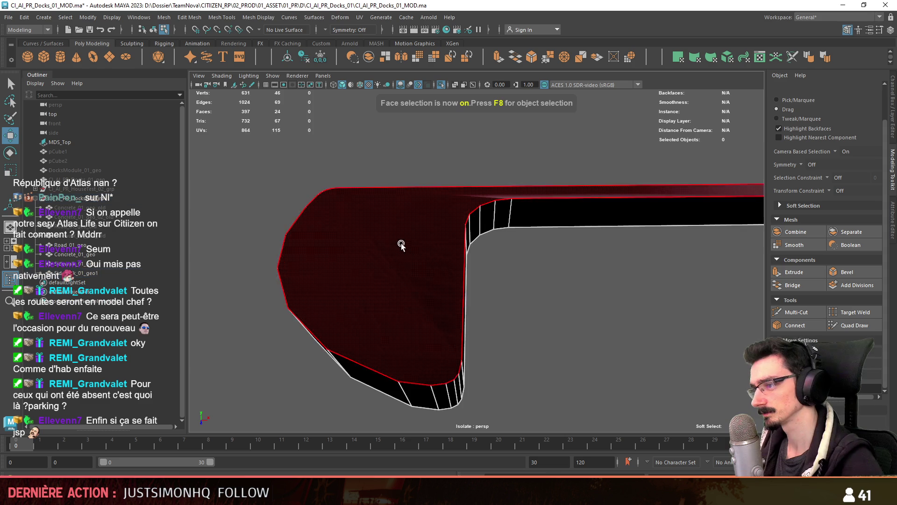
left_click(405, 247)
left_click(781, 272)
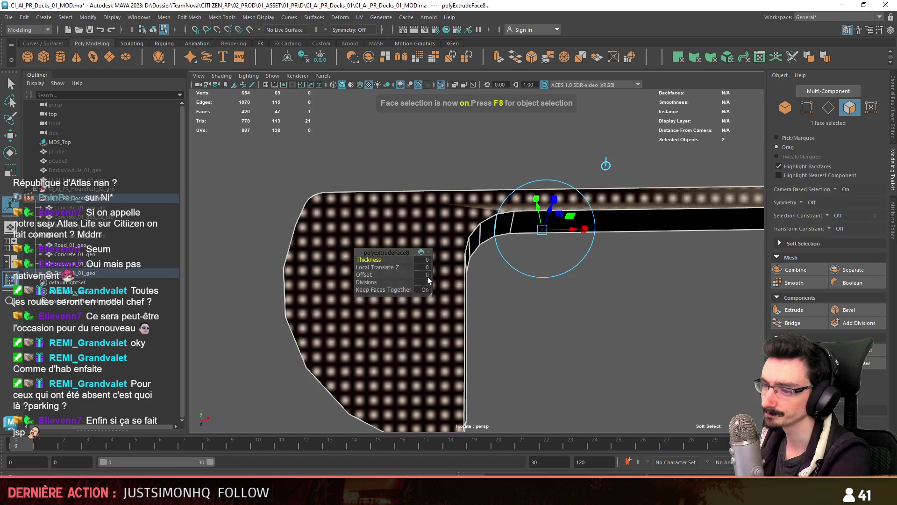
Step: Give the extruded top face thickness and delete the selected face
middle_click_drag(430, 281, 421, 281)
key("w")
mouse_move(461, 300)
left_mouse_down("alt")
mouse_move(527, 304)
mouse_move(535, 277)
mouse_move(507, 312)
mouse_move(419, 332)
mouse_move(653, 310)
mouse_move(489, 290)
left_mouse_up("alt")
key("Delete")
Step: Select and inspect the face at the strip's end of the L-shaped piece
key("F10")
left_click(647, 310)
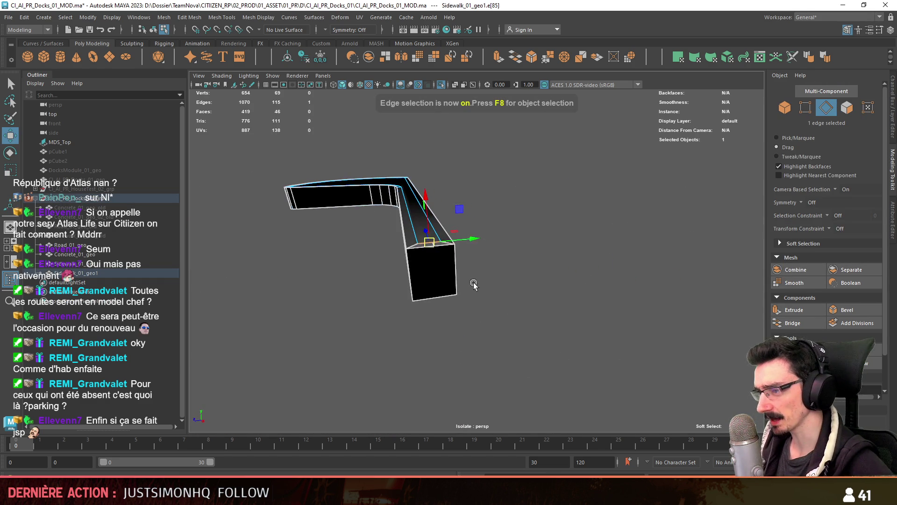
mouse_move(434, 262)
left_mouse_down("alt")
mouse_move(537, 374)
mouse_move(560, 373)
left_mouse_up("alt")
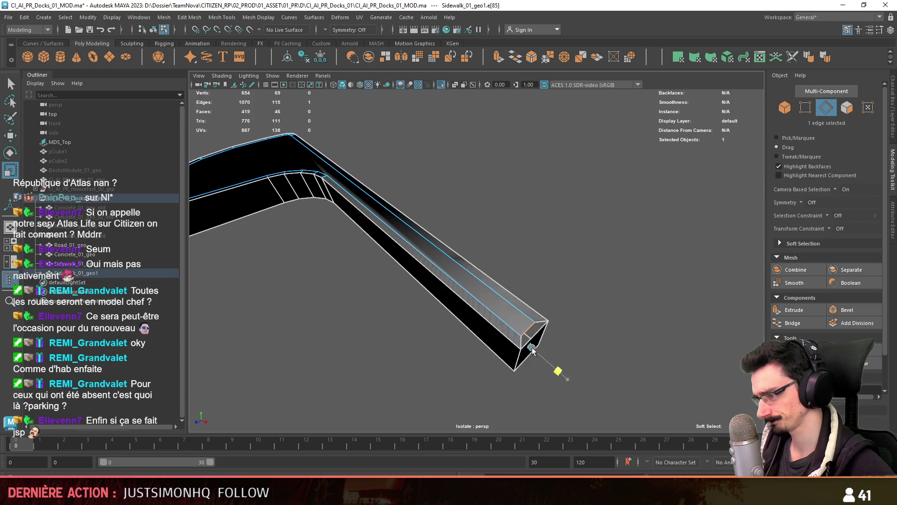
left_click_drag(597, 246, 611, 281, "alt")
key("F11")
mouse_move(497, 314)
left_mouse_down("alt")
mouse_move(509, 286)
mouse_move(541, 297)
mouse_move(517, 260)
mouse_move(411, 262)
mouse_move(554, 266)
mouse_move(626, 323)
mouse_move(620, 344)
left_mouse_up("alt")
left_click(541, 297)
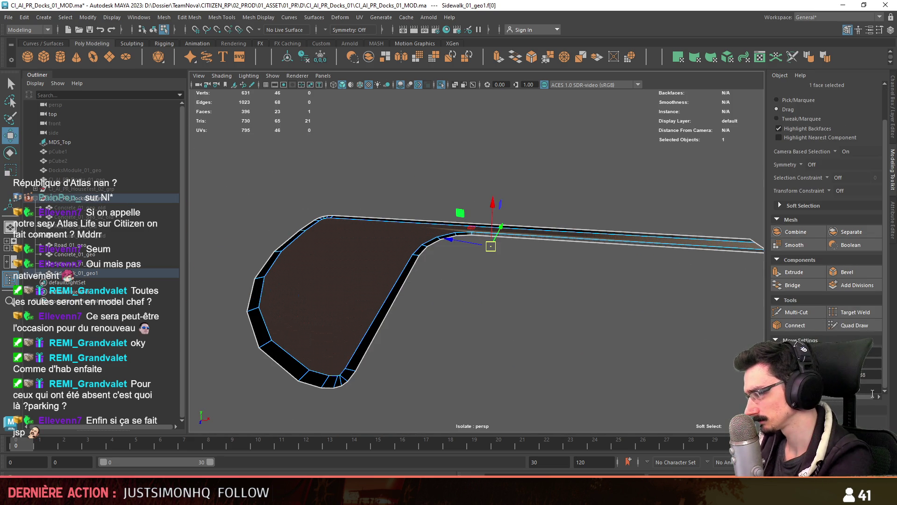
mouse_move(564, 307)
left_mouse_down("alt")
mouse_move(458, 266)
mouse_move(509, 190)
left_mouse_up("alt")
left_click_drag(551, 252, 515, 177, "alt")
left_click(511, 337)
key("F9")
mouse_move(511, 336)
left_mouse_down("alt")
mouse_move(515, 301)
mouse_move(452, 286)
mouse_move(575, 267)
mouse_move(379, 316)
mouse_move(615, 397)
left_mouse_up("alt")
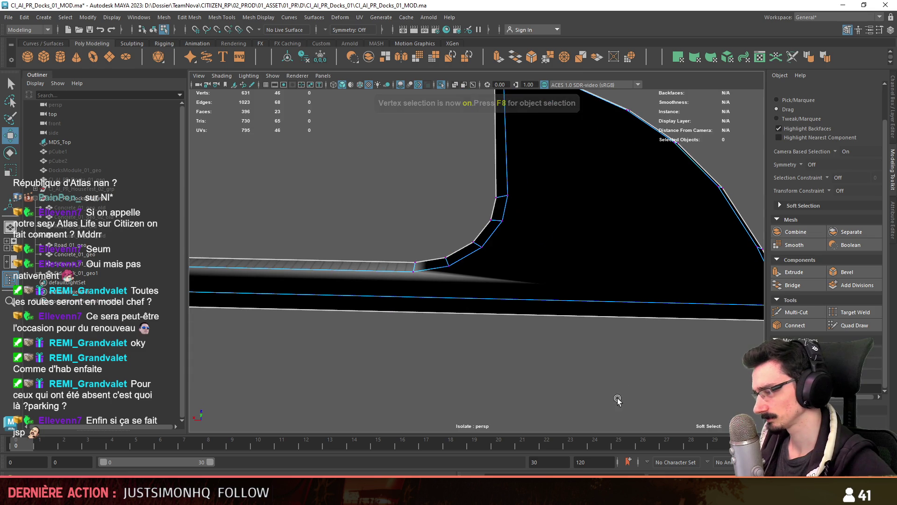
Step: Connect the two long side-wall edges and slide the new edge toward the bend
key("F10")
left_click(484, 292)
left_click(482, 313, "shift")
left_click(794, 324)
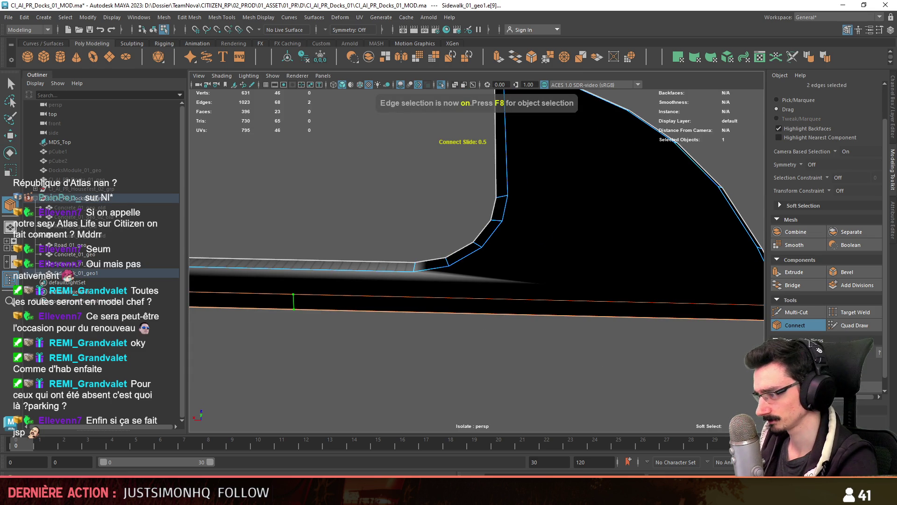
middle_click_drag(539, 354, 463, 360)
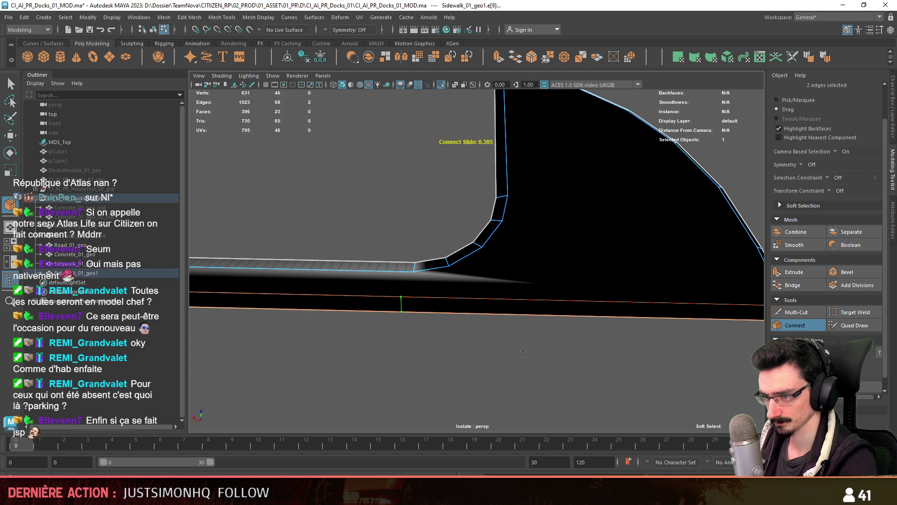
key("w")
Step: Join the new edge's vertex to the upper corner and cut diagonals to the bend and bottom corner
key("F9")
left_click(401, 296)
left_click(414, 271, "shift")
left_click(795, 325)
mouse_move(444, 291)
left_mouse_down("alt")
mouse_move(515, 293)
mouse_move(478, 307)
left_mouse_up("alt")
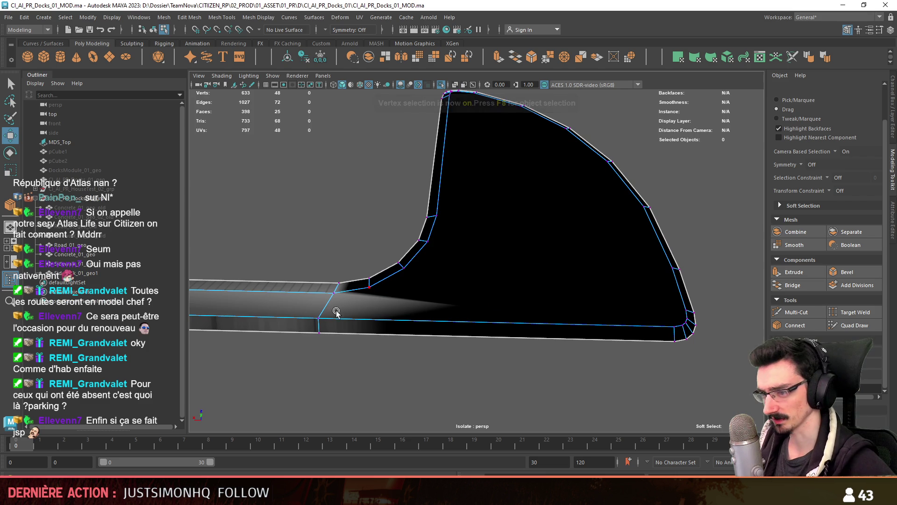
left_click(369, 286)
left_click(320, 318, "shift")
right_click_drag(355, 318, 415, 380, "shift")
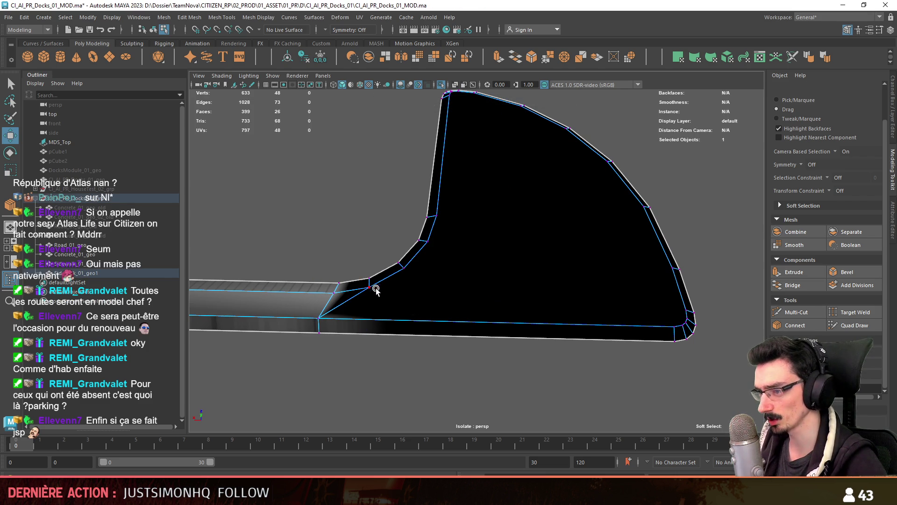
left_click(672, 326)
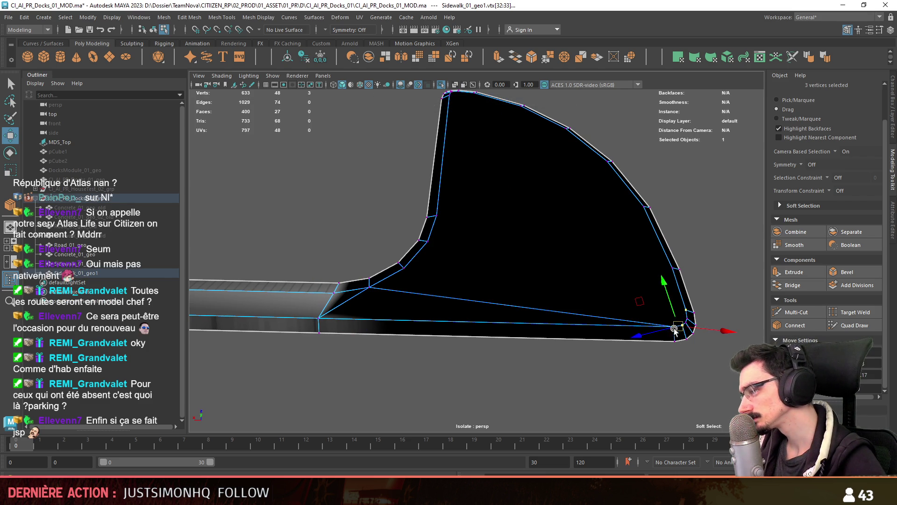
scroll(686, 354, "up", 3)
scroll(400, 301, "down", 3)
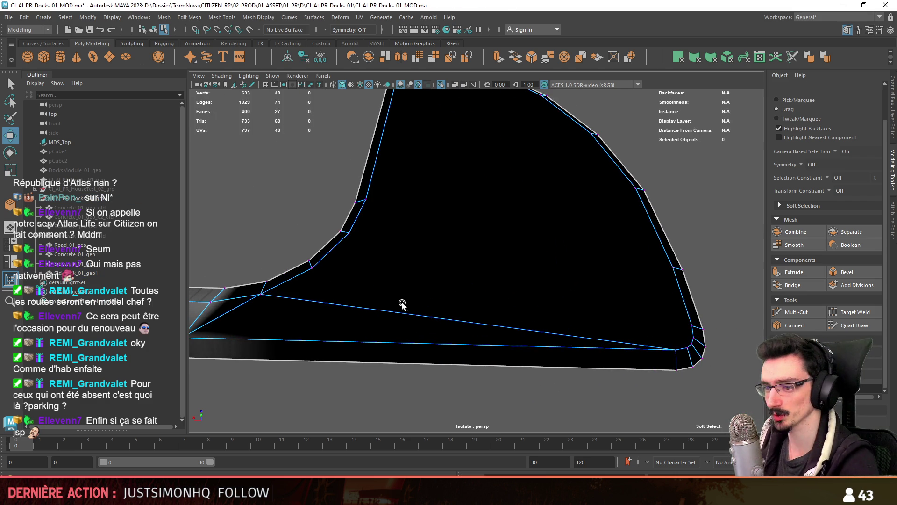
Step: Delete the long diagonal edge and extrude the fan's top face
key("F10")
left_click(400, 316)
key("Delete")
scroll(400, 315, "down", 2)
key("F11")
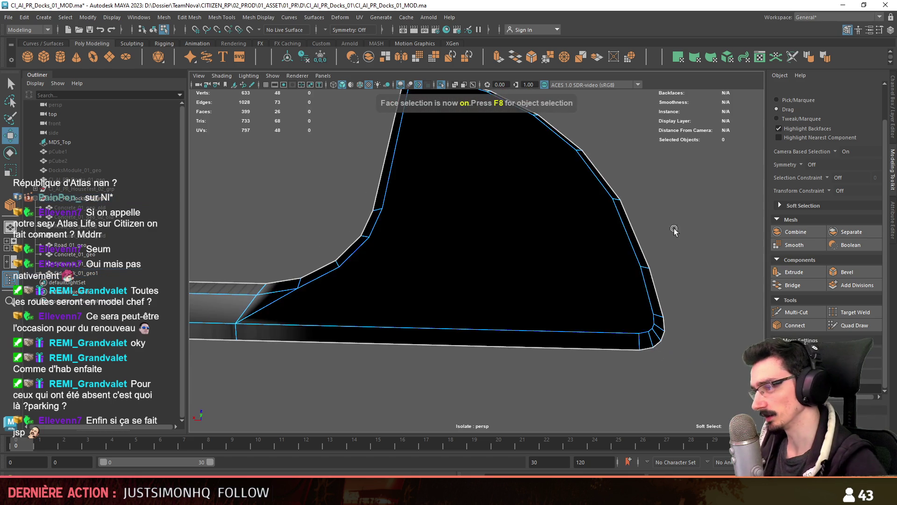
left_click(562, 263)
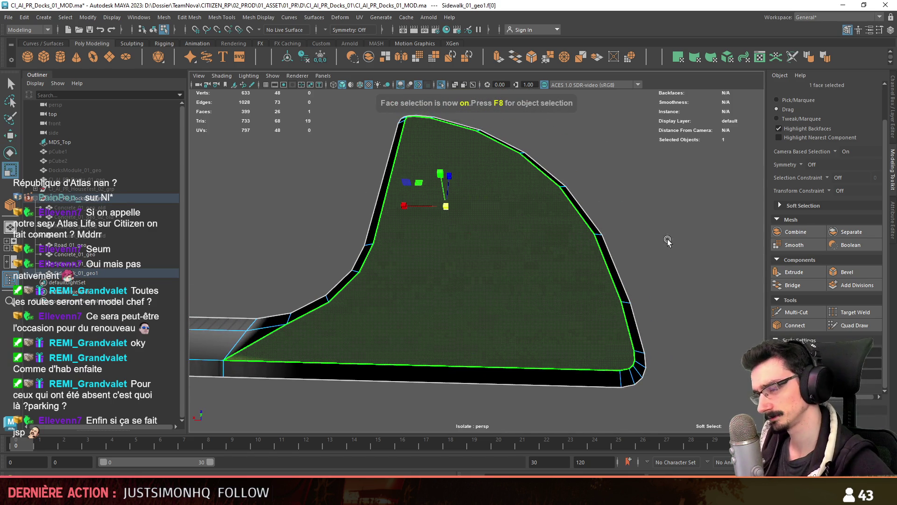
key("ctrl+e")
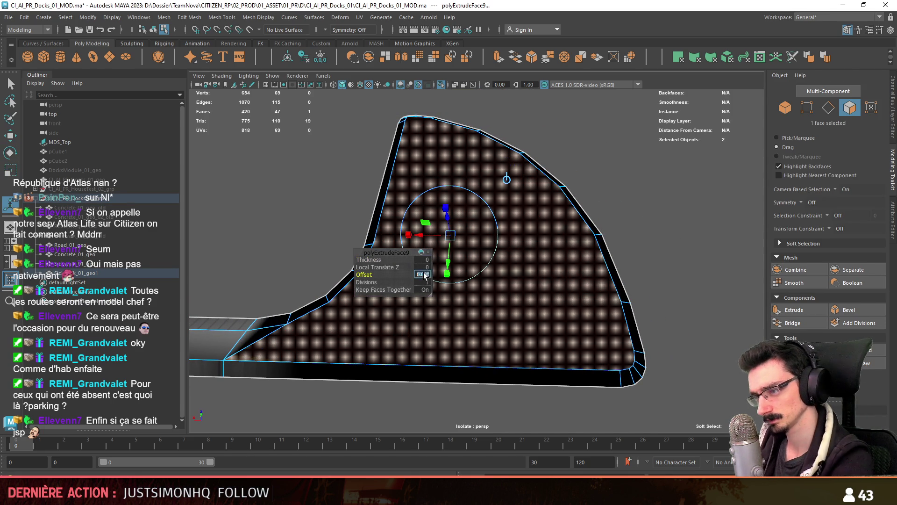
Step: Set the top-face extrusion's Offset to 2
left_click(425, 274)
type("1")
key("Return")
type("2")
key("Return")
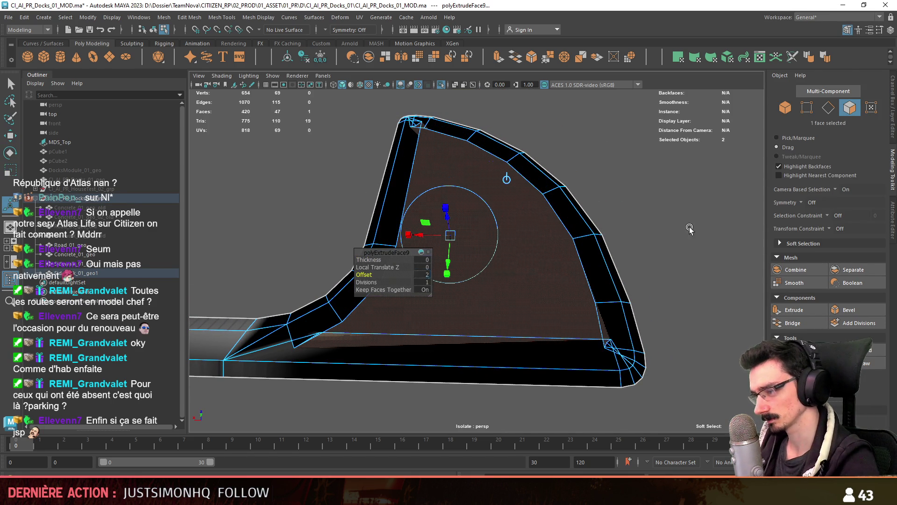
left_click_drag(690, 229, 567, 236, "alt")
Step: Target Weld the stray corner vertices onto their neighbours, leaving 56 vertices
key("F10")
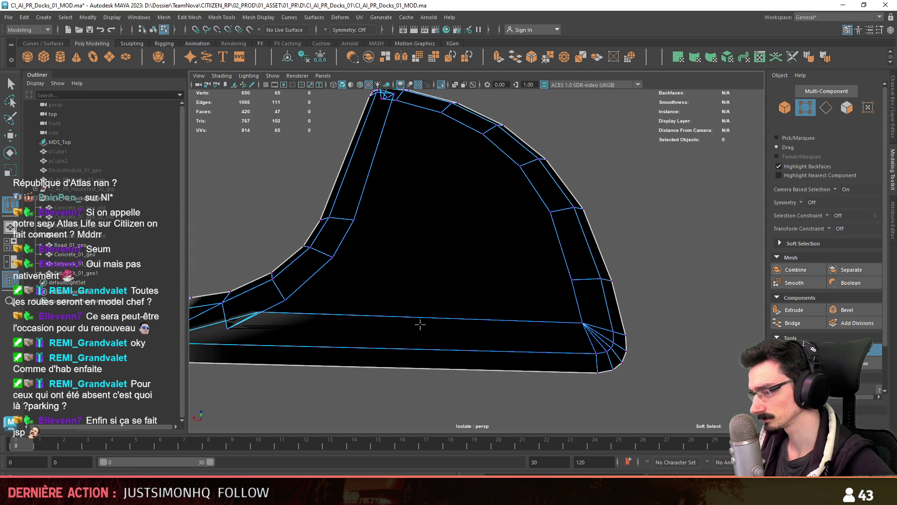
left_click_drag(470, 324, 295, 330, "alt")
left_click(349, 289)
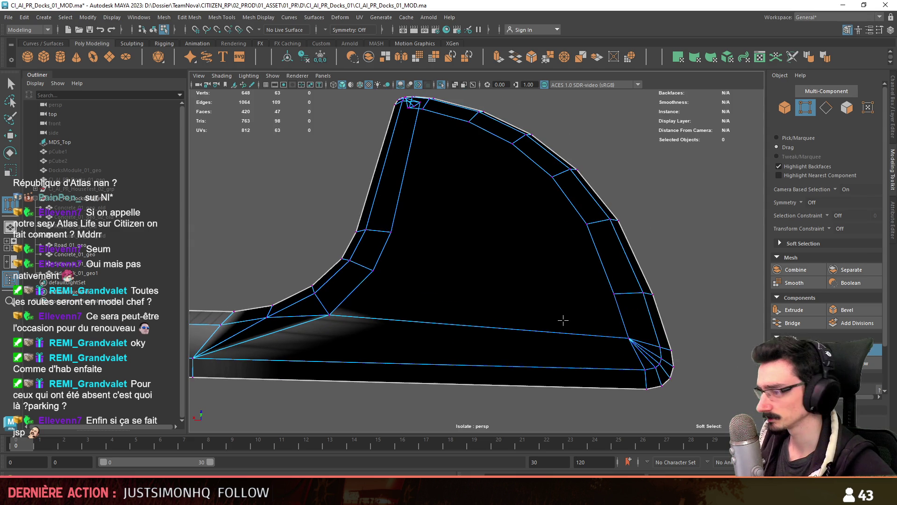
mouse_move(571, 244)
left_mouse_down("alt")
mouse_move(536, 185)
mouse_move(457, 238)
left_mouse_up("alt")
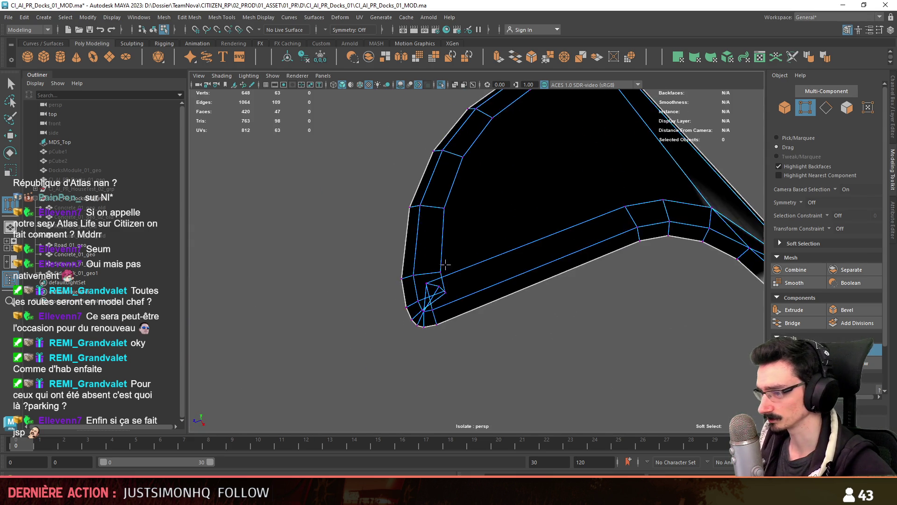
scroll(449, 285, "up", 6)
mouse_move(494, 302)
left_mouse_down()
mouse_move(435, 304)
mouse_move(472, 296)
mouse_move(514, 317)
mouse_move(651, 348)
left_mouse_up()
scroll(444, 292, "down", 3)
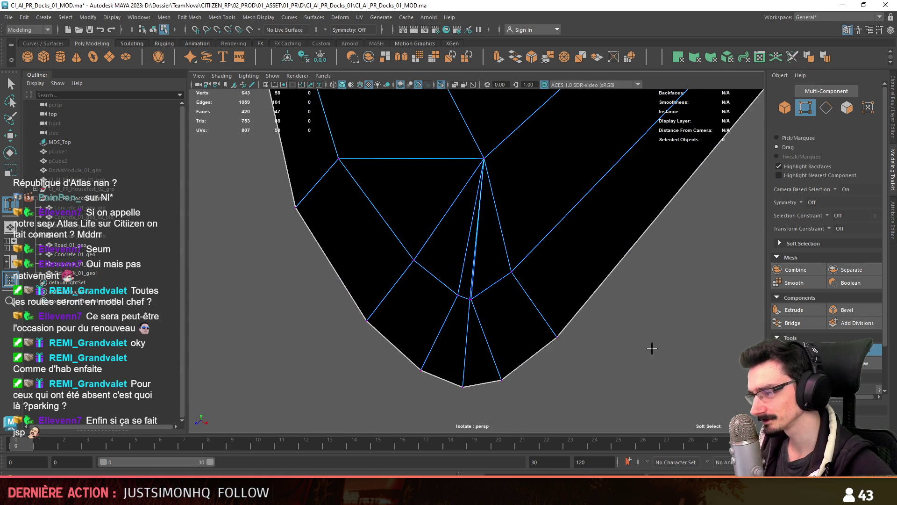
scroll(827, 328, "down", 2)
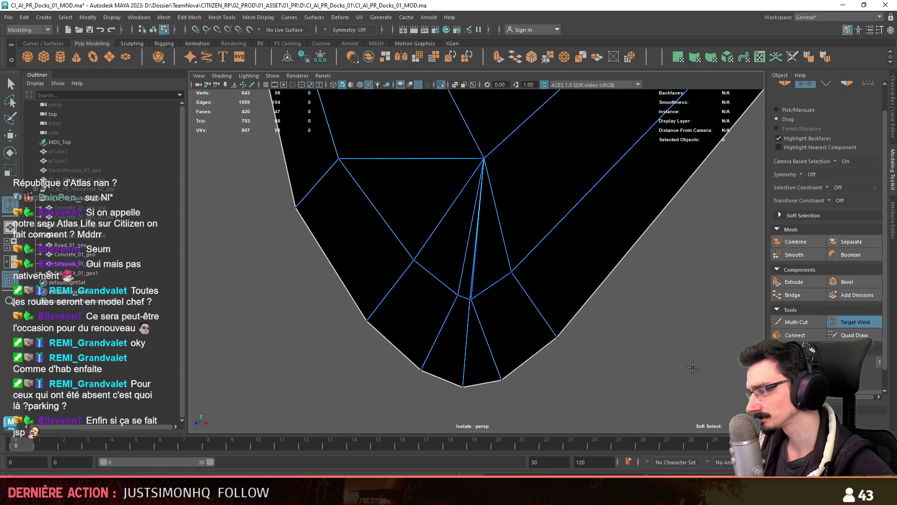
mouse_move(477, 299)
left_mouse_down()
mouse_move(458, 296)
mouse_move(500, 334)
mouse_move(583, 261)
mouse_move(520, 286)
mouse_move(365, 213)
mouse_move(385, 276)
mouse_move(552, 336)
mouse_move(463, 341)
mouse_move(569, 290)
mouse_move(472, 156)
left_mouse_up()
Step: Multi-Cut diagonal edges from the top vertex to the lower fan vertices of the corner face
key("w")
key("F9")
left_click(395, 354, "shift")
left_click_drag(497, 321, 506, 254, "alt")
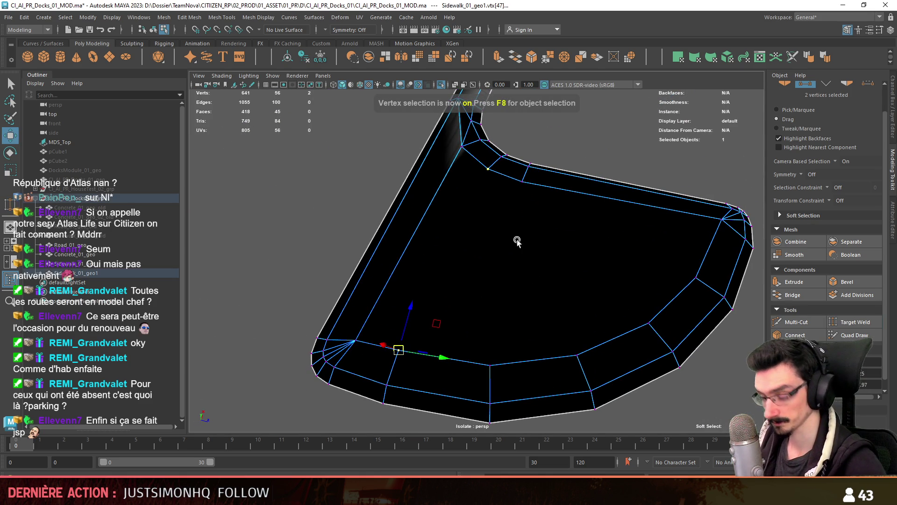
right_click_drag(506, 255, 506, 261, "shift")
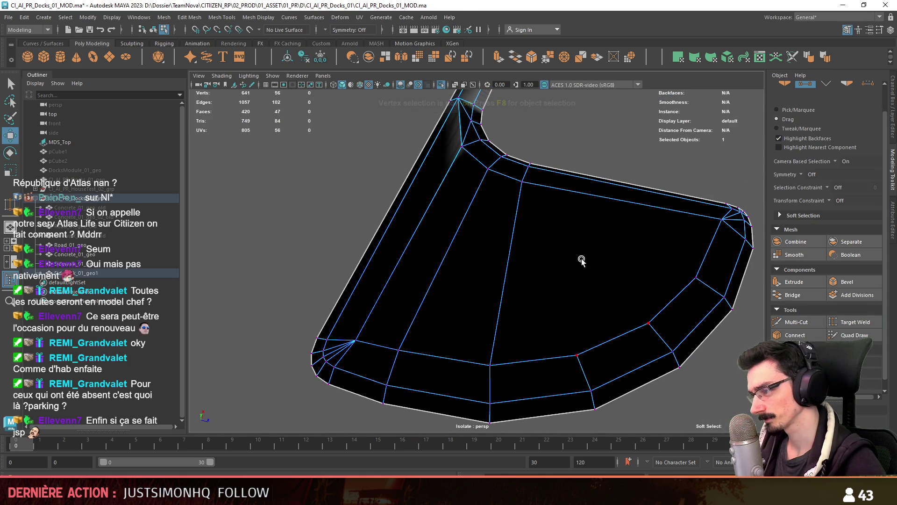
right_click_drag(520, 180, 624, 287, "shift")
mouse_move(638, 290)
left_mouse_down("alt")
mouse_move(477, 254)
mouse_move(582, 356)
left_mouse_up("alt")
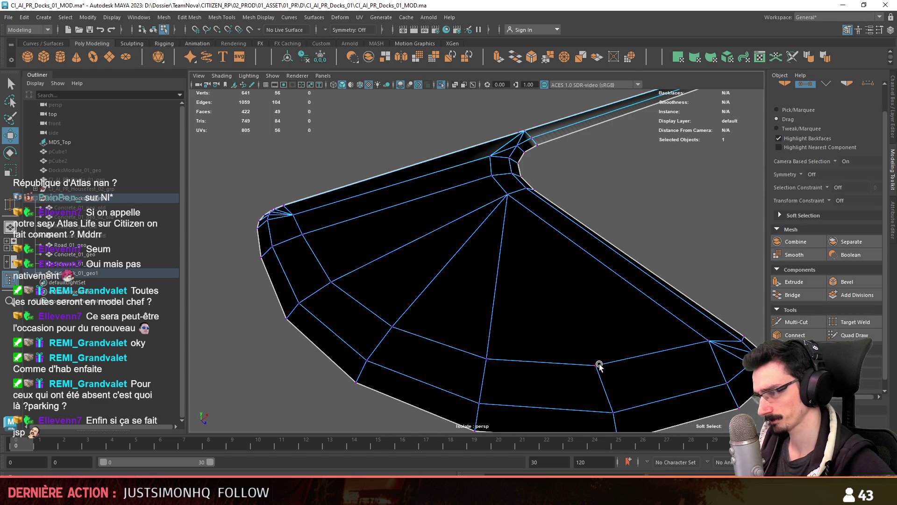
Step: Join the remaining two vertices with an edge and select the six corner faces
left_click_drag(500, 194, 504, 227, "alt")
right_click_drag(573, 242, 608, 262, "shift")
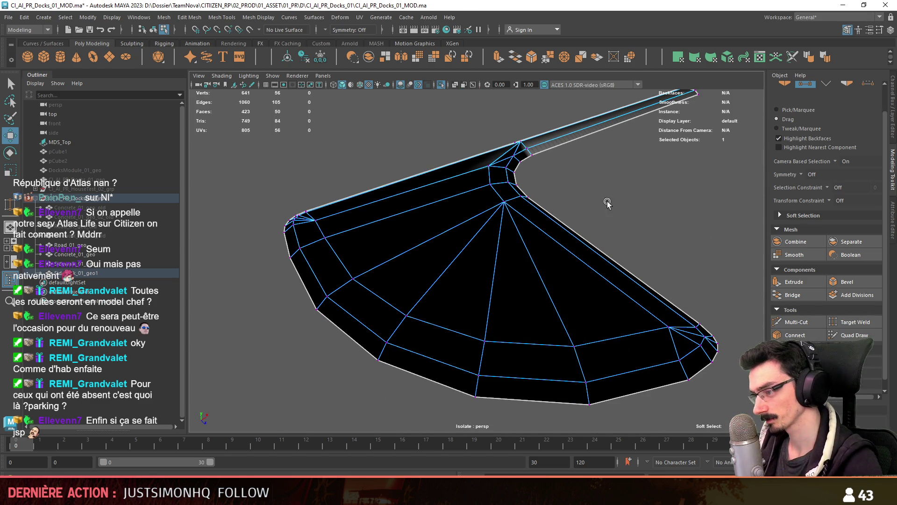
key("F11")
left_click_drag(658, 231, 448, 276, "alt")
mouse_move(421, 288)
left_mouse_down()
mouse_move(458, 266)
mouse_move(516, 194)
mouse_move(467, 225)
mouse_move(335, 260)
mouse_move(465, 254)
mouse_move(448, 252)
mouse_move(482, 220)
mouse_move(492, 192)
mouse_move(517, 266)
mouse_move(515, 256)
mouse_move(550, 278)
left_mouse_up()
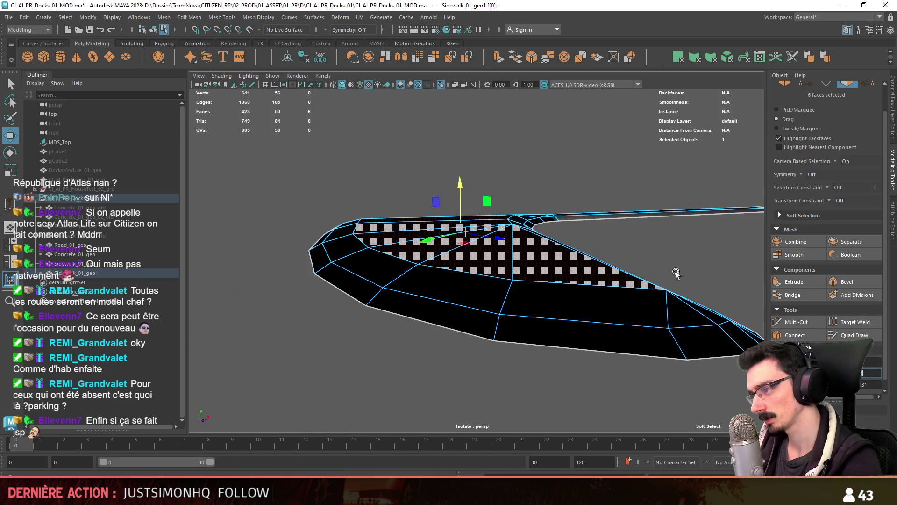
Step: Return to object mode and save the dock scene with Ctrl+S
mouse_move(615, 287)
left_mouse_down("alt")
mouse_move(580, 290)
mouse_move(402, 100)
left_mouse_up("alt")
key("F8")
key("F8")
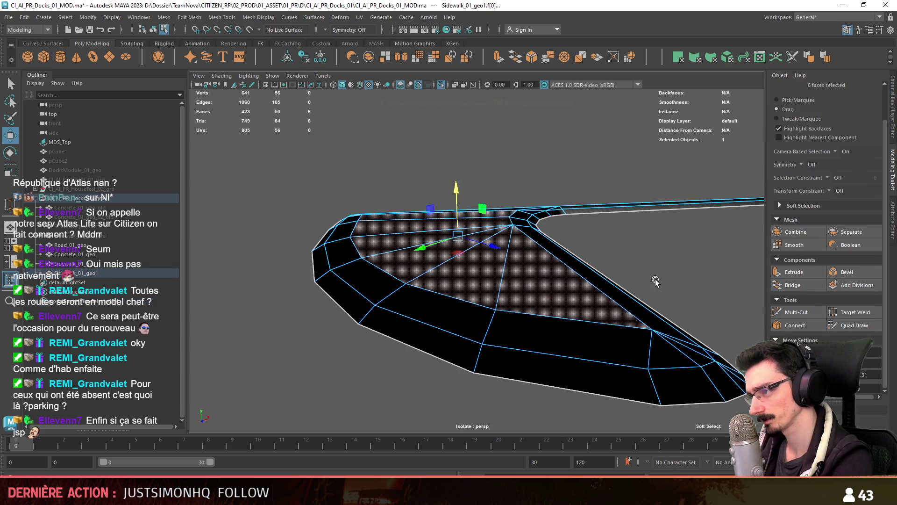
key("F8")
mouse_move(653, 279)
left_mouse_down("alt")
mouse_move(516, 266)
mouse_move(497, 251)
mouse_move(511, 314)
left_mouse_up("alt")
key("ctrl+s")
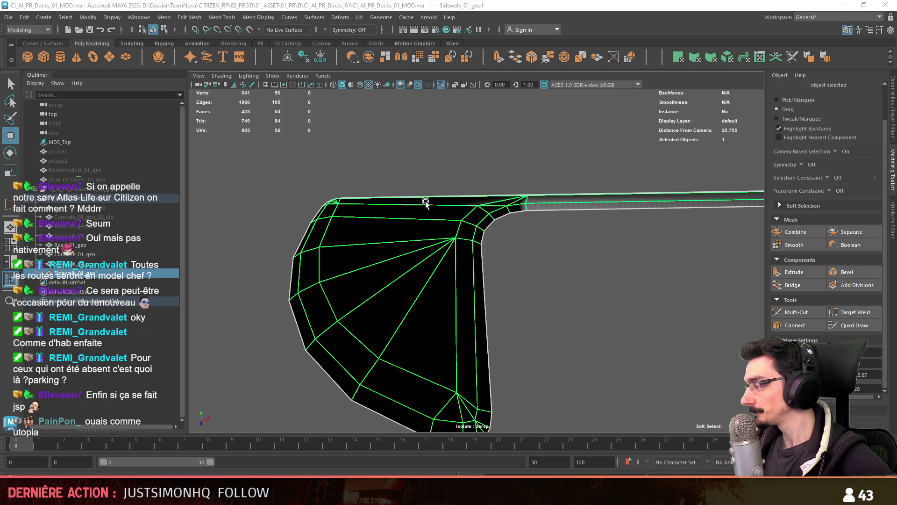
Step: Deselect the sidewalk mesh and switch to Unity's Scene view of the island map
mouse_move(549, 250)
left_mouse_down("alt")
mouse_move(472, 286)
mouse_move(479, 279)
mouse_move(422, 243)
mouse_move(398, 243)
mouse_move(471, 279)
mouse_move(486, 266)
left_mouse_up("alt")
key("F8")
key("F8")
left_click(497, 311)
mouse_move(497, 310)
left_mouse_down("alt")
mouse_move(480, 296)
mouse_move(506, 294)
mouse_move(493, 257)
mouse_move(643, 266)
mouse_move(502, 280)
mouse_move(429, 260)
mouse_move(433, 439)
left_mouse_up("alt")
key("alt+Tab")
mouse_move(466, 295)
right_mouse_down()
mouse_move(555, 295)
mouse_move(518, 242)
mouse_move(517, 253)
right_mouse_up()
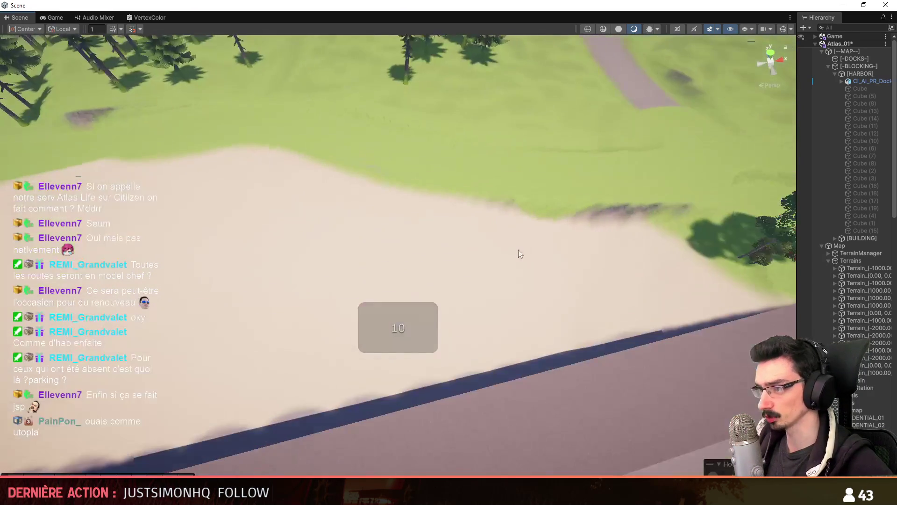
left_click(453, 192)
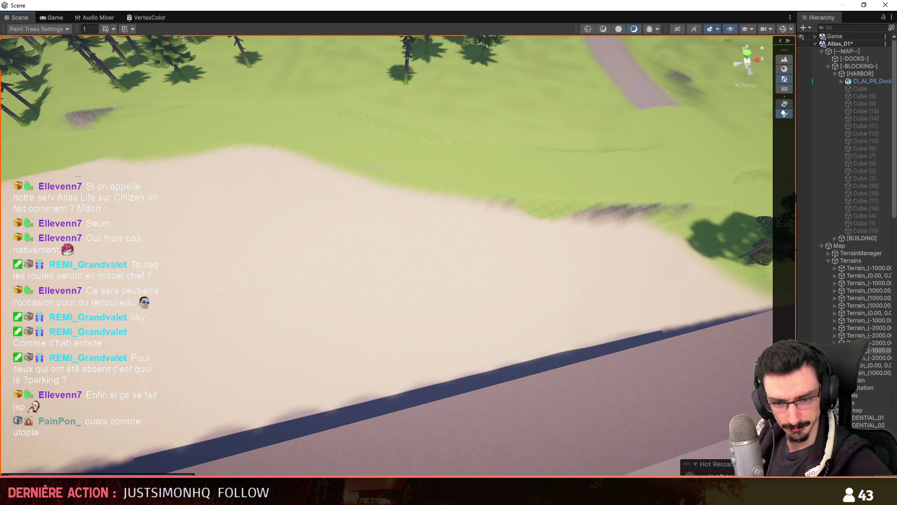
key("F3")
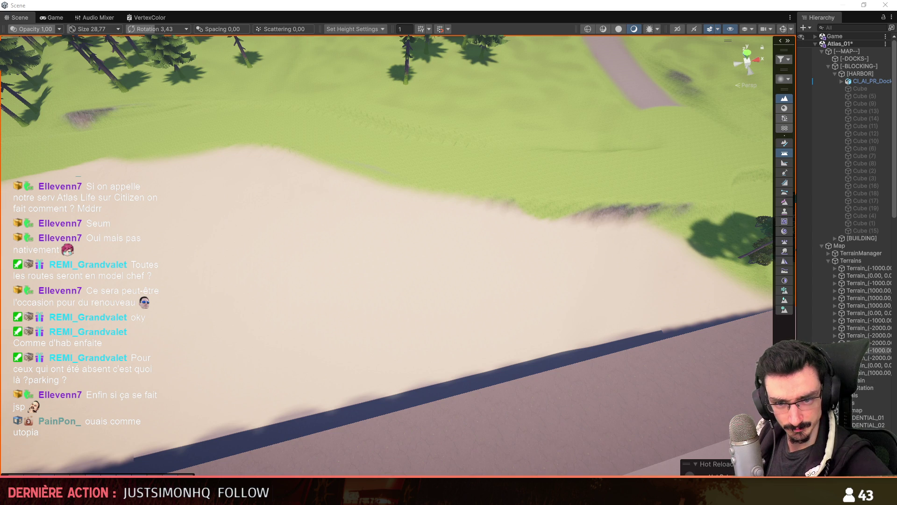
key("F3")
key("F3")
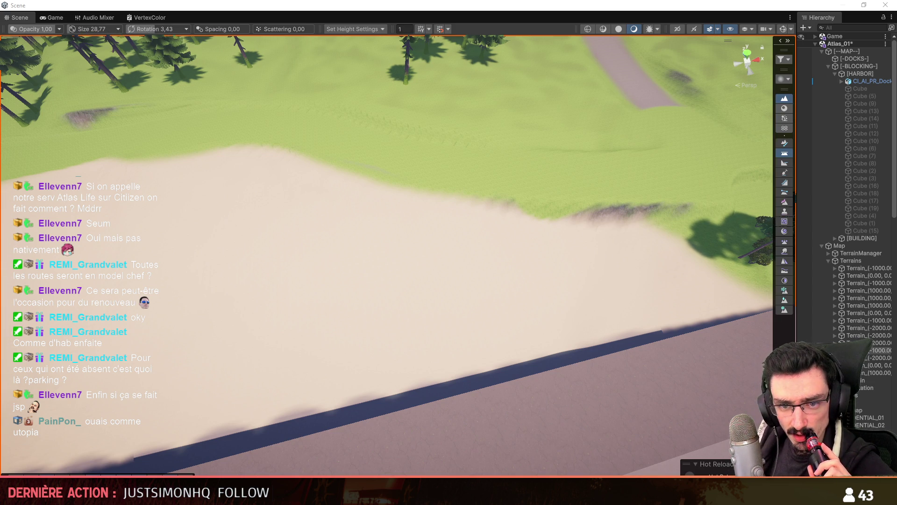
key("F2")
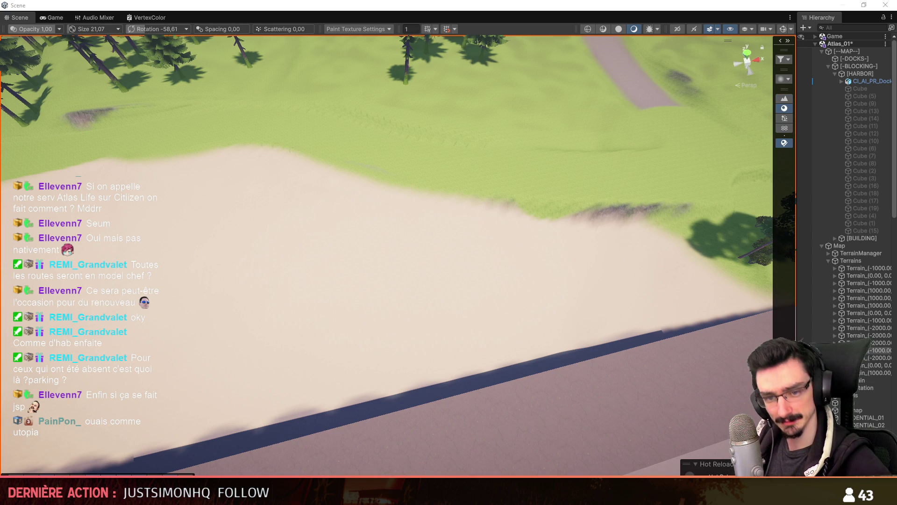
key("w")
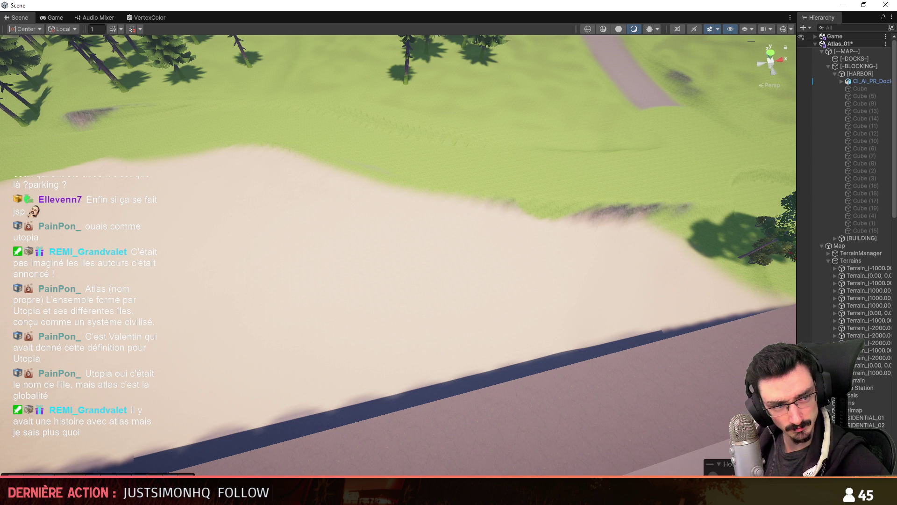
Step: Fly close over the grass strip beside the path, then pull back to see it with the trees
mouse_move(645, 436)
right_mouse_down()
mouse_move(595, 414)
mouse_move(583, 352)
mouse_move(552, 352)
right_mouse_up()
scroll(583, 352, "up", 3)
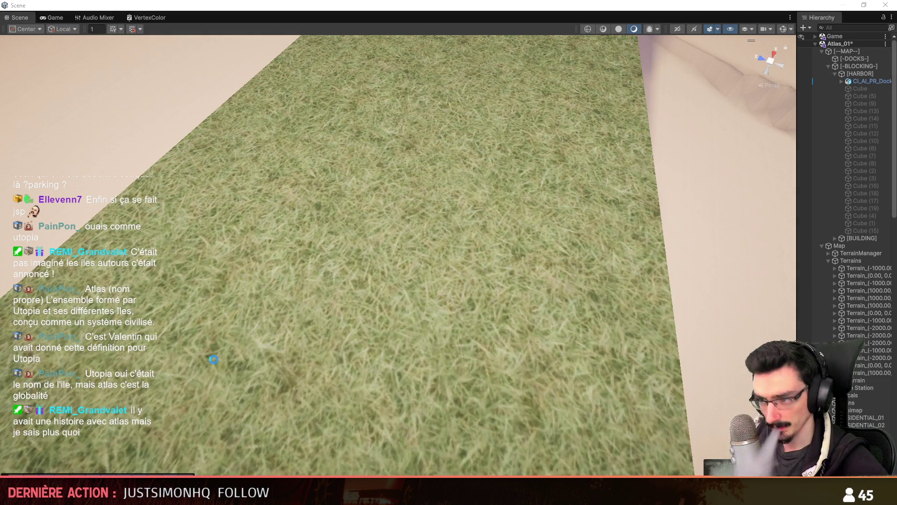
scroll(547, 305, "down", 2)
mouse_move(545, 380)
right_mouse_down()
mouse_move(546, 304)
mouse_move(465, 325)
mouse_move(491, 280)
mouse_move(435, 367)
mouse_move(514, 421)
mouse_move(465, 277)
mouse_move(424, 426)
mouse_move(395, 405)
right_mouse_up()
scroll(491, 281, "up", 3)
scroll(514, 420, "down", 2)
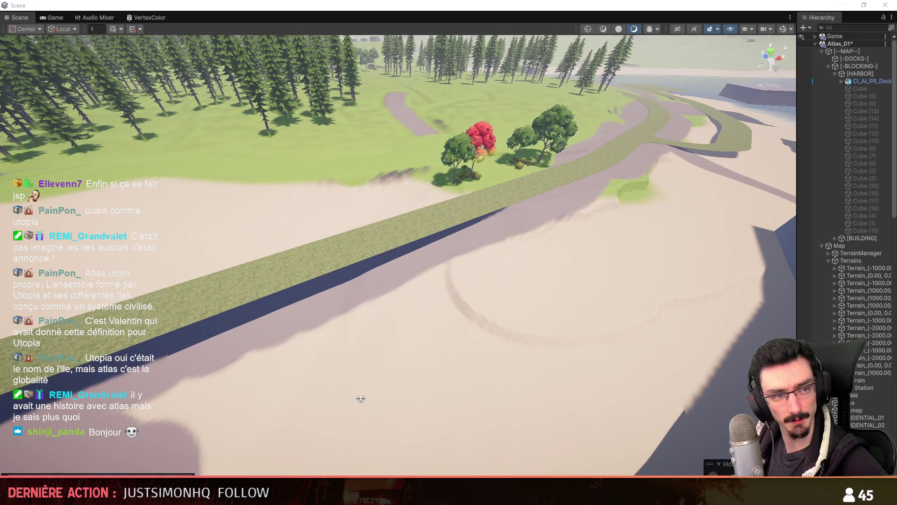
Step: Return to Maya's dock scene with the sidewalk piece
left_click(292, 279)
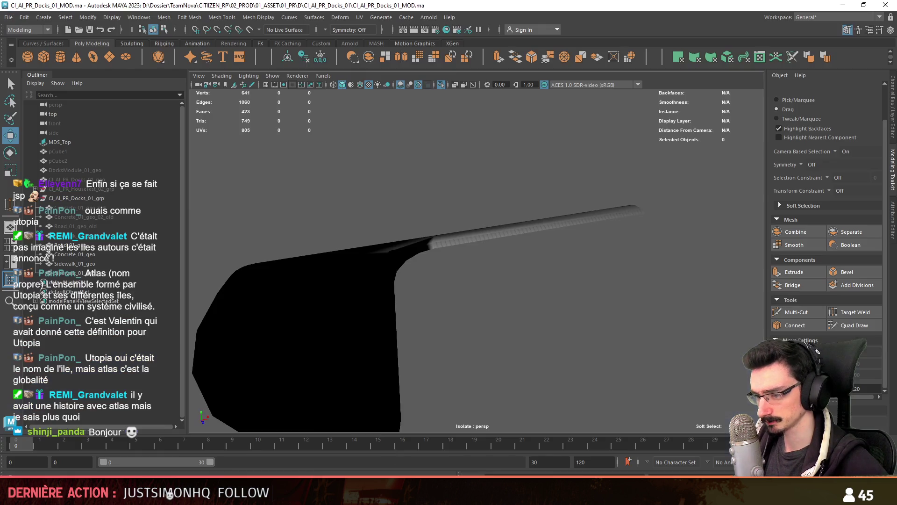
left_click(178, 491)
left_click_drag(511, 279, 664, 313, "alt")
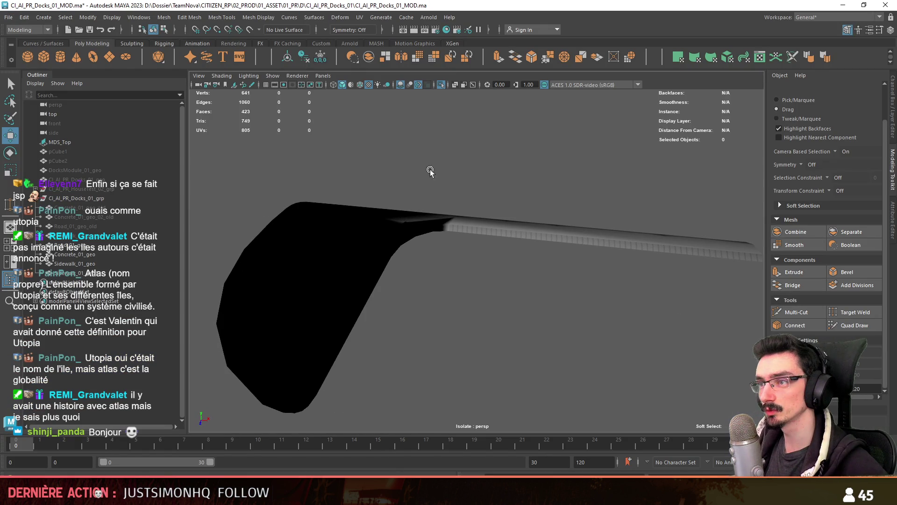
Step: Duplicate FX_Road_01 in Hypershade, rename the copy FX_Grass_01, and open it in ShaderFX
left_click(444, 30)
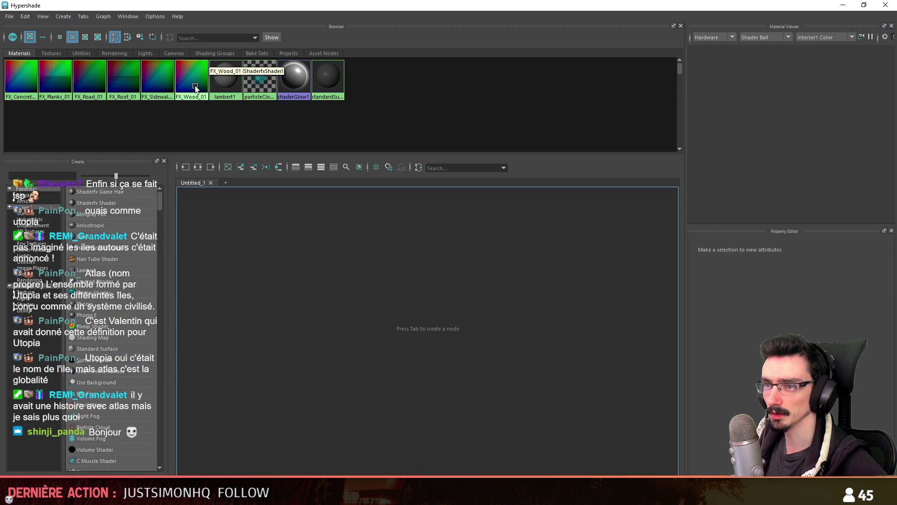
left_click(87, 82)
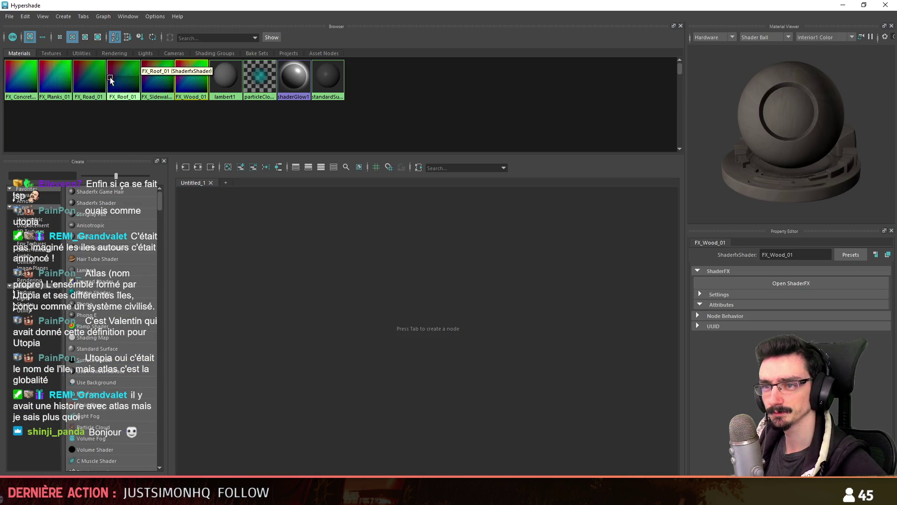
key("ctrl+d")
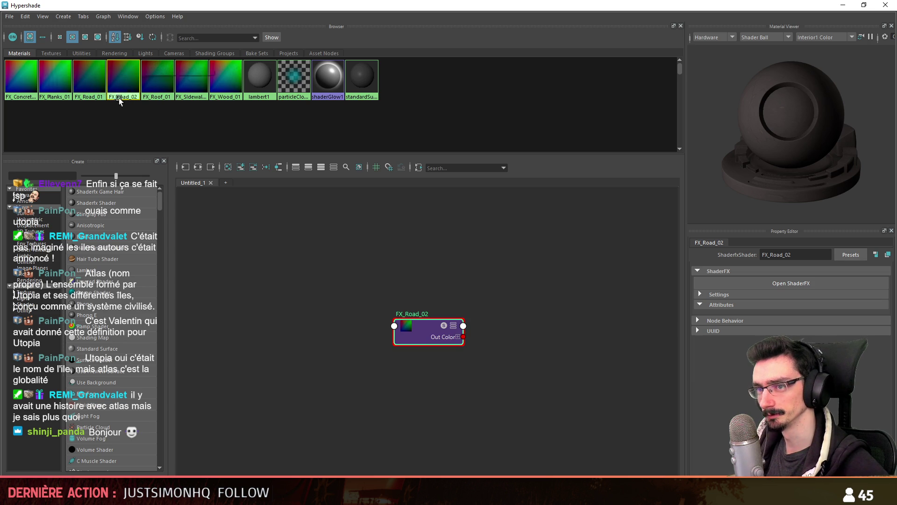
left_click(797, 254)
type("1")
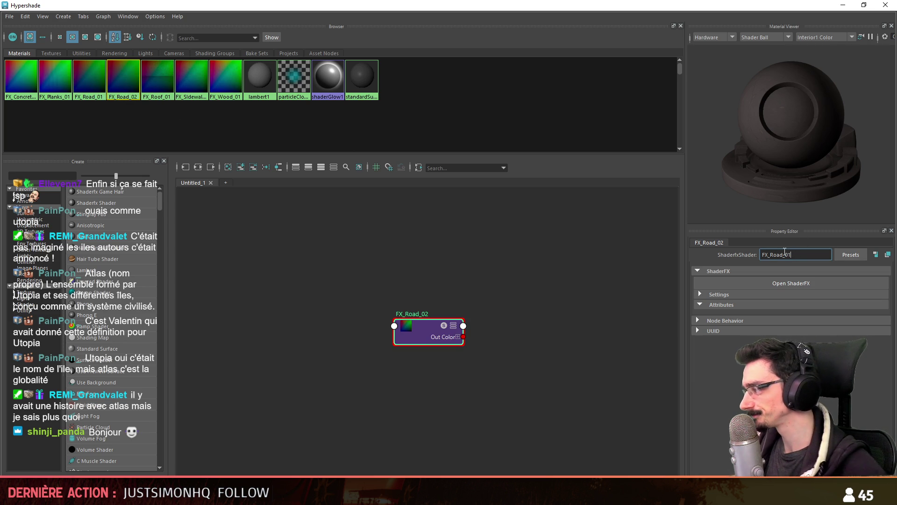
key("BackSpace")
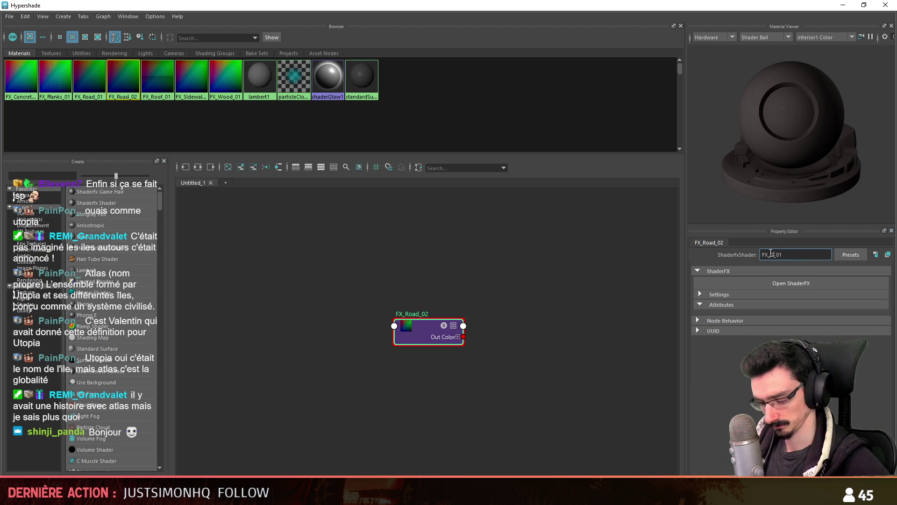
type("Grass")
key("Return")
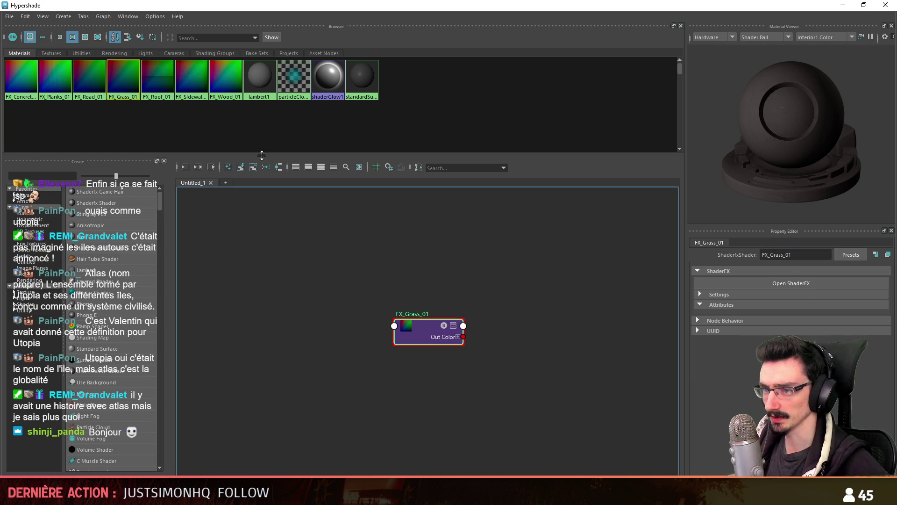
left_click(828, 285)
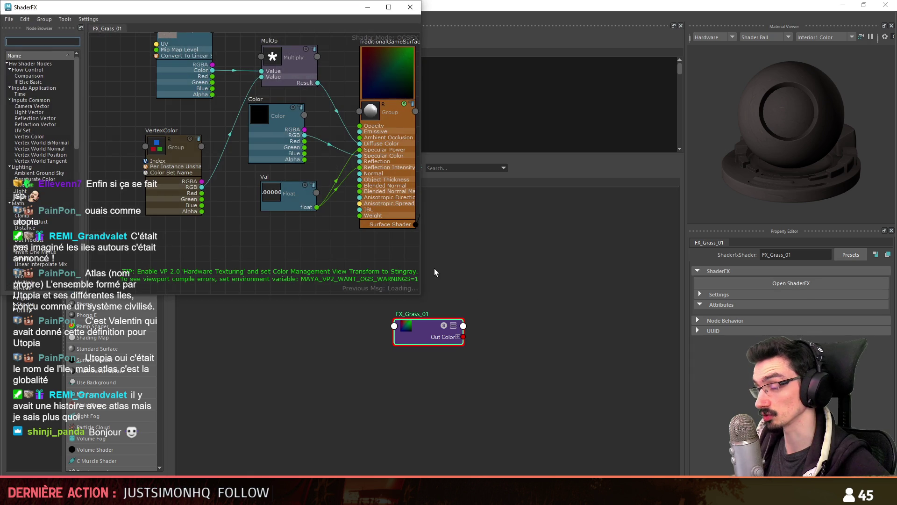
Step: Load the grass image into the texture node's MyTexture slot in the ShaderFX graph
left_click_drag(323, 8, 421, 73)
left_click(281, 155)
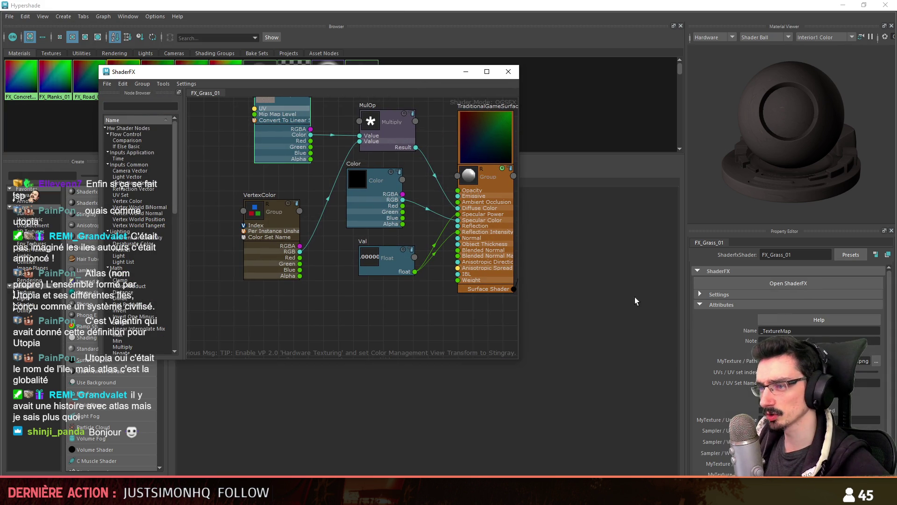
left_click(876, 361)
left_click_drag(679, 110, 896, 145)
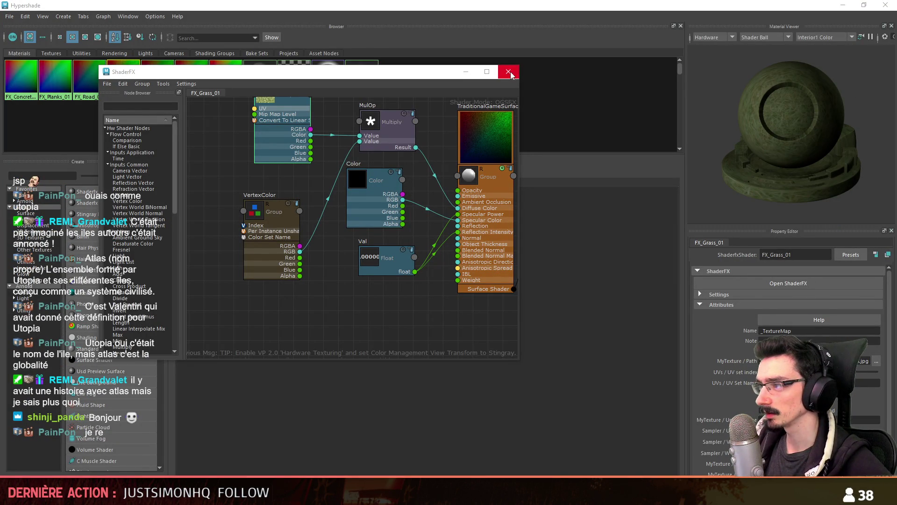
Step: Close ShaderFX and Hypershade once the FX_Grass_01 node previews green grass
left_click(508, 71)
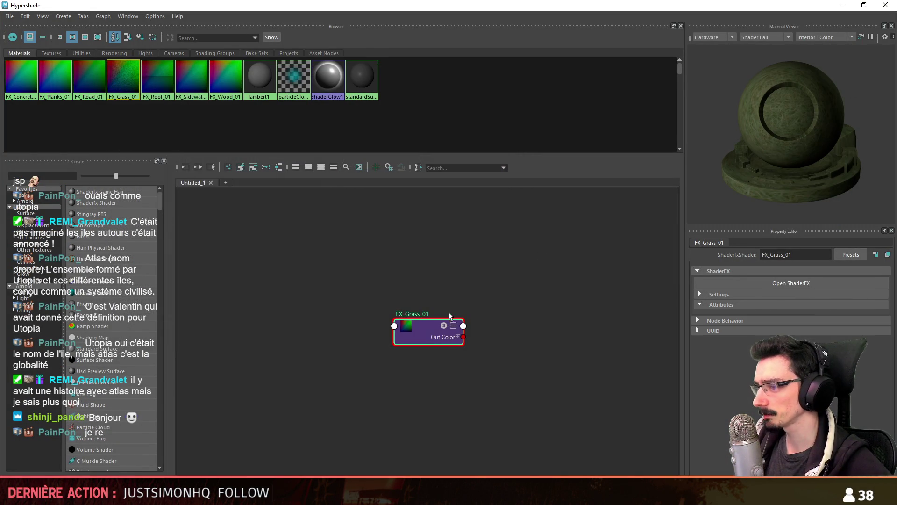
left_click(228, 167)
left_click(321, 167)
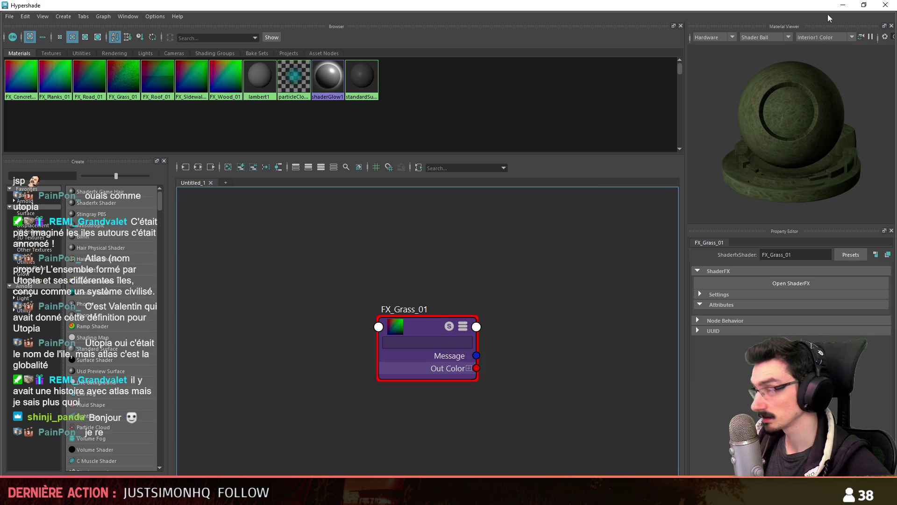
left_click(885, 5)
mouse_move(491, 219)
right_mouse_down()
mouse_move(505, 471)
mouse_move(556, 472)
mouse_move(570, 401)
right_mouse_up()
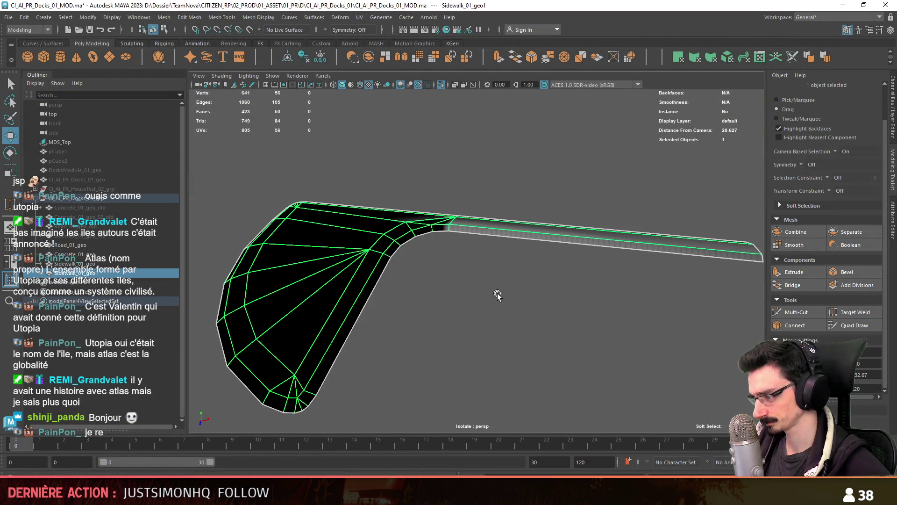
Step: Try assigning FX_Grass_01 to the sidewalk mesh through its right-click material menu
left_click(490, 354)
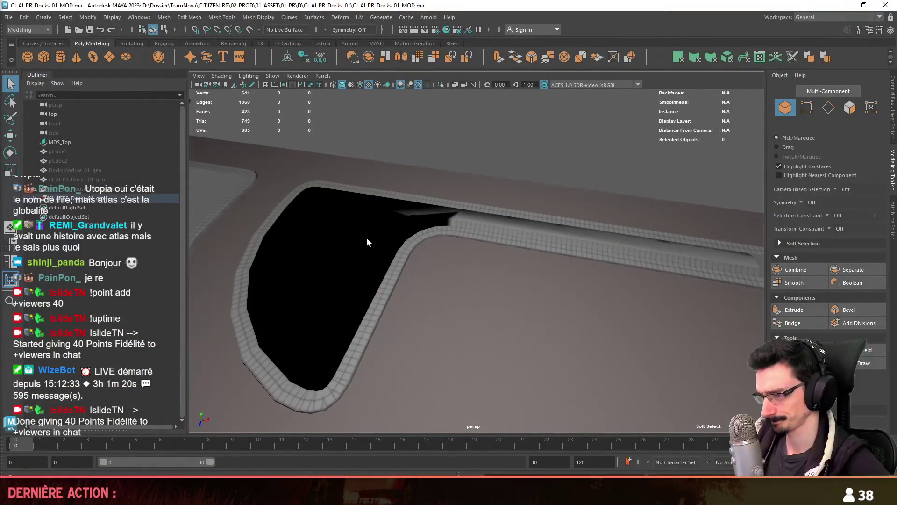
left_click(366, 238)
right_click(368, 230)
mouse_move(367, 472)
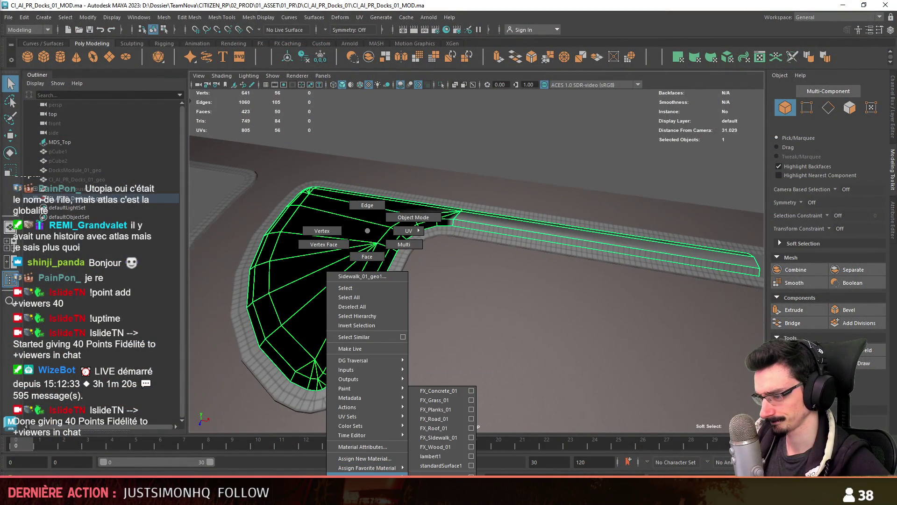
left_click(437, 399)
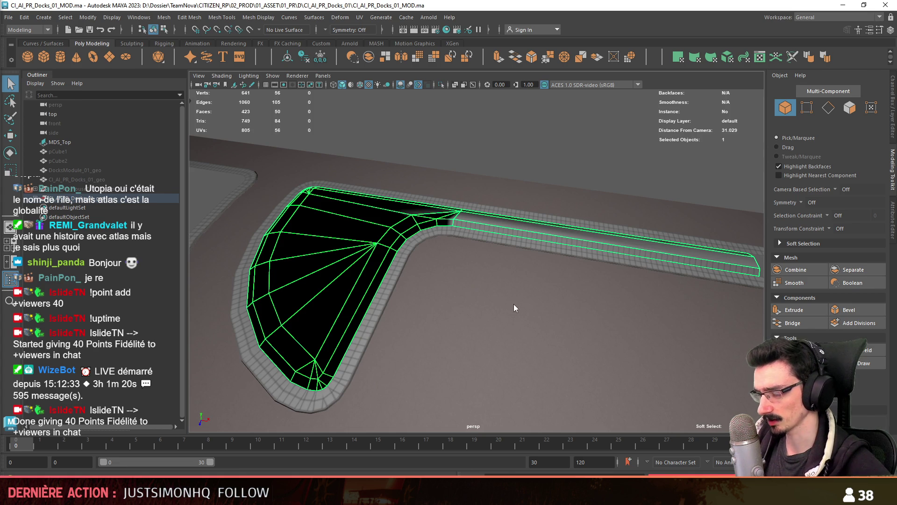
scroll(512, 304, "down", 2)
Step: Pick the FX_Grass_01 material node in Hypershade for assignment and return to the viewport
key("w")
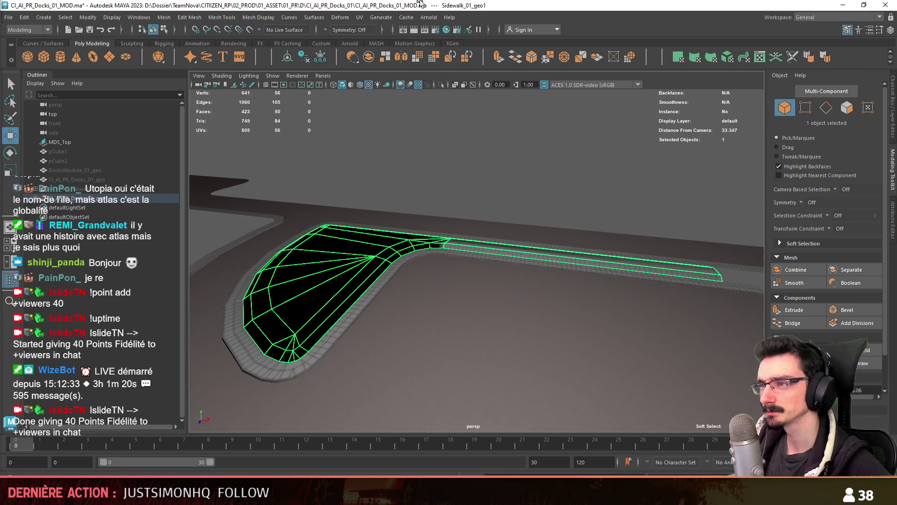
left_click(447, 29)
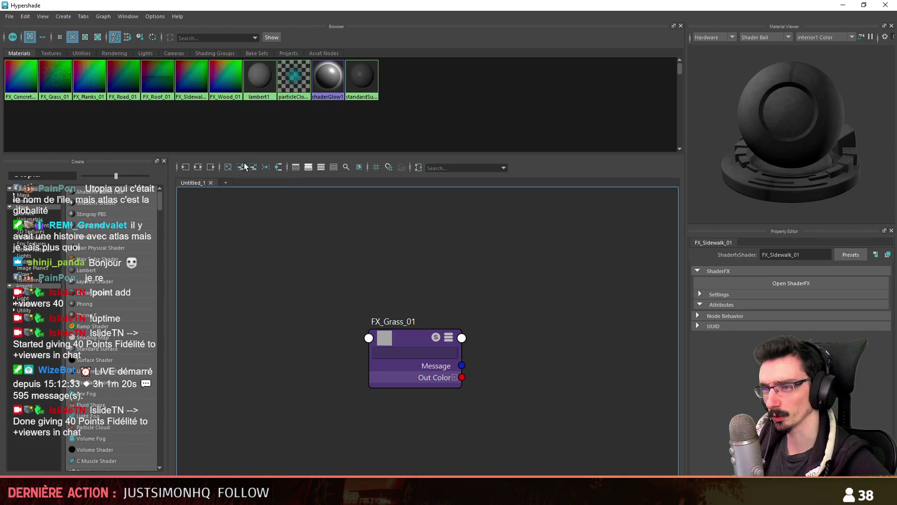
left_click(435, 351)
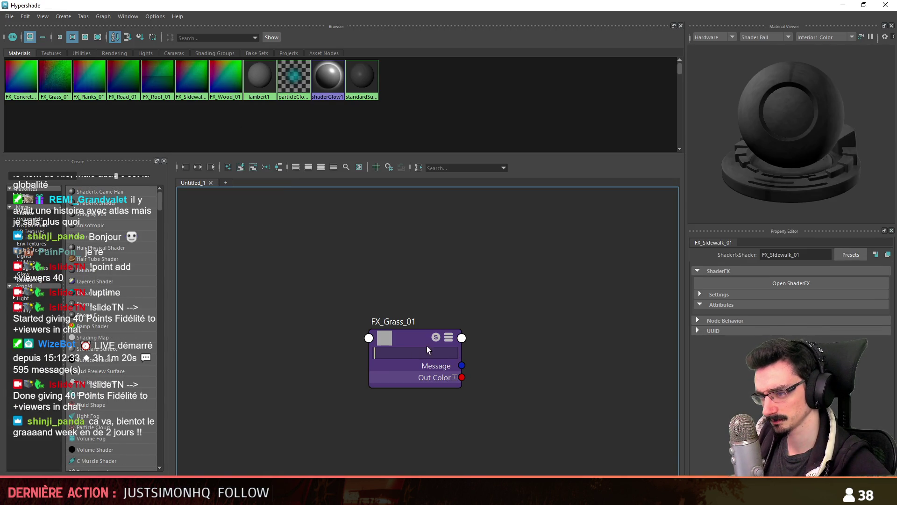
left_click_drag(408, 335, 434, 328)
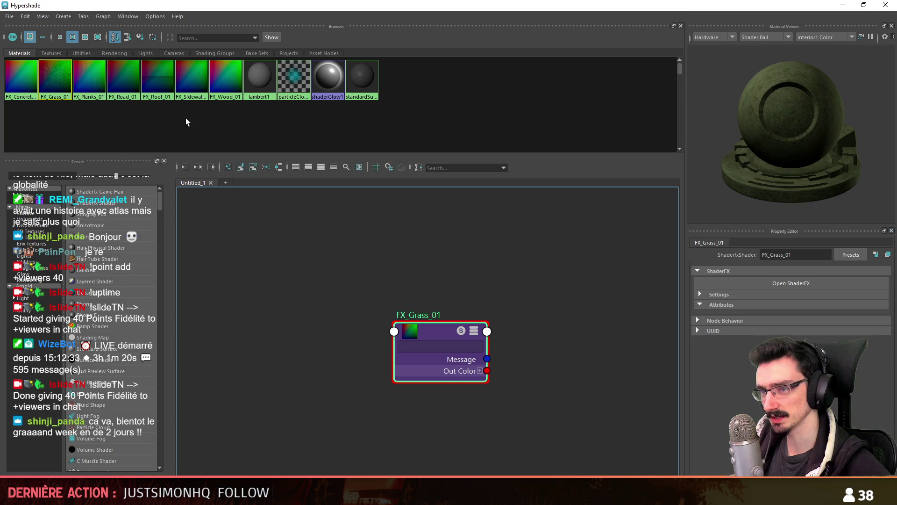
left_click(229, 168)
key("alt+Tab")
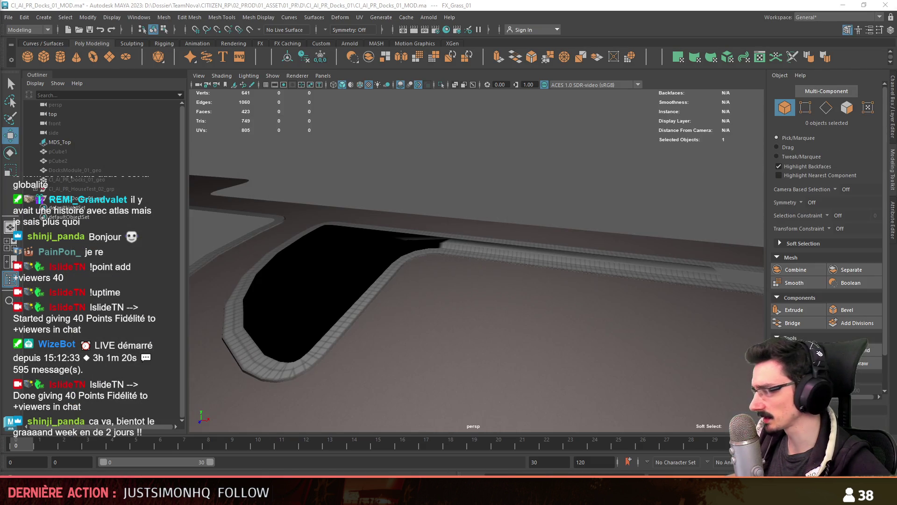
Step: Apply FX_Grass_01 to the sidewalk mesh's new straight strip via the marking menu
left_click(382, 248)
mouse_move(380, 218)
right_mouse_down()
mouse_move(378, 473)
mouse_move(449, 426)
mouse_move(449, 402)
right_mouse_up()
left_click_drag(449, 403, 477, 326, "alt")
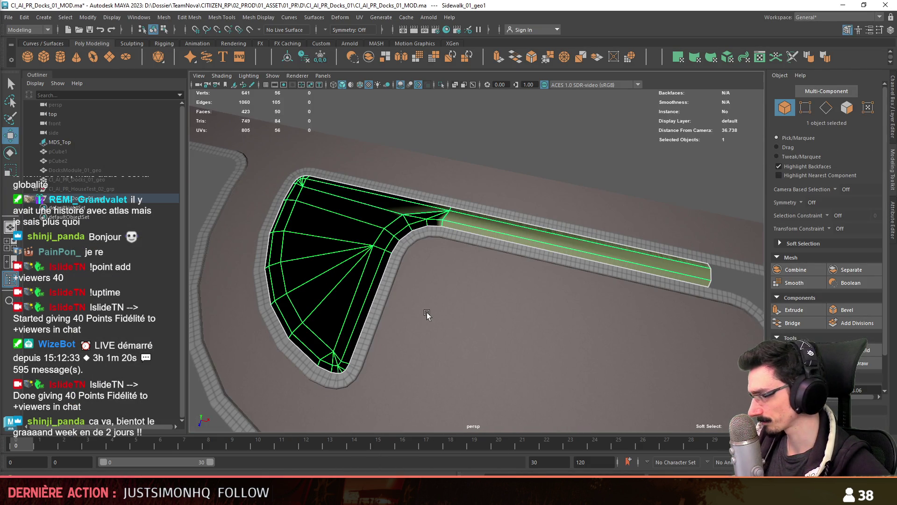
middle_click_drag(426, 317, 431, 346, "alt")
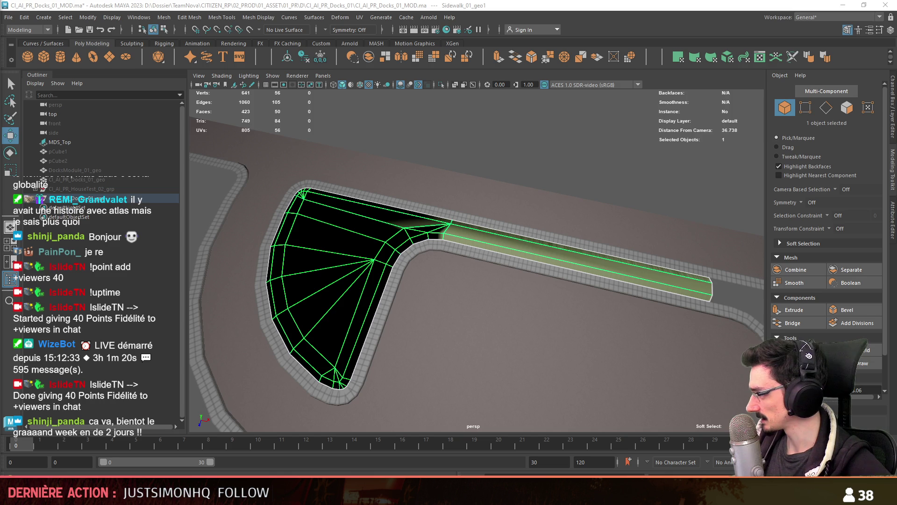
key("alt+Tab")
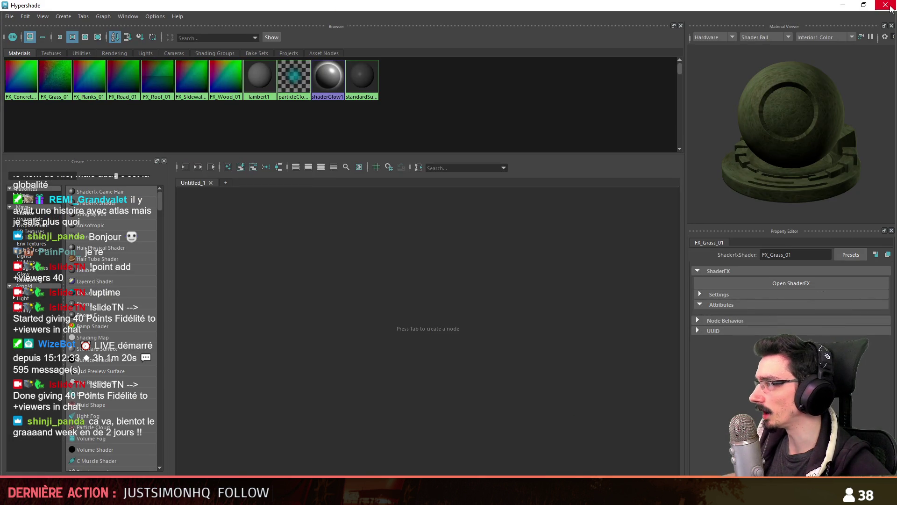
key("alt+Tab")
left_click(258, 17)
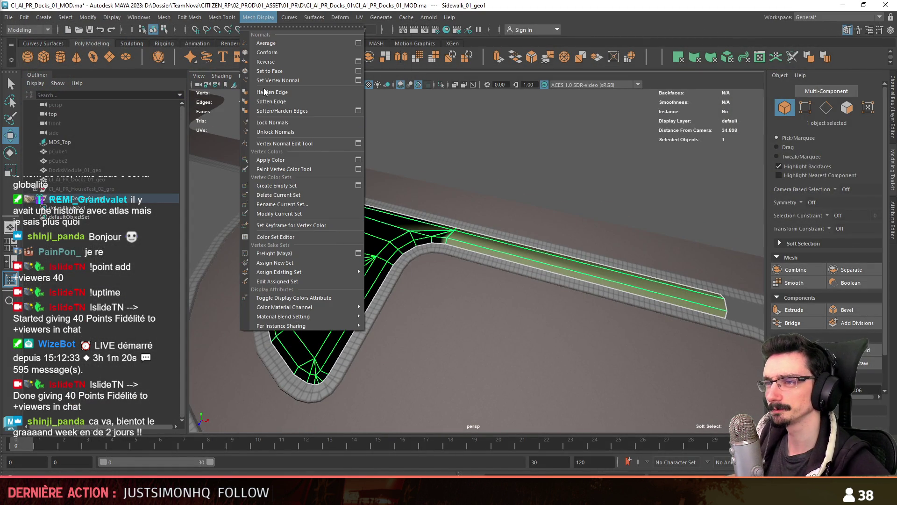
Step: Give the grass faces an automatic UV projection so the grass texture shows, then enter face mode
left_click(348, 163)
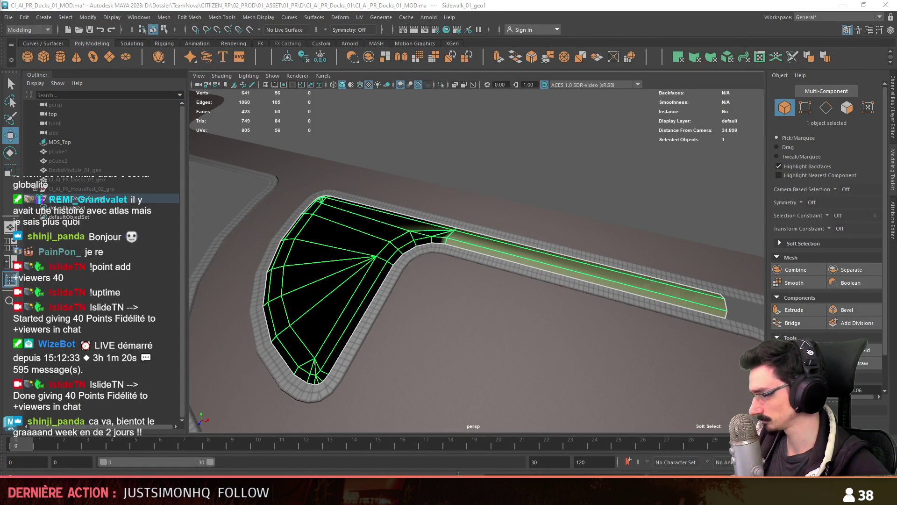
scroll(476, 254, "up", 3)
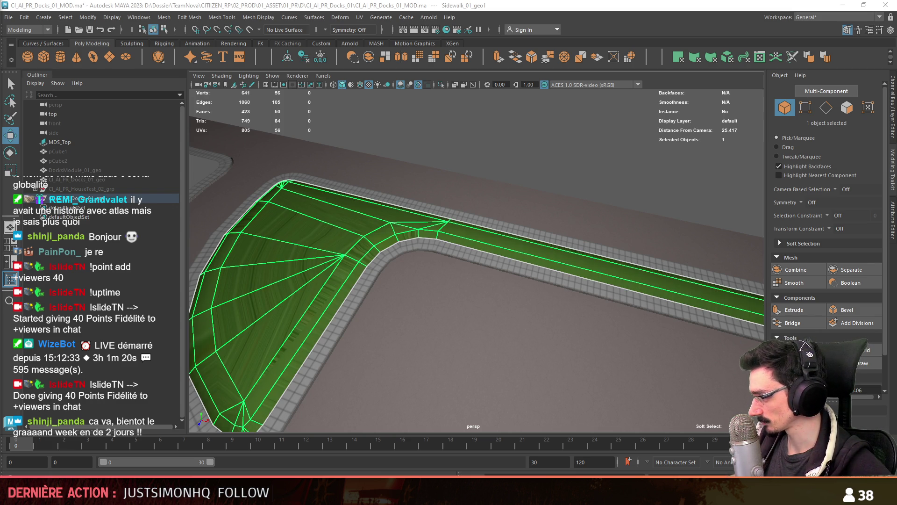
scroll(481, 268, "down", 3)
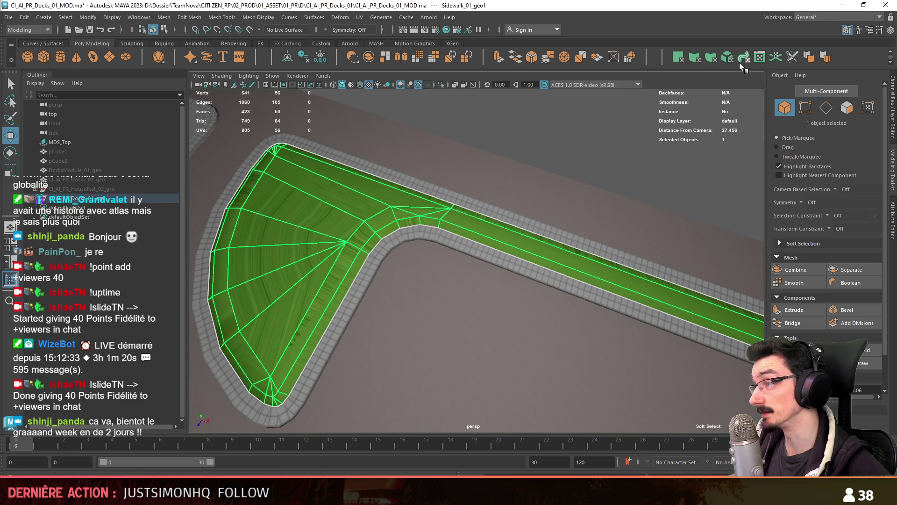
left_click(728, 57)
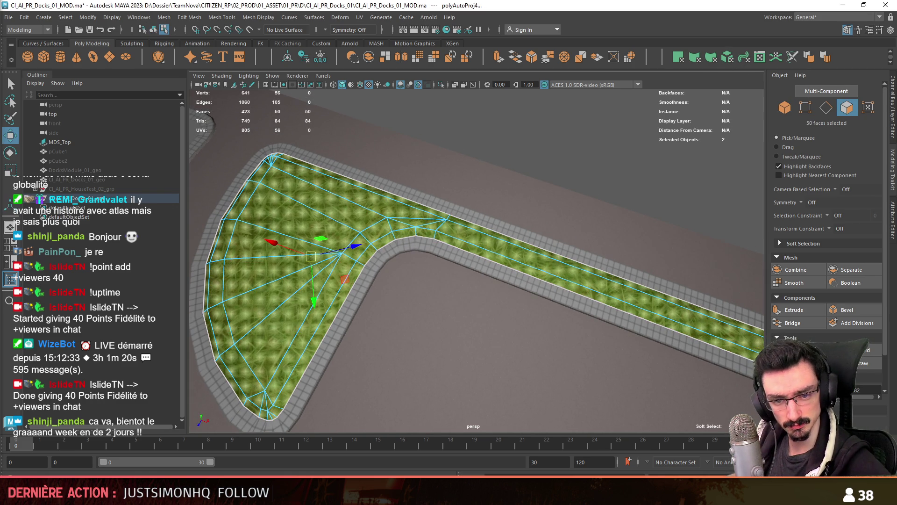
mouse_move(482, 187)
left_mouse_down("alt")
mouse_move(486, 225)
mouse_move(534, 283)
mouse_move(534, 212)
mouse_move(495, 169)
mouse_move(301, 305)
mouse_move(627, 215)
mouse_move(540, 178)
left_mouse_up("alt")
key("F11")
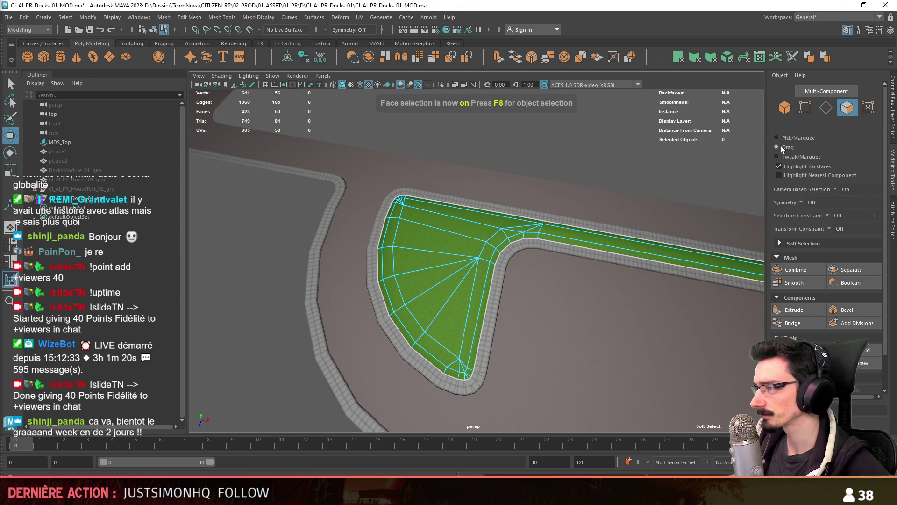
Step: Select all 50 grass faces and orbit around the strip to inspect them
left_click(783, 149)
left_click_drag(551, 280, 589, 270, "alt")
left_click_drag(459, 247, 461, 277)
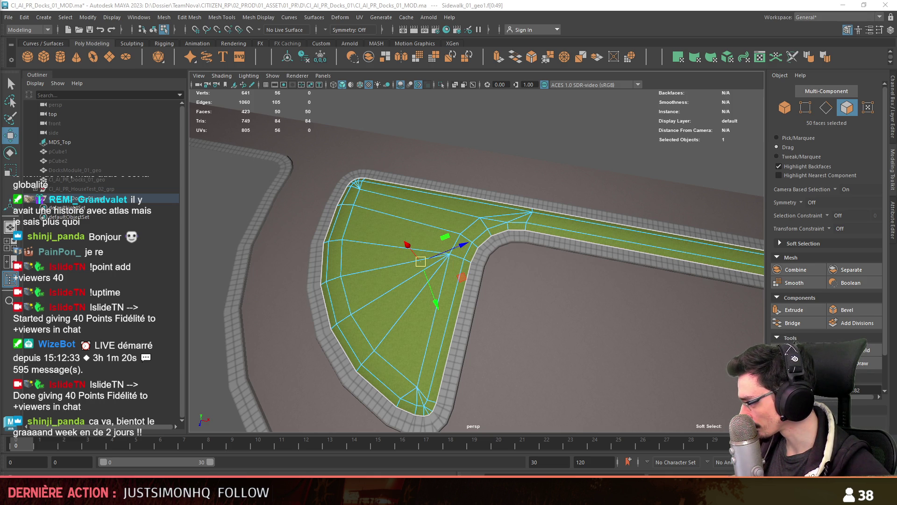
left_click(548, 133)
mouse_move(549, 133)
left_mouse_down("alt")
mouse_move(571, 185)
mouse_move(480, 232)
mouse_move(504, 268)
mouse_move(633, 220)
mouse_move(415, 242)
mouse_move(335, 201)
mouse_move(391, 254)
mouse_move(471, 254)
mouse_move(487, 240)
mouse_move(487, 215)
mouse_move(601, 328)
left_mouse_up("alt")
Step: In vertex mode, select the strip's border vertex loop, then clear the selection
key("F9")
left_click(497, 160)
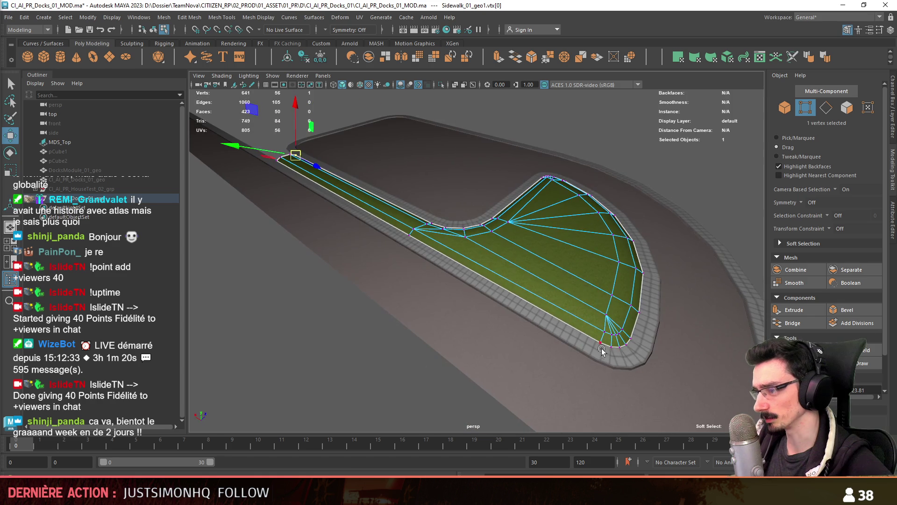
double_click(608, 349, "shift")
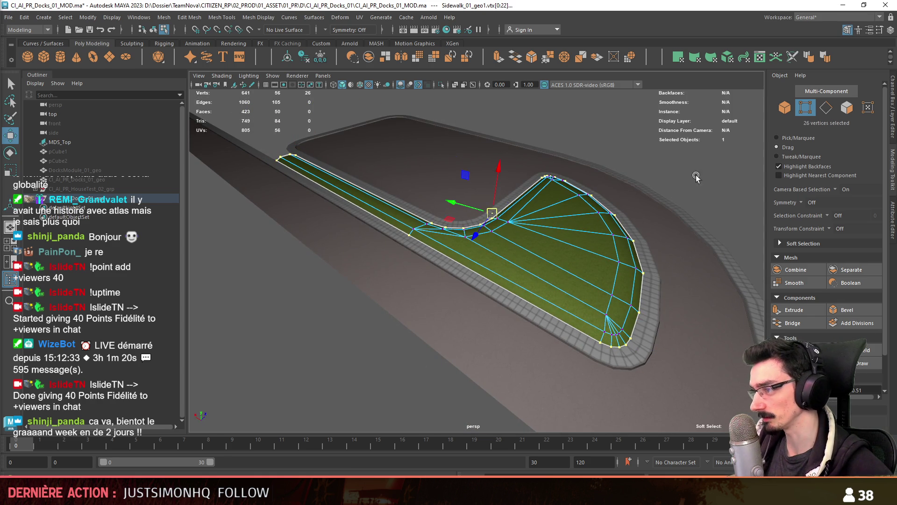
left_click_drag(374, 203, 357, 211, "alt")
left_click(279, 153, "ctrl")
left_click_drag(279, 153, 453, 265, "alt")
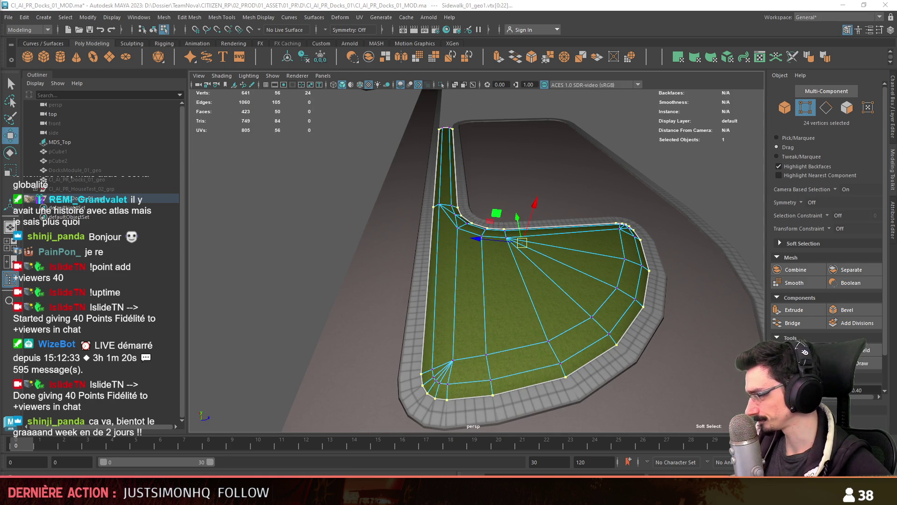
left_click(467, 322)
left_click_drag(467, 323, 413, 325, "alt")
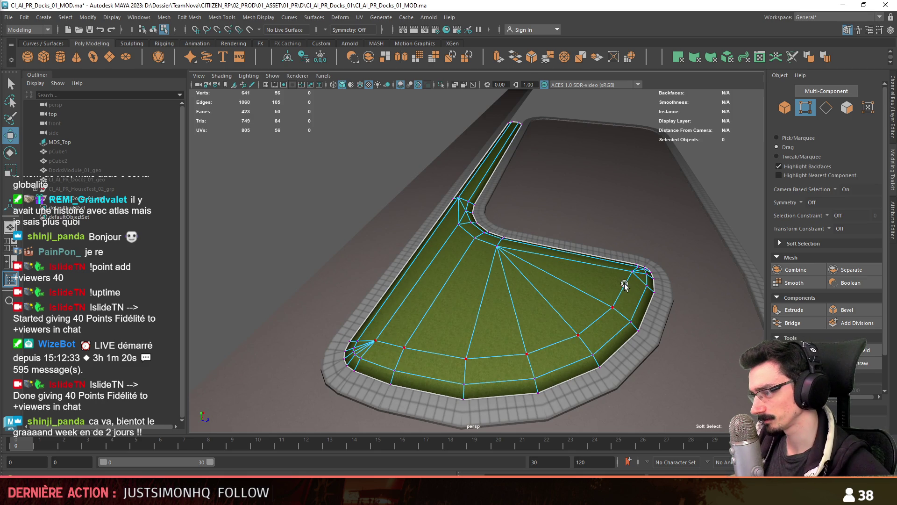
Step: Select the loop of 10 inner vertices, then return to object mode and switch to Unity
double_click(458, 231)
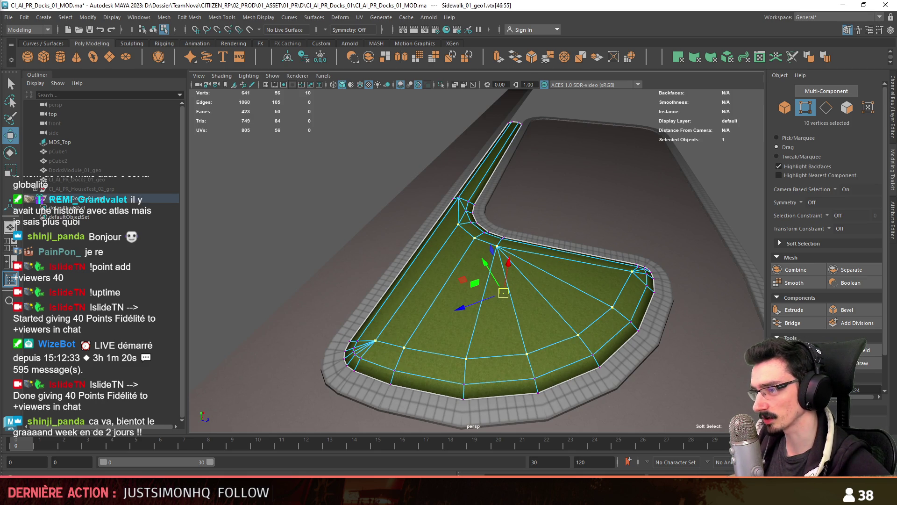
mouse_move(374, 239)
left_mouse_down("alt")
mouse_move(514, 228)
mouse_move(466, 280)
mouse_move(403, 232)
mouse_move(595, 256)
mouse_move(461, 271)
mouse_move(473, 285)
mouse_move(388, 316)
mouse_move(414, 287)
mouse_move(444, 300)
mouse_move(477, 285)
mouse_move(430, 314)
mouse_move(454, 292)
mouse_move(523, 286)
mouse_move(455, 287)
mouse_move(489, 295)
mouse_move(553, 263)
mouse_move(483, 286)
left_mouse_up("alt")
key("F8")
scroll(483, 286, "down", 5)
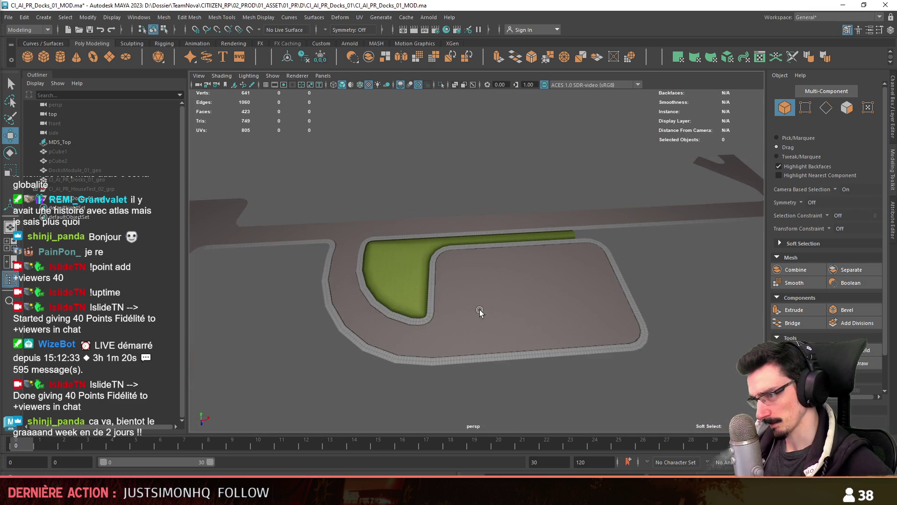
key("alt+Tab")
Step: Rename Sidewalk_01_geo1 in the docks group's Outliner to Grass_01_geo
right_click_drag(502, 291, 406, 299)
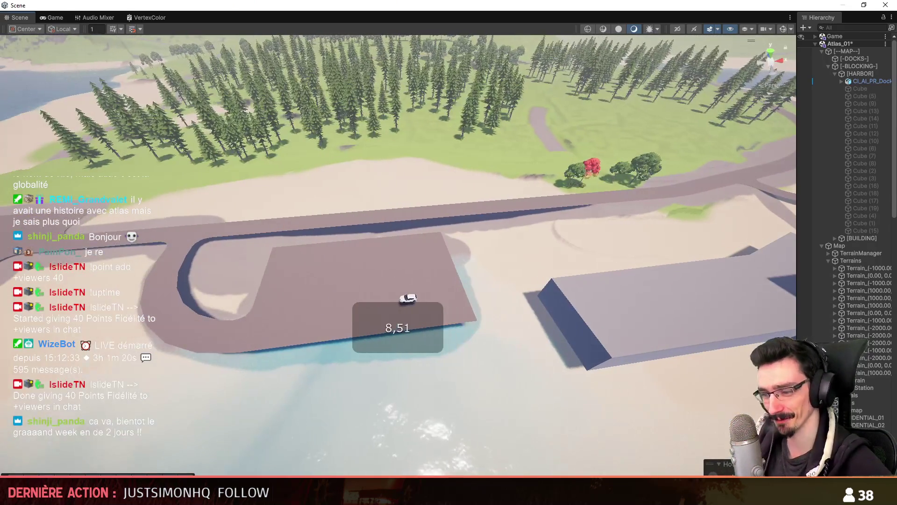
key("alt+Tab")
left_click(87, 198)
left_click(37, 198)
left_click(77, 272)
double_click(93, 273)
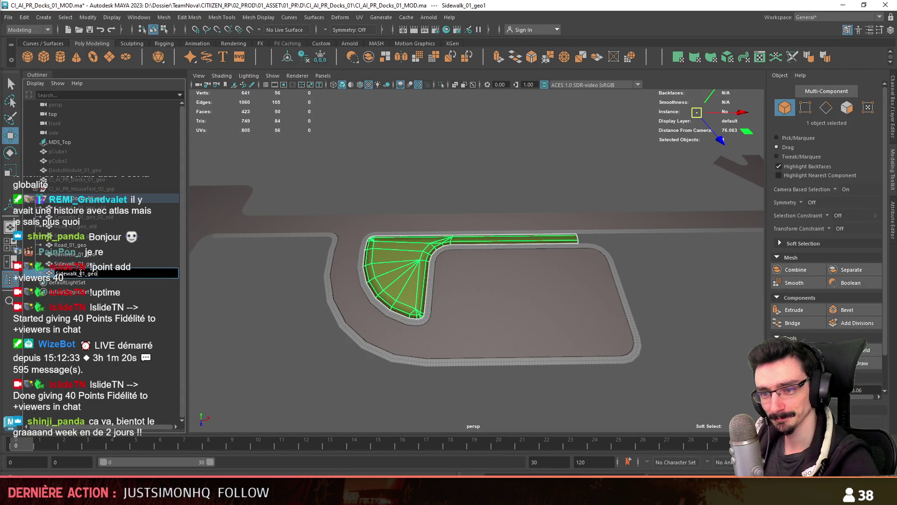
type("ss")
key("Return")
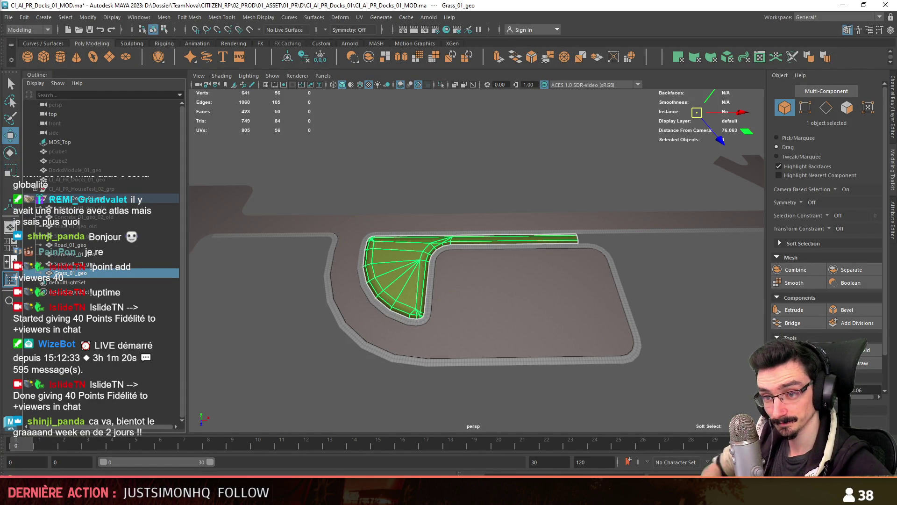
Step: Select CI_AI_PR_Docks_01_grp, save the scene, and export the selection as FBX
mouse_move(475, 258)
left_mouse_down()
mouse_move(581, 204)
mouse_move(303, 272)
mouse_move(474, 123)
mouse_move(530, 371)
left_mouse_up()
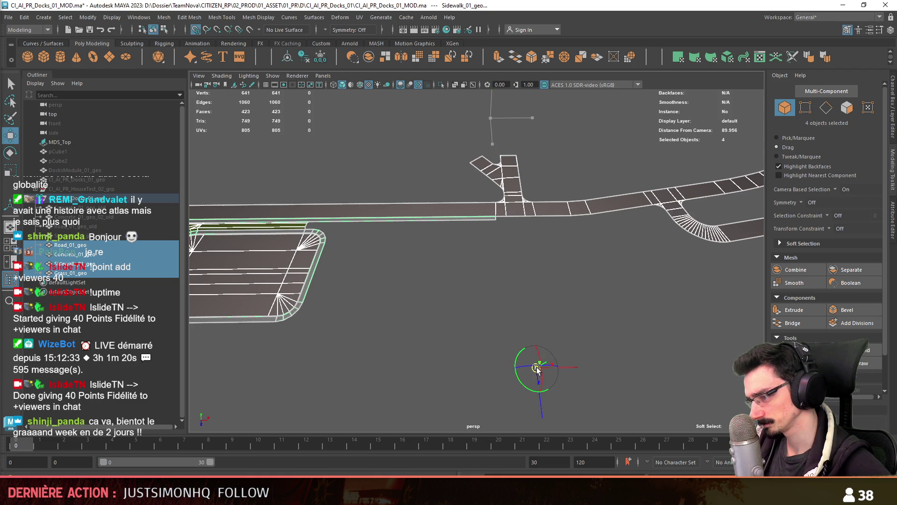
left_click(427, 345)
left_click(77, 198)
key("ctrl+s")
scroll(414, 178, "down", 1)
left_click(8, 17)
left_click(154, 171)
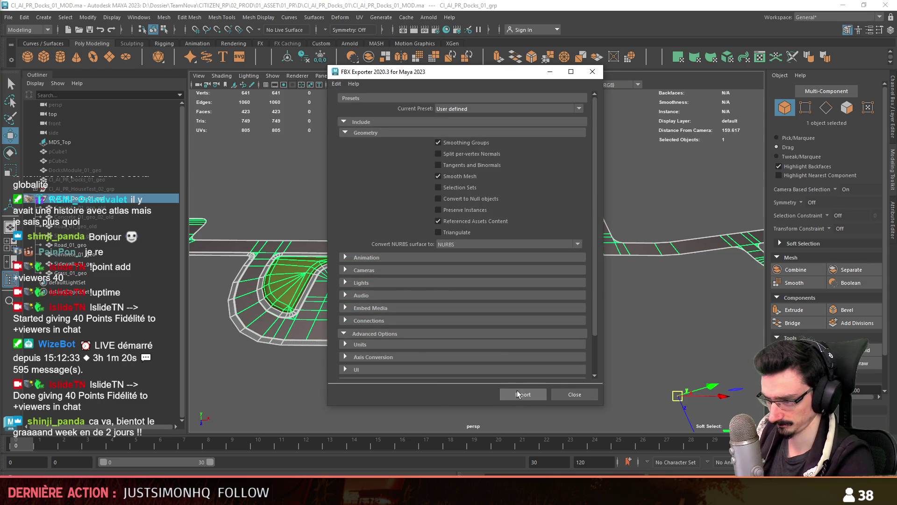
left_click(522, 394)
key("alt+Tab")
left_click(298, 330)
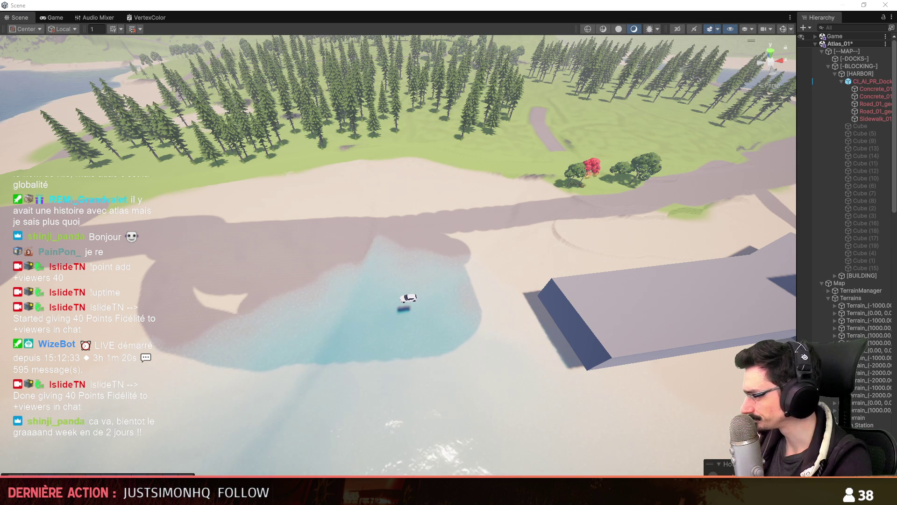
Step: Fly the Scene view camera over the dock toward the grass island to view the new strip
right_click(551, 181)
key("Escape")
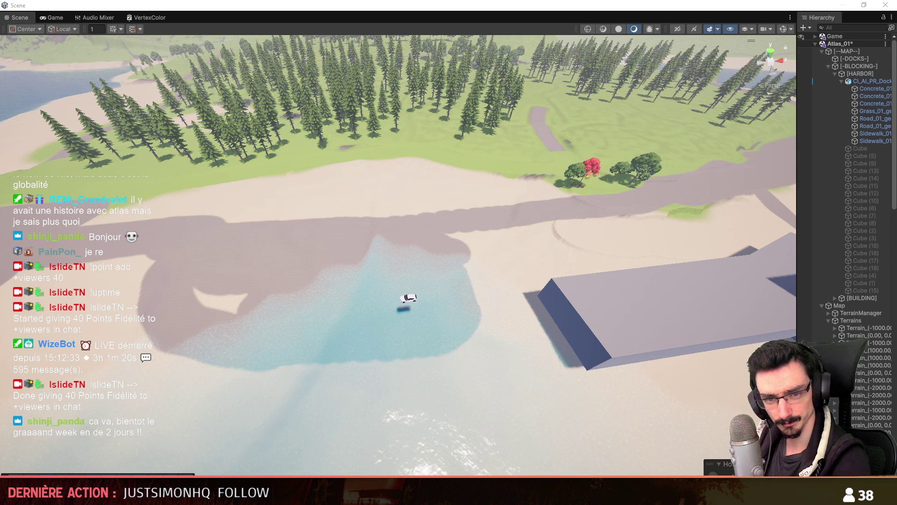
scroll(465, 270, "up", 10)
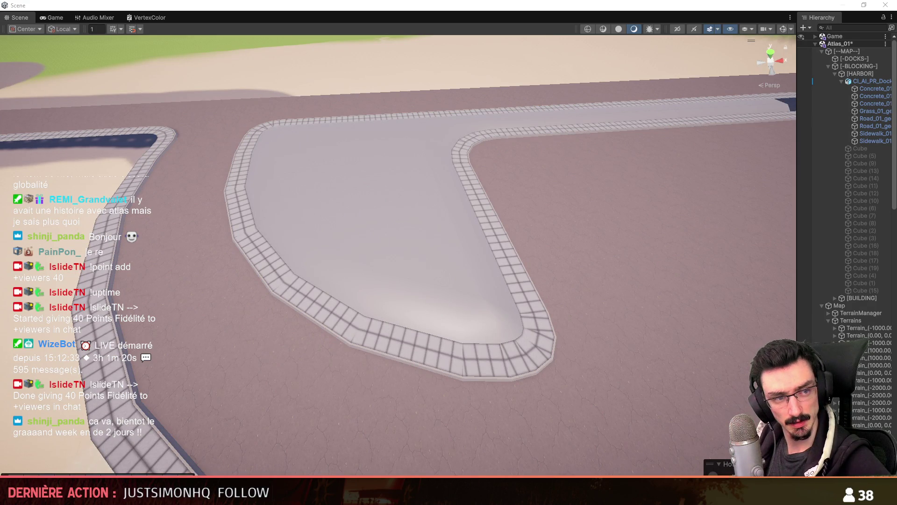
left_click_drag(794, 280, 400, 256)
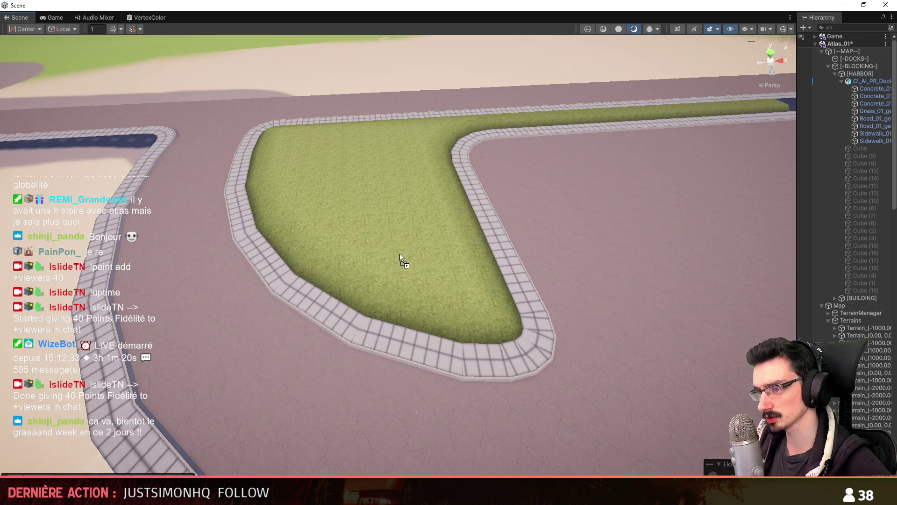
scroll(358, 255, "down", 3)
right_click_drag(357, 255, 327, 252)
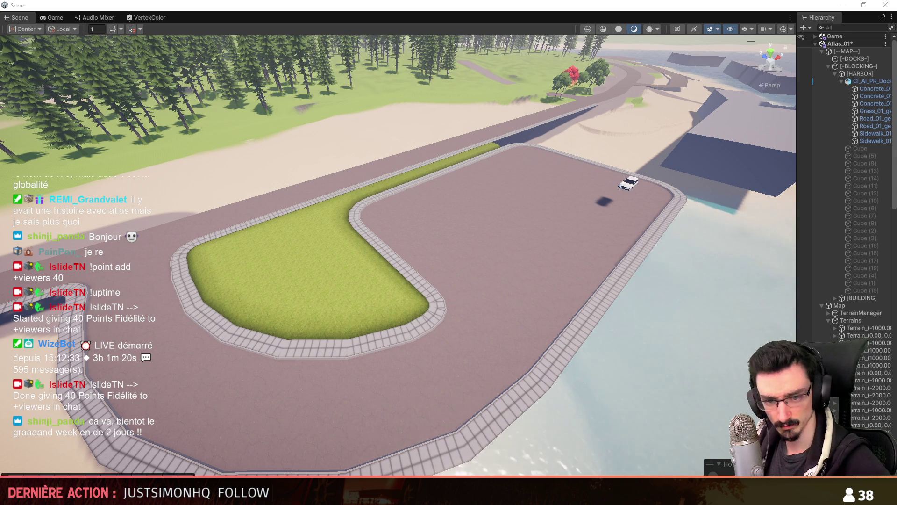
key("w")
scroll(364, 243, "up", 2)
mouse_move(321, 234)
right_mouse_down()
mouse_move(491, 276)
mouse_move(474, 346)
mouse_move(341, 281)
mouse_move(331, 267)
mouse_move(459, 279)
mouse_move(366, 266)
mouse_move(437, 272)
mouse_move(519, 299)
mouse_move(498, 308)
mouse_move(585, 277)
mouse_move(421, 294)
mouse_move(430, 279)
mouse_move(395, 303)
mouse_move(462, 244)
right_mouse_up()
scroll(480, 321, "down", 3)
scroll(379, 301, "up", 2)
scroll(518, 299, "up", 2)
scroll(500, 309, "up", 1)
scroll(423, 295, "down", 5)
scroll(411, 286, "up", 2)
scroll(411, 285, "up", 2)
Step: Check Sidewalk_01, Road_01_geo_old, Concrete_01_geo and Grass_01_geo in the hierarchy, then deselect
left_click(871, 136)
left_click_drag(797, 142, 700, 140)
left_click(798, 125)
left_click(796, 89)
left_click(795, 98)
key("Up")
key("Down")
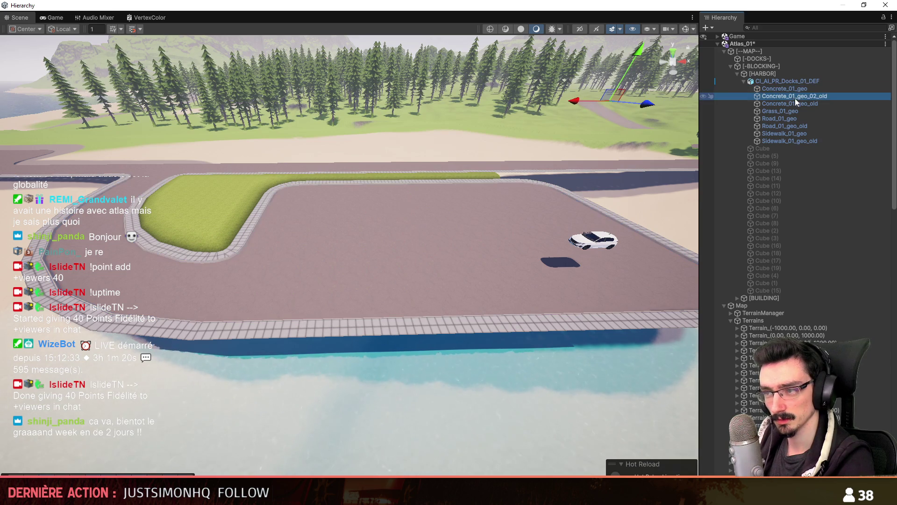
key("Up")
key("Down")
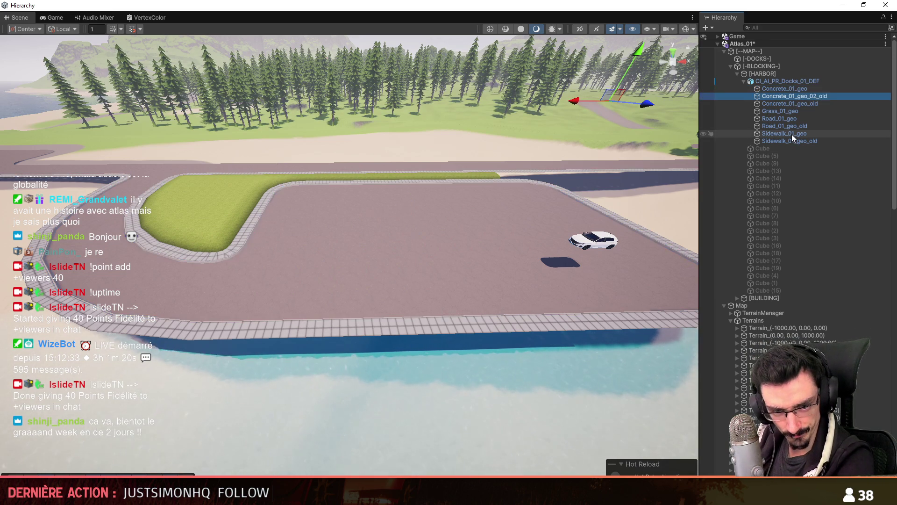
key("Down")
key("Down")
key("Down")
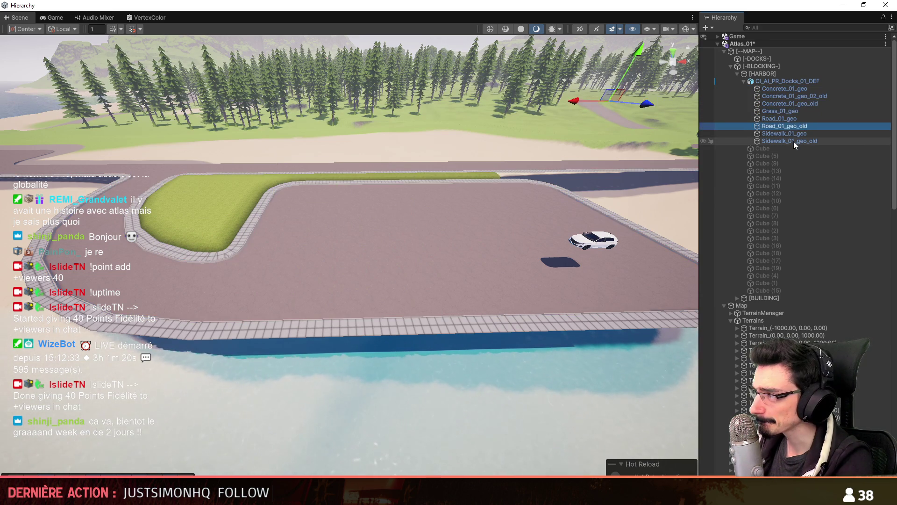
key("Up")
key("Up")
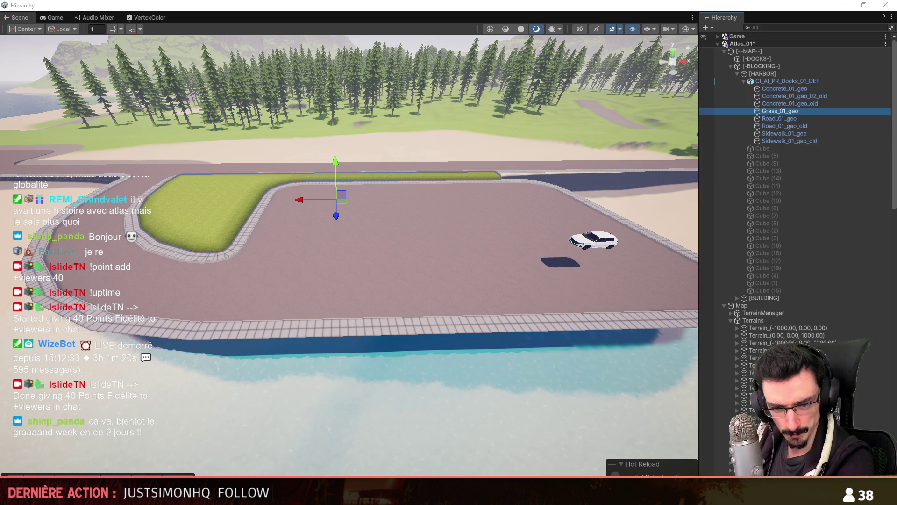
left_click(500, 252)
right_click_drag(499, 271, 499, 247)
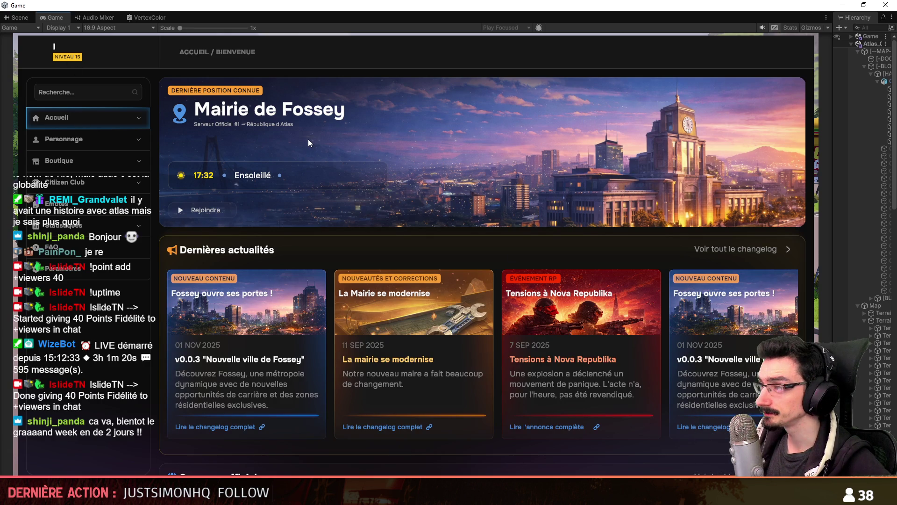
Step: Open Mes serveurs in the launcher, launch Citizen RP and spawn with a character
left_click(86, 114)
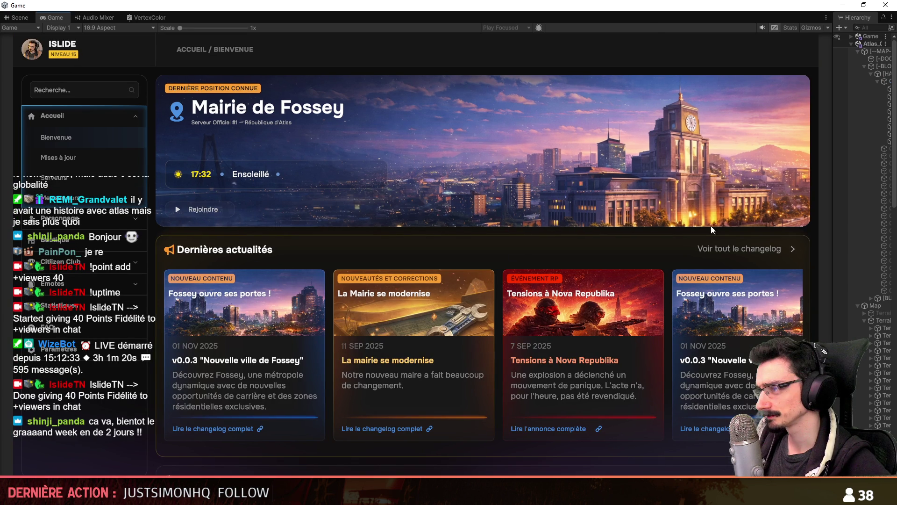
left_click(54, 177)
left_click(753, 168)
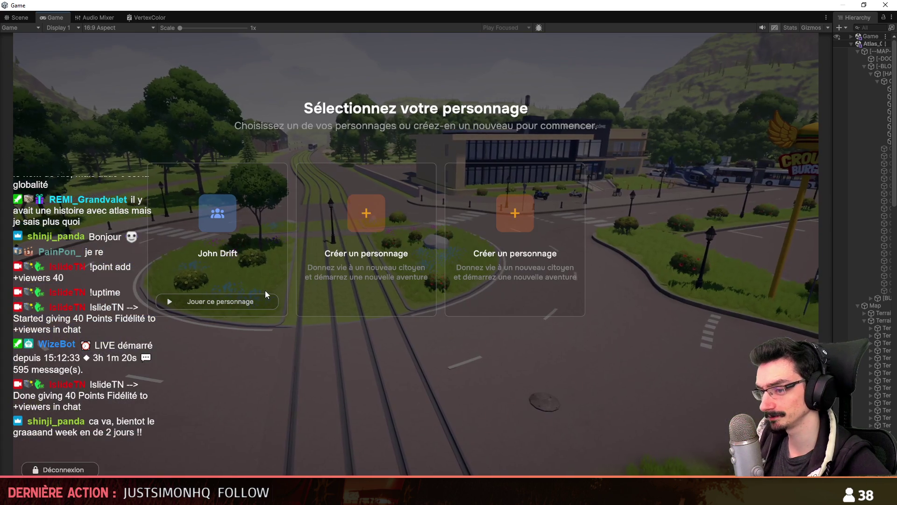
left_click(252, 299)
Step: Walk the character along the road and get into the white car
key("w")
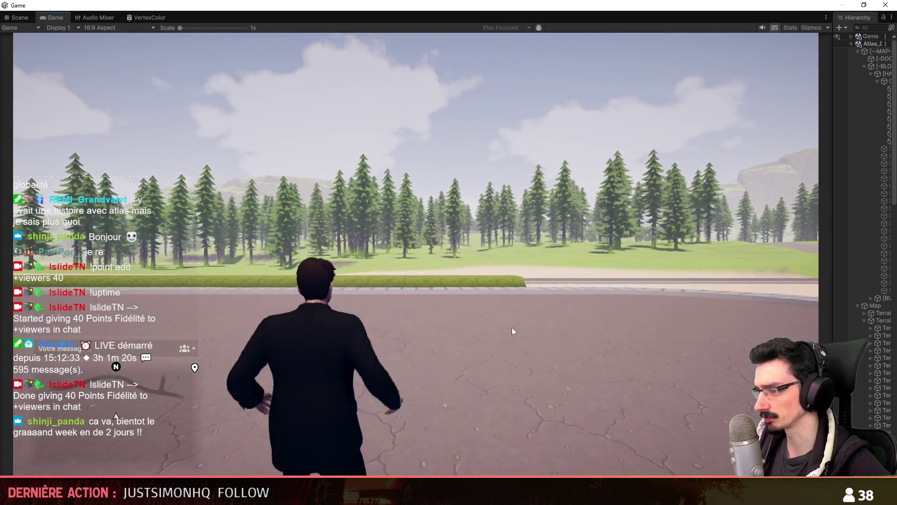
key("a")
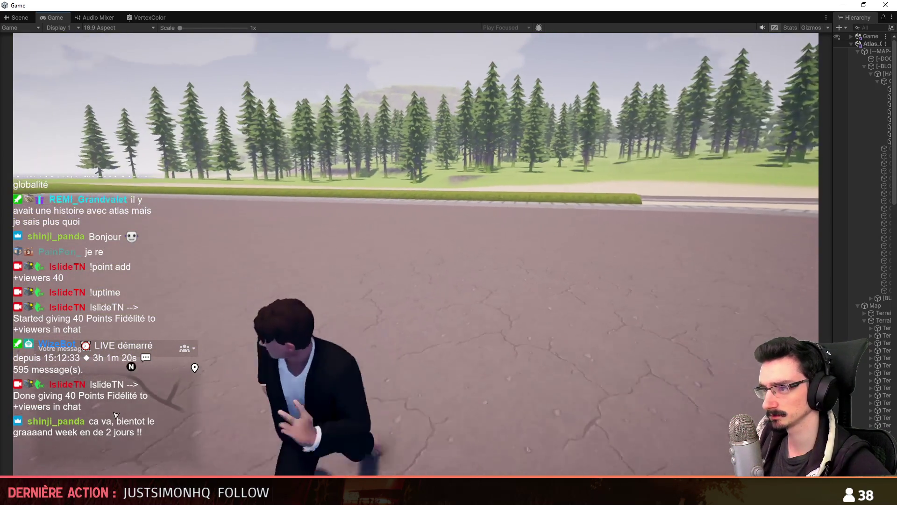
key("w")
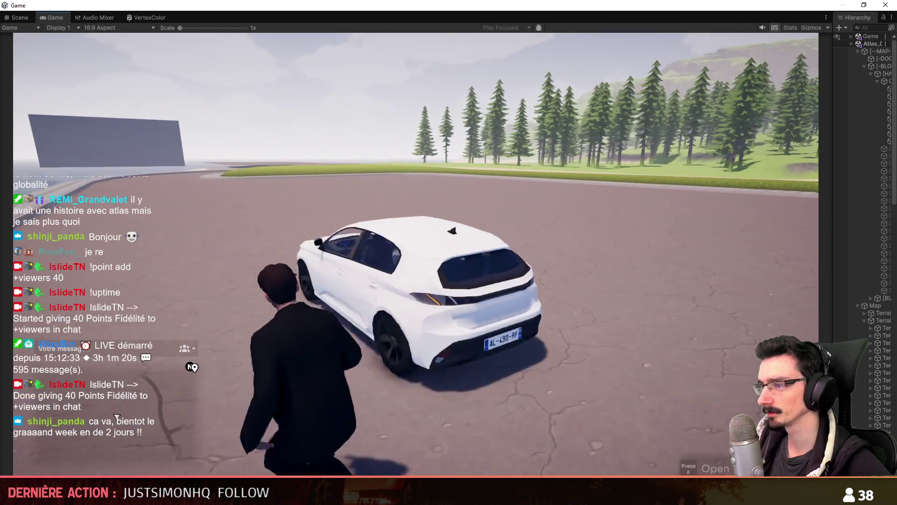
key("f")
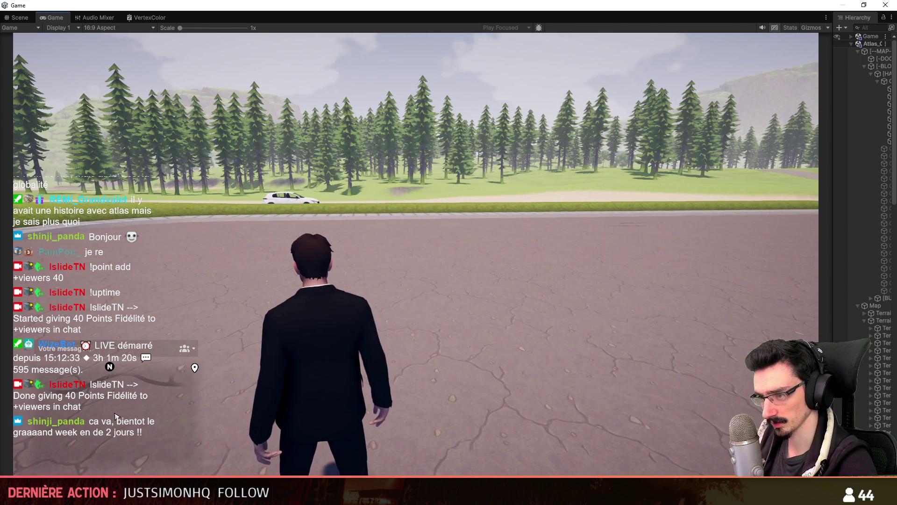
Step: Use the phone camera, walk left to the grass verge, then return to the Scene view
left_click(679, 194)
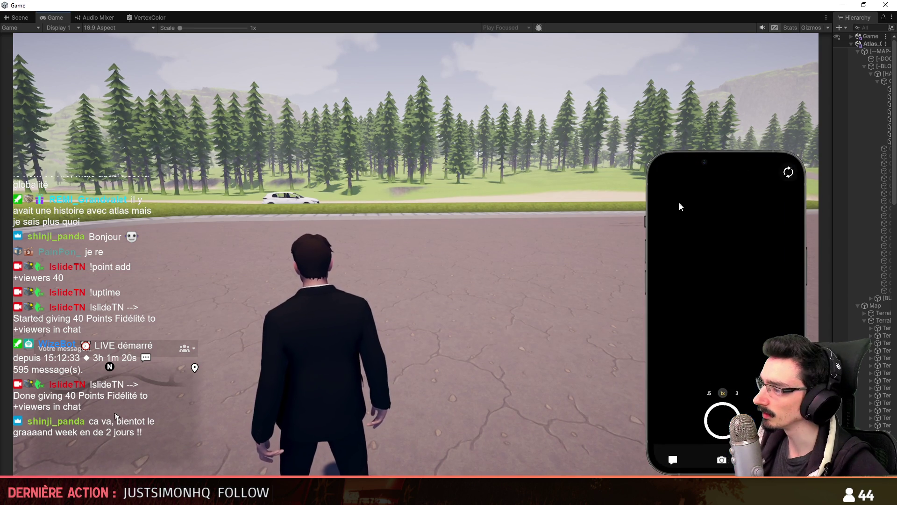
left_click(486, 302)
key("a")
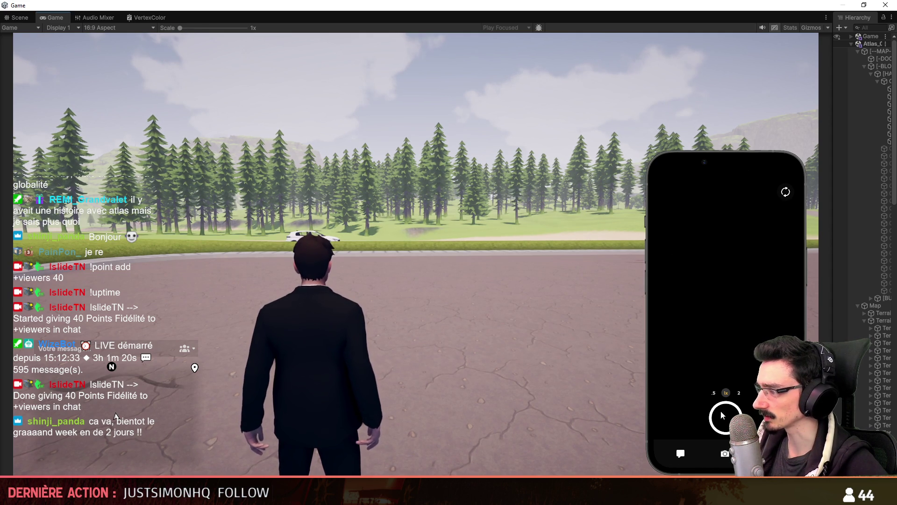
key("Up")
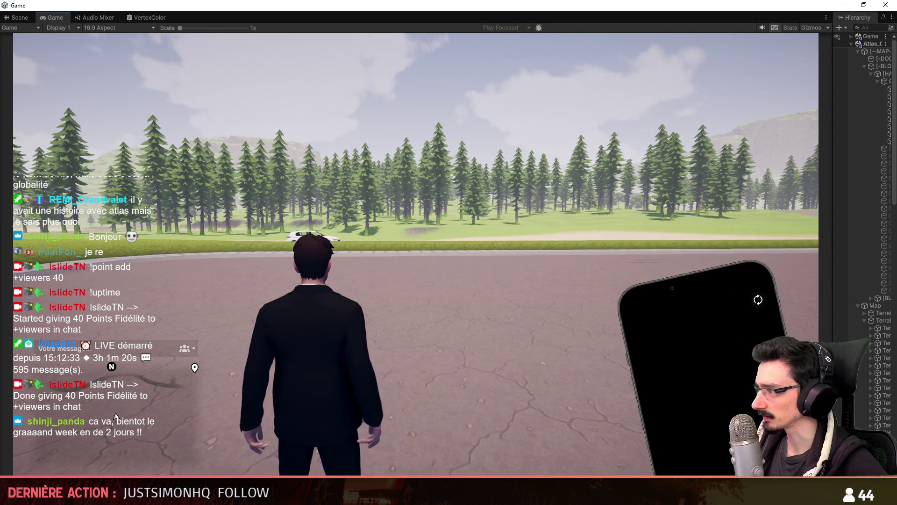
key("Up")
key("Up")
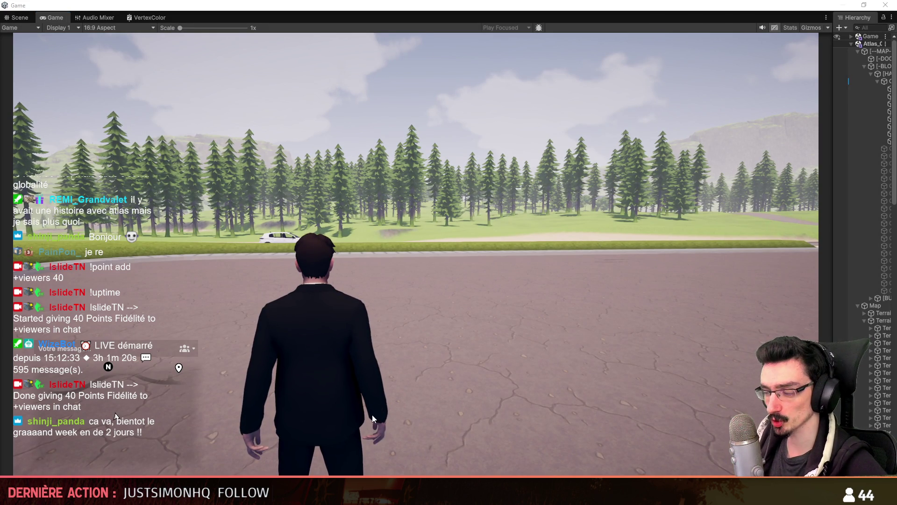
key("ctrl+1")
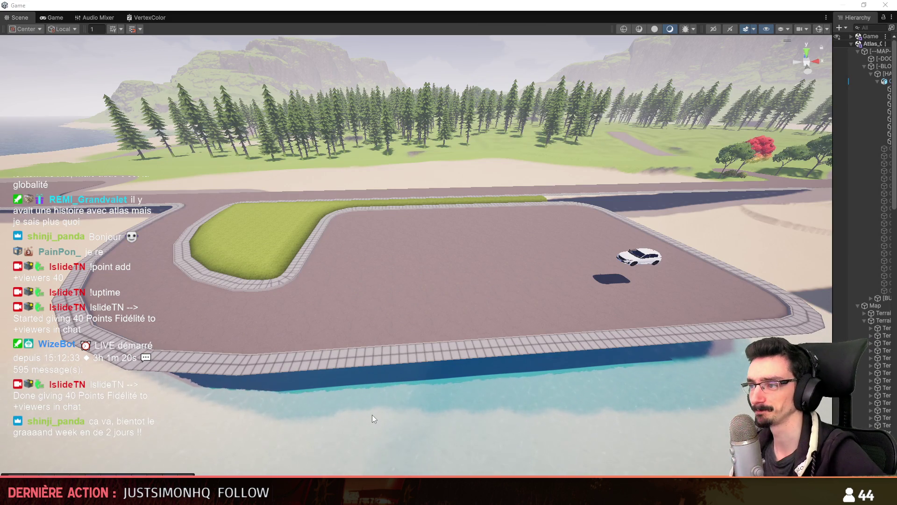
key("alt+Tab")
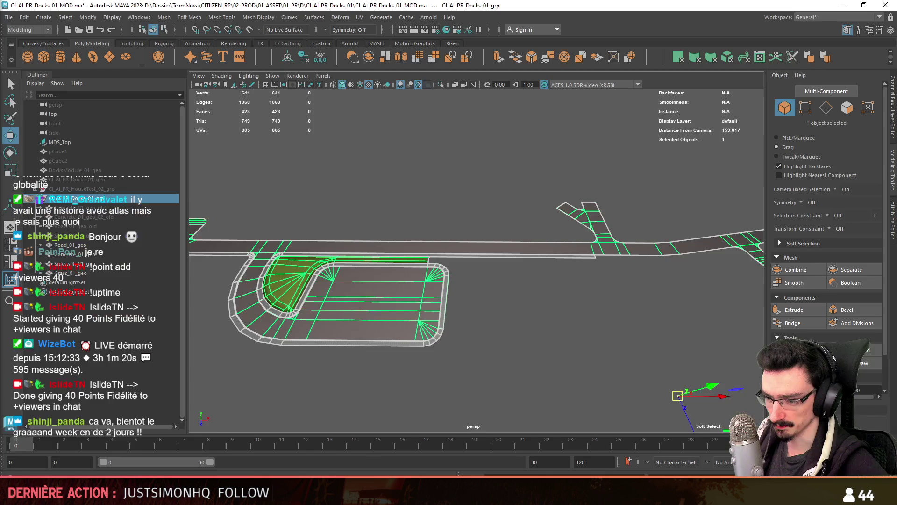
key("ctrl+F11")
mouse_move(401, 276)
left_mouse_down("alt")
mouse_move(449, 310)
mouse_move(485, 246)
left_mouse_up("alt")
scroll(485, 246, "up", 2)
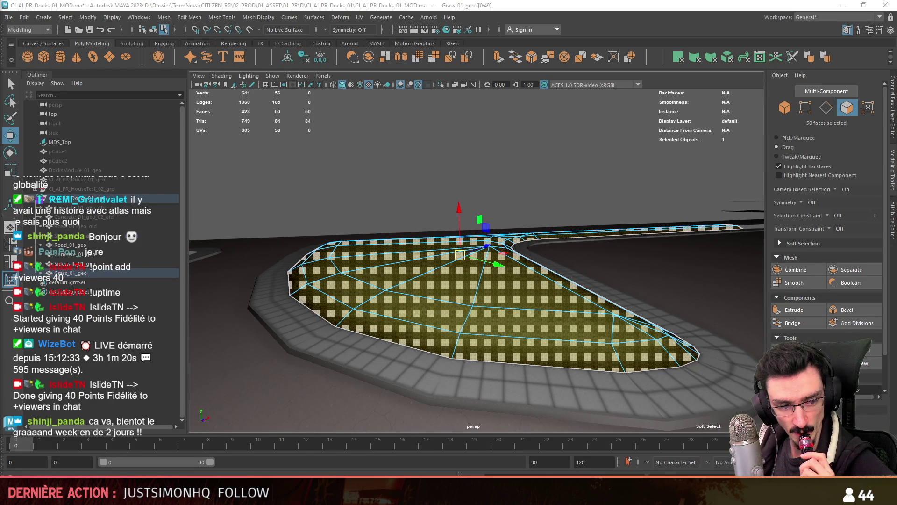
mouse_move(460, 255)
left_mouse_down("alt")
mouse_move(505, 174)
mouse_move(493, 200)
mouse_move(426, 210)
left_mouse_up("alt")
key("d")
key("v")
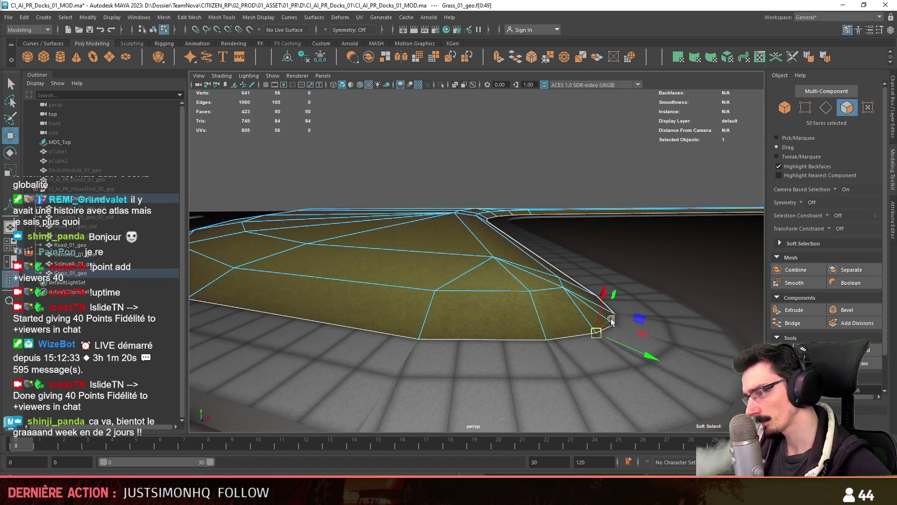
left_click_drag(609, 322, 596, 333)
key("r")
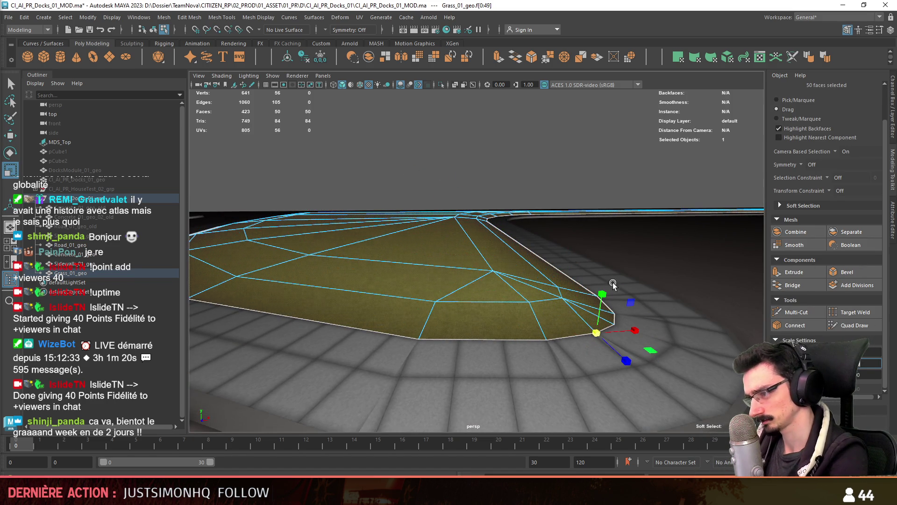
key("f")
key("w")
key("F8")
left_click(473, 135)
scroll(476, 234, "down", 2)
left_click_drag(475, 235, 475, 280, "alt")
left_click(476, 281)
key("F8")
left_click(516, 325)
mouse_move(517, 325)
left_mouse_down("alt")
mouse_move(548, 374)
mouse_move(548, 360)
left_mouse_up("alt")
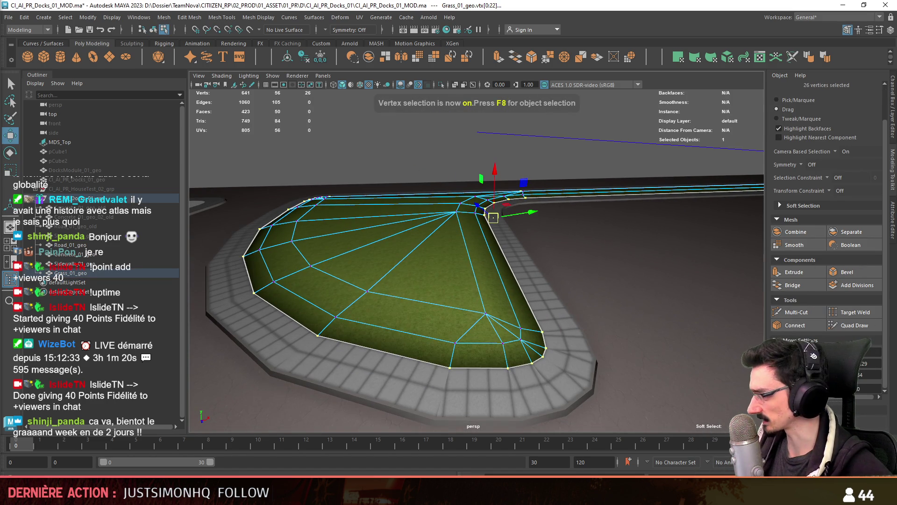
key("F8")
left_click_drag(435, 120, 481, 256, "alt")
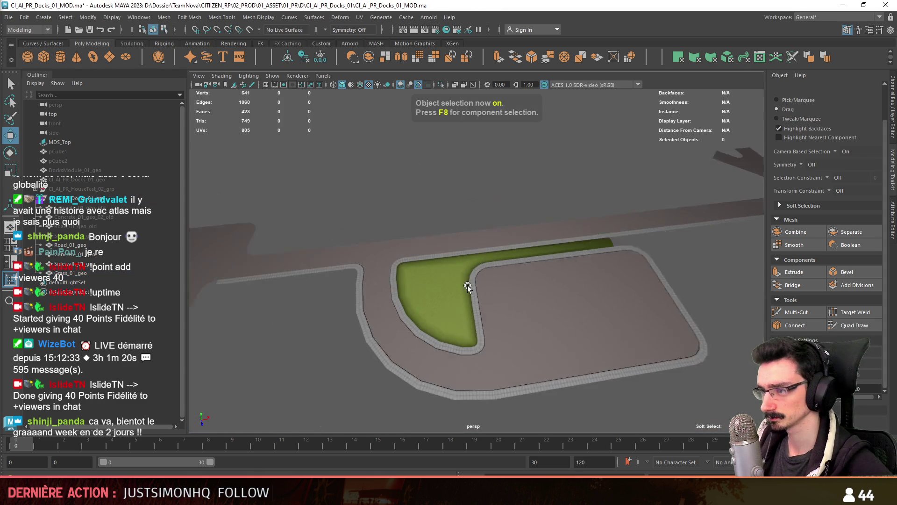
left_click(509, 310)
left_click_drag(508, 310, 540, 301, "alt")
scroll(537, 279, "up", 5)
scroll(537, 279, "down", 3)
left_click(555, 254)
key("F8")
left_click(223, 243)
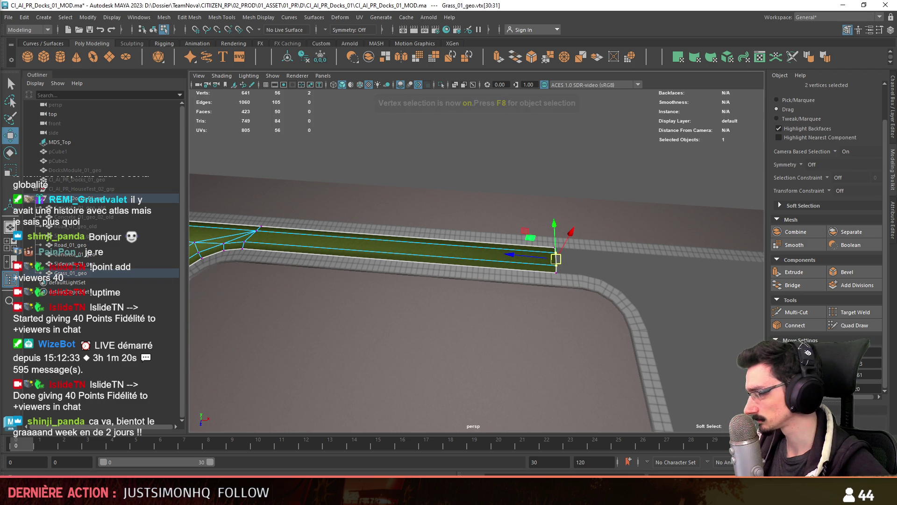
scroll(556, 258, "down", 5)
key("F8")
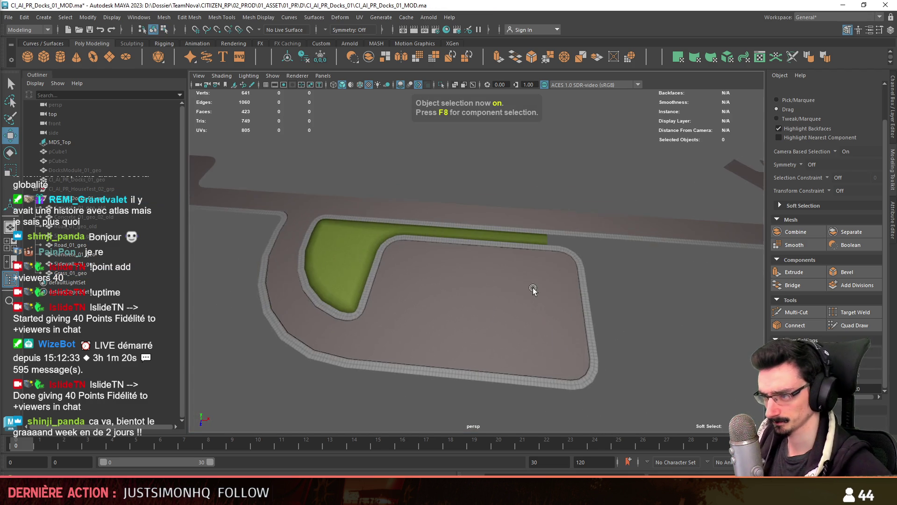
mouse_move(534, 290)
left_mouse_down("alt")
mouse_move(368, 315)
mouse_move(461, 300)
mouse_move(575, 309)
mouse_move(478, 301)
mouse_move(519, 286)
left_mouse_up("alt")
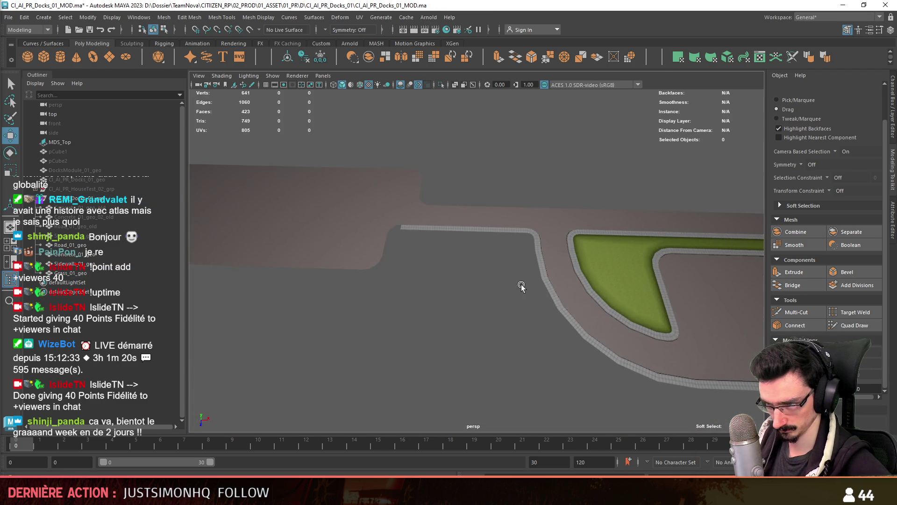
middle_click_drag(518, 286, 458, 272, "alt")
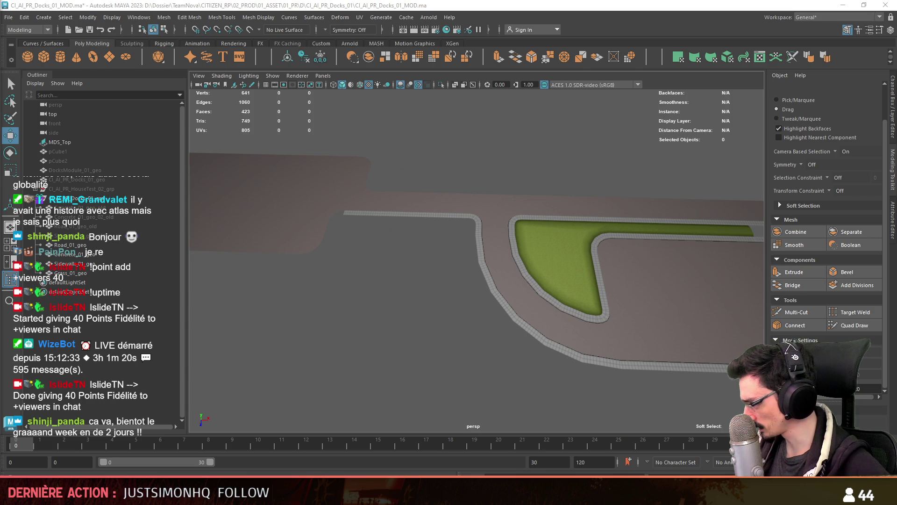
mouse_move(458, 272)
left_mouse_down("alt")
mouse_move(353, 310)
mouse_move(495, 287)
left_mouse_up("alt")
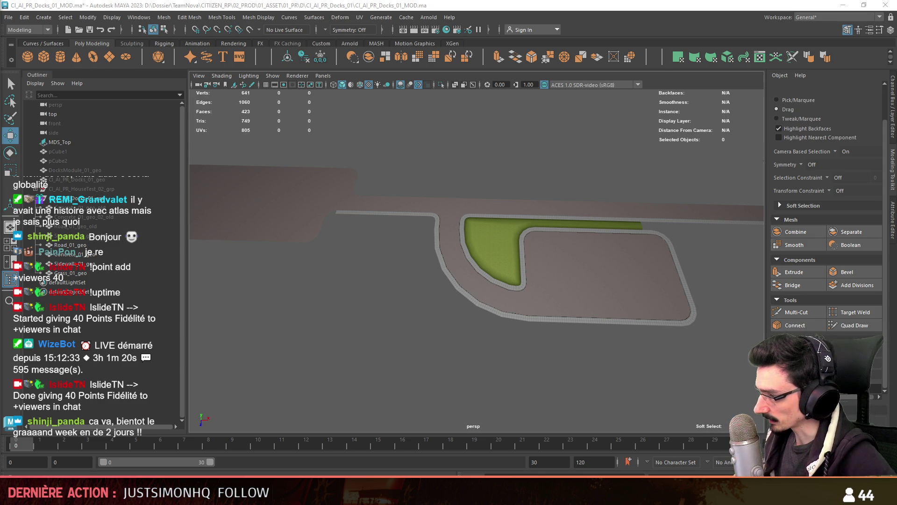
mouse_move(705, 310)
left_mouse_down("alt")
mouse_move(587, 281)
mouse_move(599, 264)
mouse_move(571, 266)
mouse_move(595, 289)
left_mouse_up("alt")
middle_click_drag(594, 289, 541, 283, "alt")
mouse_move(596, 302)
middle_mouse_down("alt")
mouse_move(595, 294)
mouse_move(598, 302)
mouse_move(563, 321)
middle_mouse_up("alt")
mouse_move(563, 322)
left_mouse_down("alt")
mouse_move(475, 274)
mouse_move(381, 337)
mouse_move(357, 240)
mouse_move(446, 294)
mouse_move(531, 250)
mouse_move(295, 295)
mouse_move(425, 189)
left_mouse_up("alt")
middle_click_drag(418, 263, 633, 298, "alt")
mouse_move(408, 260)
middle_mouse_down("alt")
mouse_move(637, 286)
mouse_move(499, 324)
mouse_move(447, 276)
mouse_move(617, 277)
mouse_move(332, 252)
mouse_move(382, 258)
middle_mouse_up("alt")
mouse_move(396, 260)
left_mouse_down("alt")
mouse_move(551, 266)
mouse_move(702, 246)
mouse_move(663, 266)
mouse_move(457, 215)
mouse_move(411, 216)
mouse_move(433, 255)
mouse_move(507, 226)
mouse_move(504, 275)
left_mouse_up("alt")
scroll(503, 274, "down", 3)
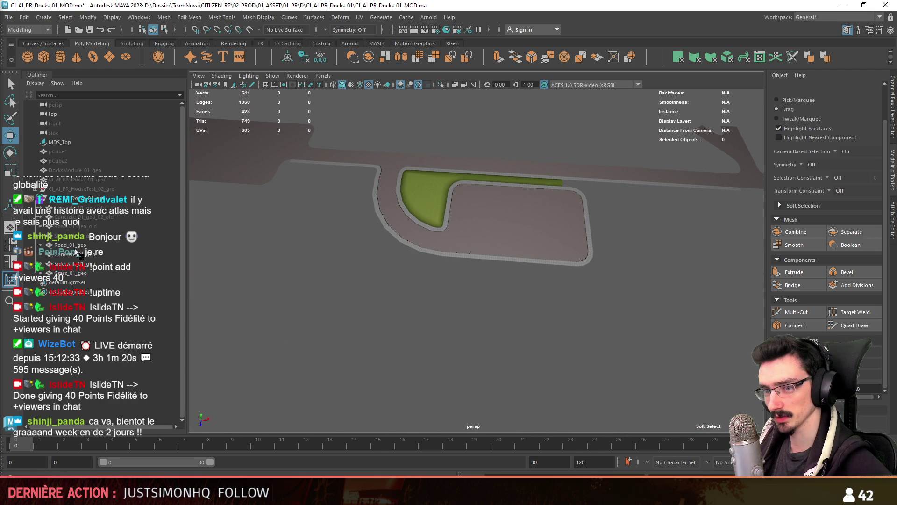
Step: Frame Concrete_01_geo_old, orbit in to the curb corner, and switch to edge mode
left_click(77, 207)
key("f")
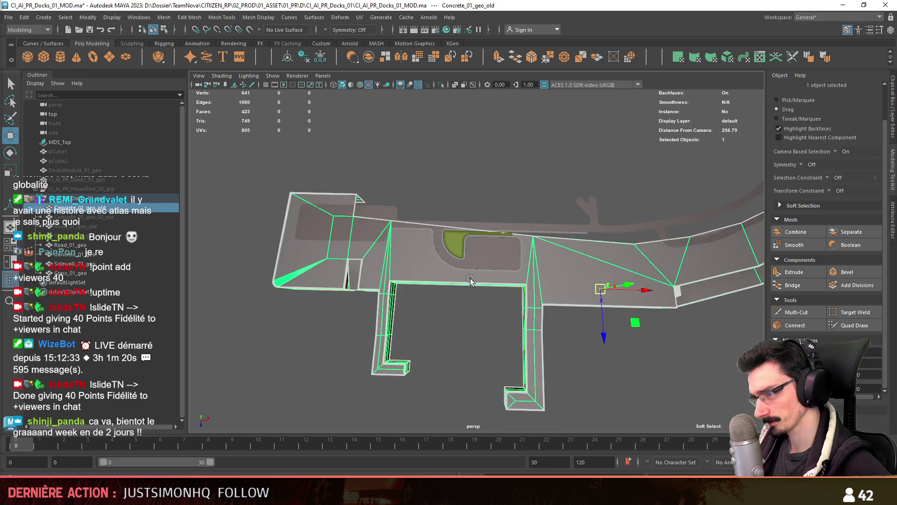
scroll(484, 287, "up", 5)
mouse_move(503, 297)
left_mouse_down("alt")
mouse_move(536, 314)
mouse_move(533, 323)
mouse_move(543, 306)
mouse_move(530, 303)
left_mouse_up("alt")
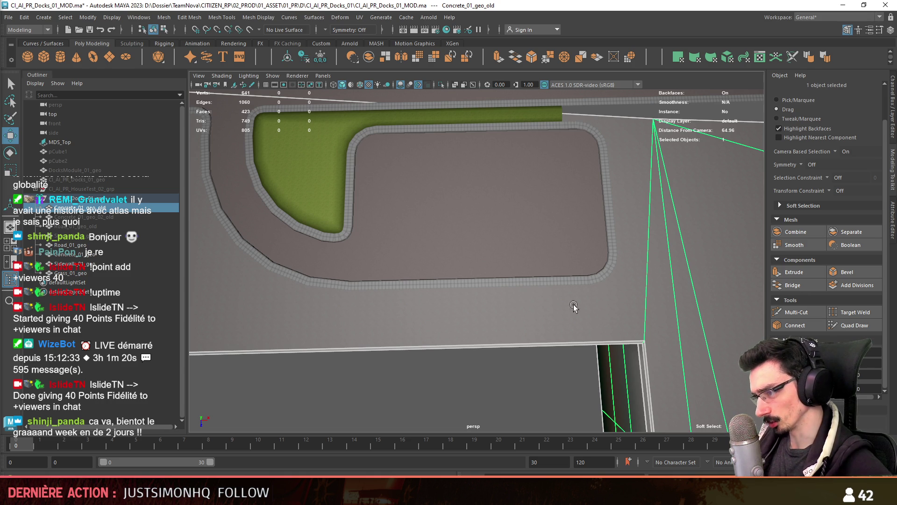
mouse_move(614, 266)
left_mouse_down("alt")
mouse_move(624, 264)
mouse_move(565, 257)
mouse_move(546, 268)
mouse_move(563, 256)
mouse_move(565, 269)
left_mouse_up("alt")
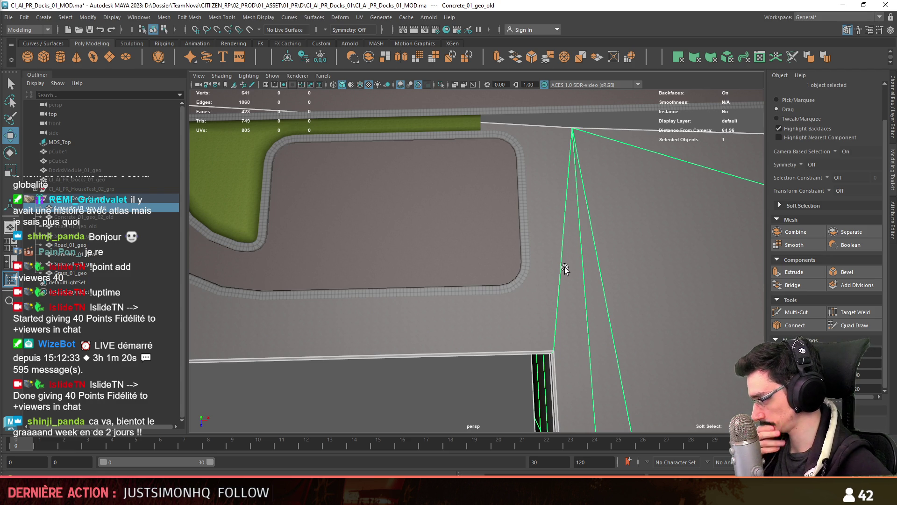
mouse_move(533, 232)
left_mouse_down("alt")
mouse_move(531, 266)
mouse_move(504, 267)
mouse_move(537, 277)
mouse_move(552, 305)
mouse_move(498, 271)
mouse_move(439, 259)
mouse_move(401, 257)
mouse_move(348, 274)
left_mouse_up("alt")
scroll(348, 274, "up", 5)
key("F10")
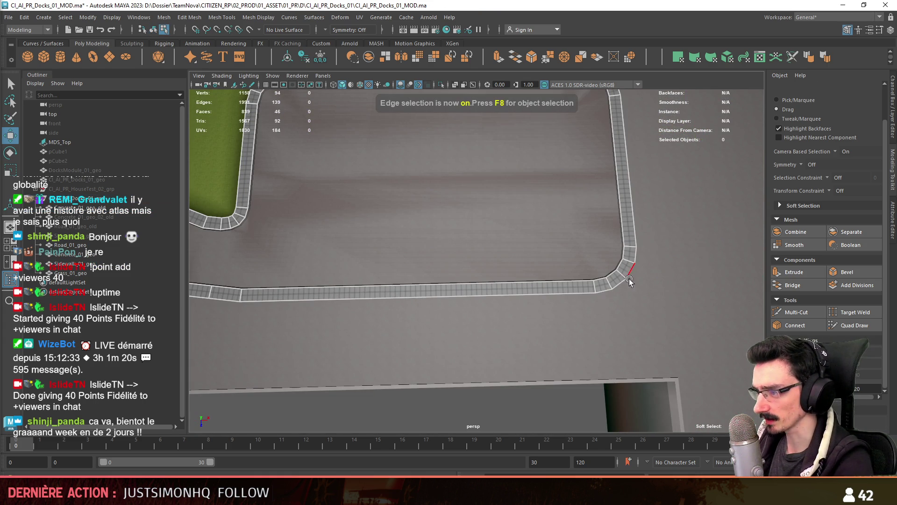
Step: Duplicate the sidewalk curb and select its outer edge at the corner of the grass island
key("F8")
key("ctrl+d")
key("F10")
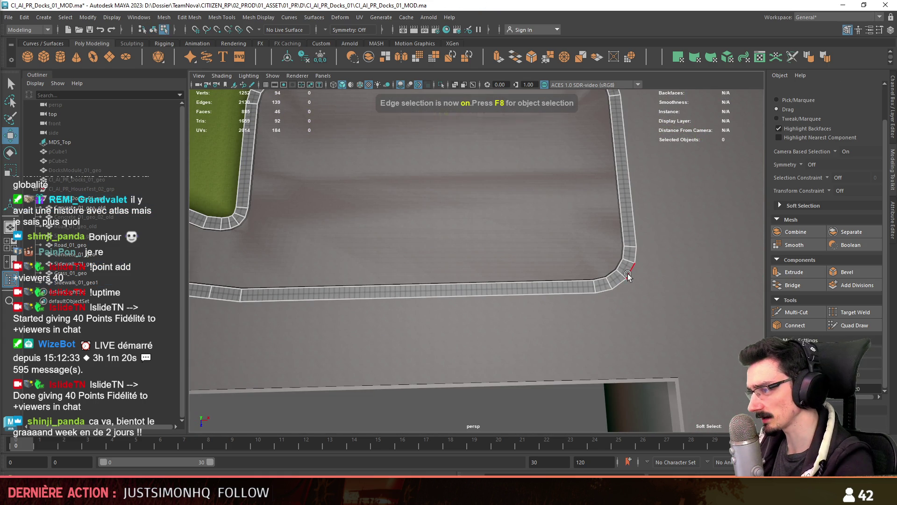
left_click(604, 297)
mouse_move(604, 297)
middle_mouse_down("alt")
mouse_move(467, 290)
mouse_move(352, 304)
mouse_move(386, 303)
middle_mouse_up("alt")
scroll(507, 245, "down", 5)
mouse_move(314, 280)
middle_mouse_down("alt")
mouse_move(621, 286)
mouse_move(615, 373)
mouse_move(390, 175)
middle_mouse_up("alt")
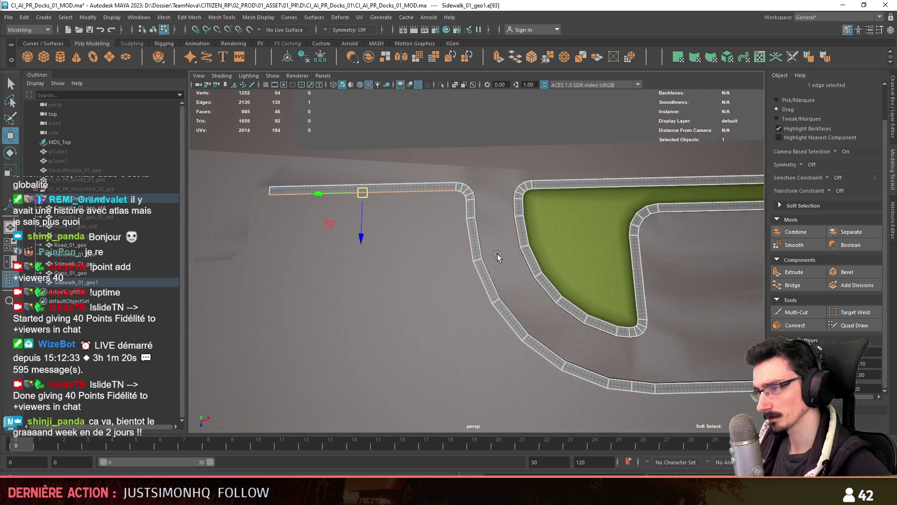
middle_click_drag(507, 256, 470, 223, "alt")
mouse_move(580, 189)
middle_mouse_down("alt")
mouse_move(599, 262)
mouse_move(588, 203)
mouse_move(537, 230)
mouse_move(534, 249)
mouse_move(509, 262)
mouse_move(445, 273)
mouse_move(496, 220)
middle_mouse_up("alt")
left_click(502, 186)
Step: Extrude the outer curb edges into a separate strip, entering offset values 1 and 5
key("ctrl+e")
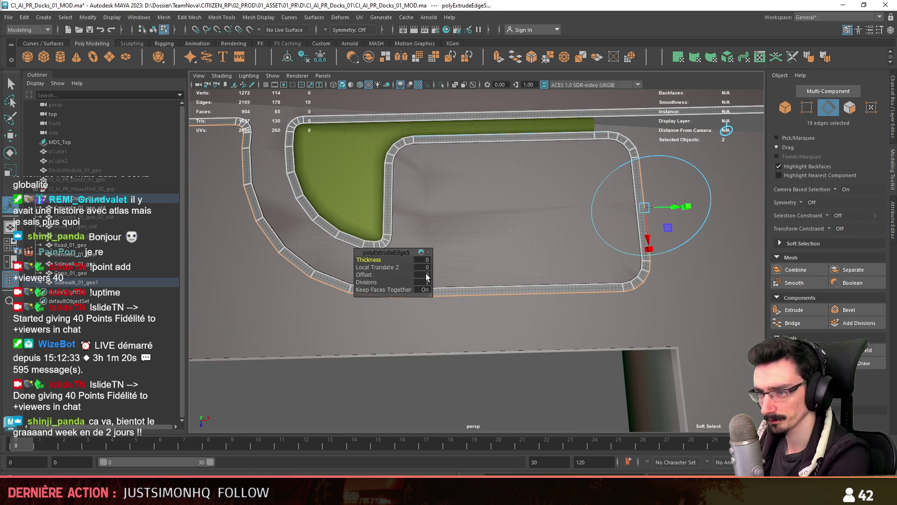
type("1")
key("Return")
scroll(507, 295, "down", 3)
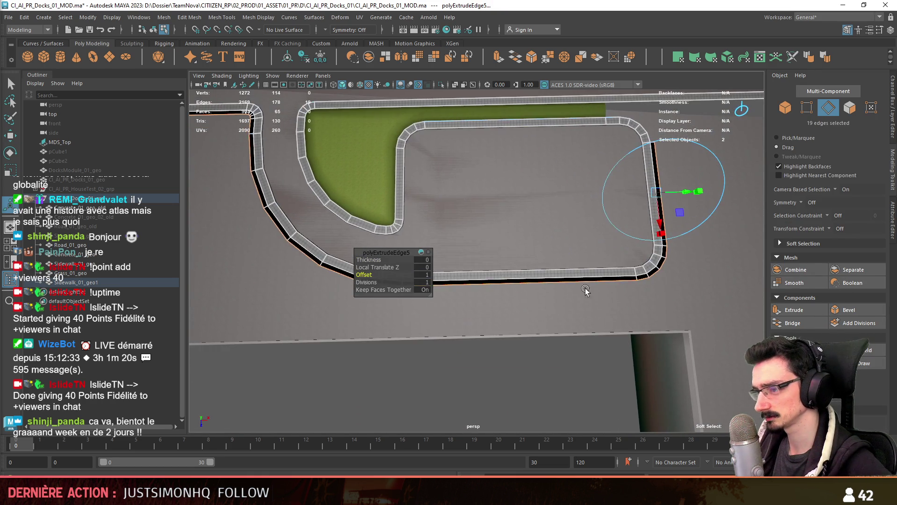
mouse_move(508, 295)
middle_mouse_down("alt")
mouse_move(693, 323)
mouse_move(404, 276)
middle_mouse_up("alt")
type("5")
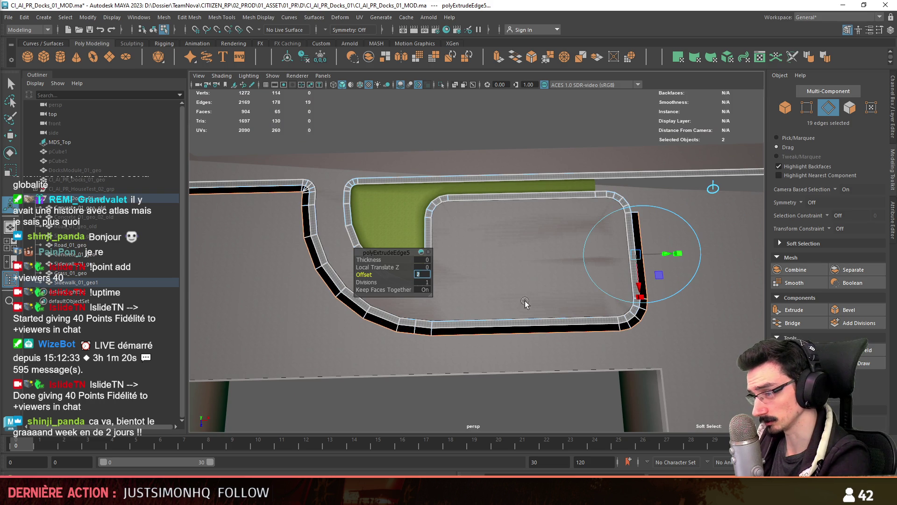
scroll(562, 296, "up", 3)
key("F11")
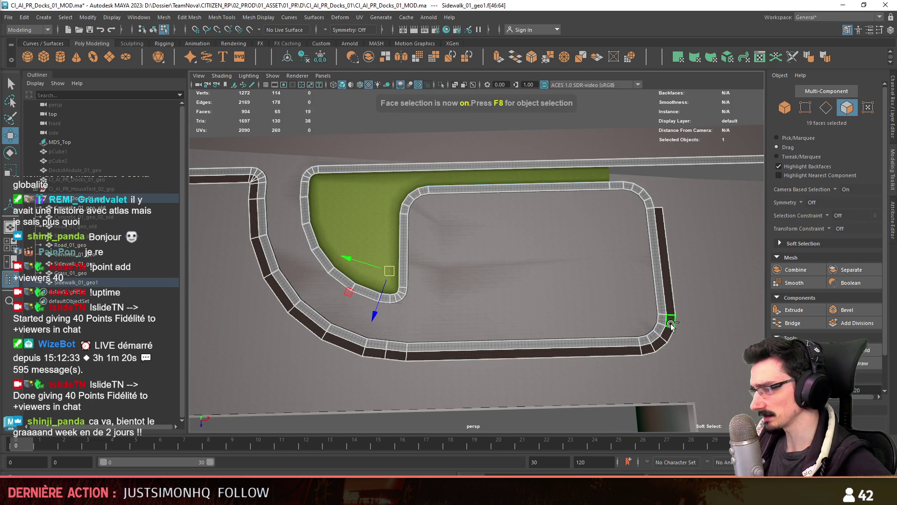
key("F8")
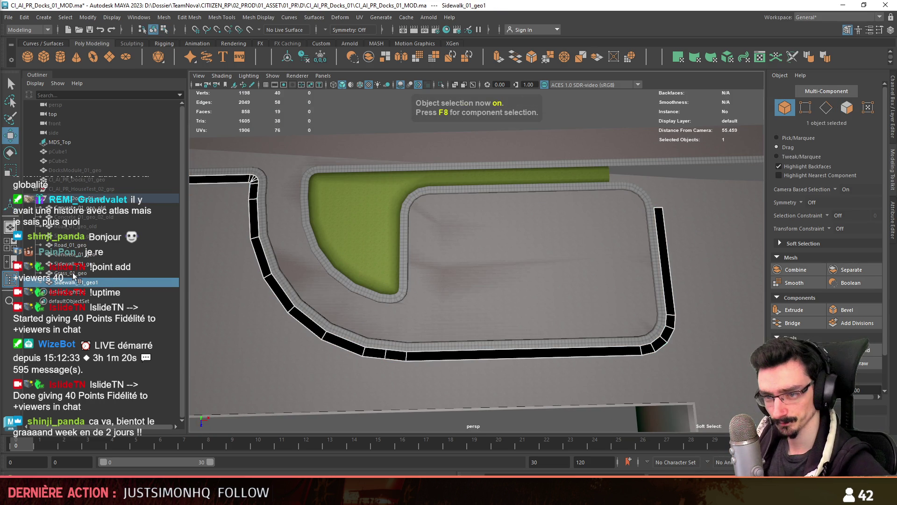
Step: Zoom in on the road's top-left corner and pick a vertex there
scroll(623, 377, "up", 3)
right_click(626, 219)
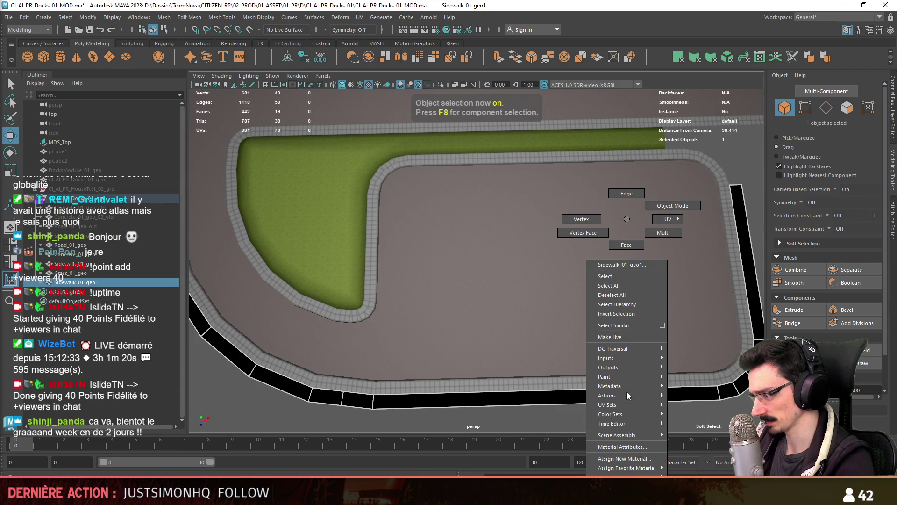
mouse_move(654, 468)
right_click_drag(708, 398, 708, 398)
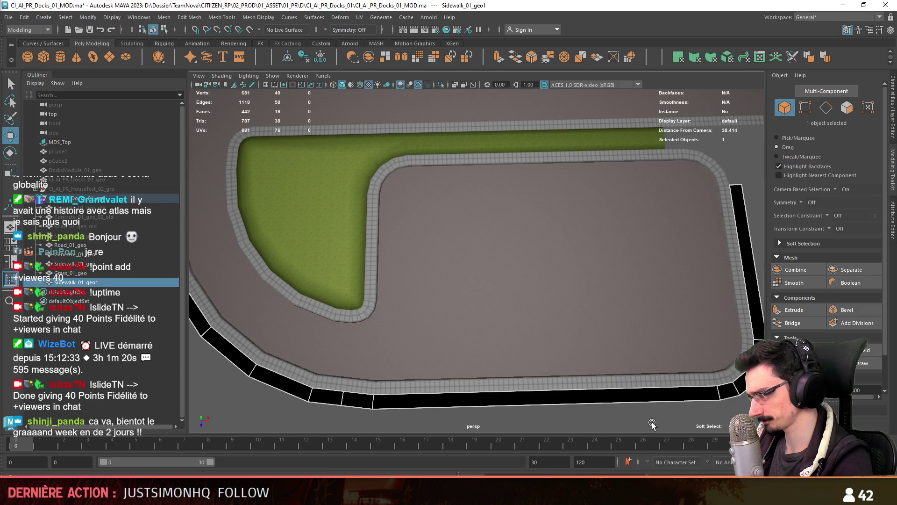
left_click_drag(653, 425, 654, 400, "alt")
key("F9")
left_click_drag(597, 380, 317, 232, "alt")
middle_click_drag(316, 231, 466, 297, "alt")
right_click_drag(466, 296, 569, 287, "alt")
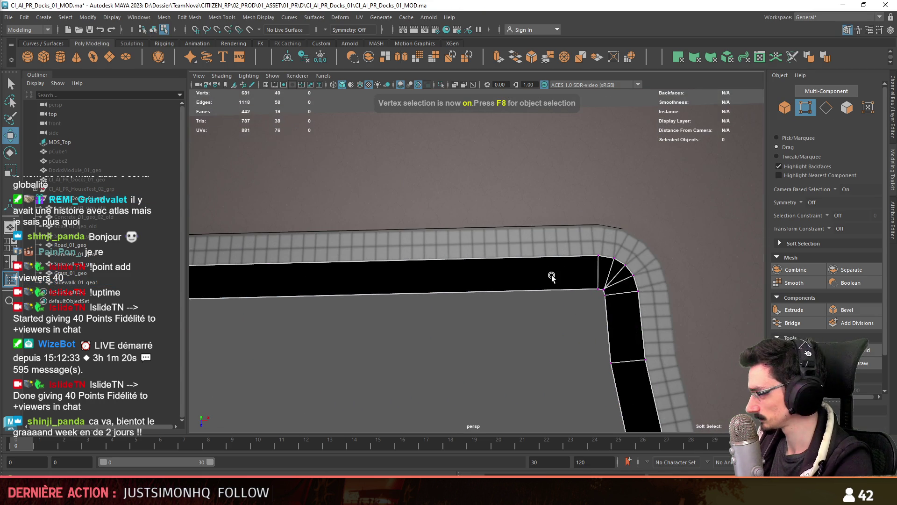
scroll(552, 276, "down", 5)
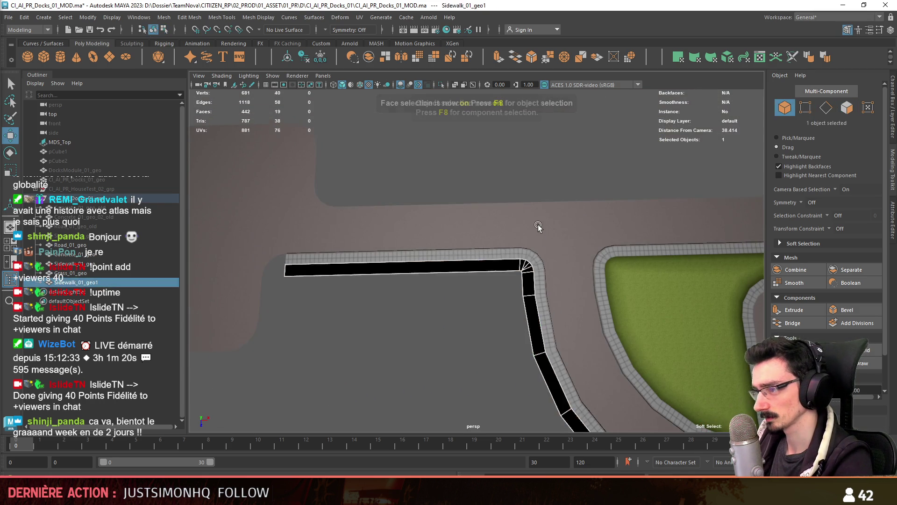
left_click(541, 202)
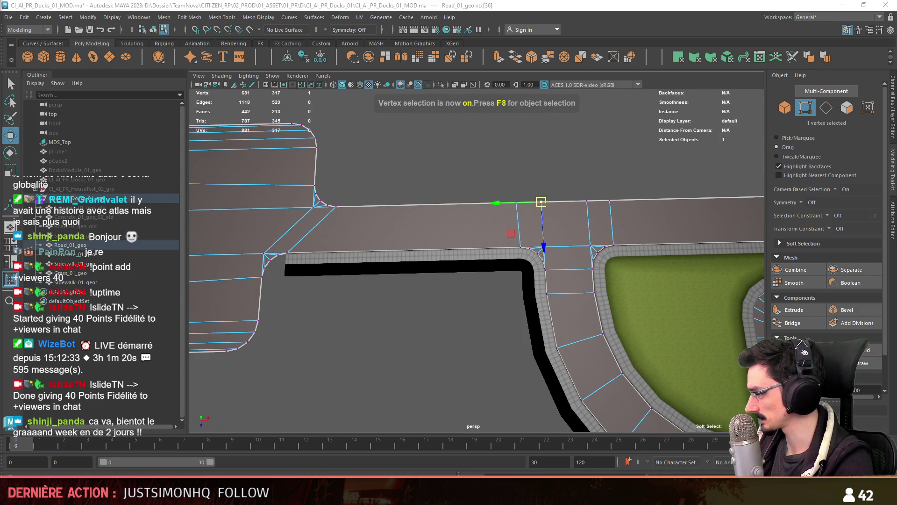
Step: Assign the FX_Roof_01 material to the outer sidewalk strip
left_click(472, 324)
key("F8")
scroll(509, 262, "up", 3)
right_click_drag(509, 262, 507, 473)
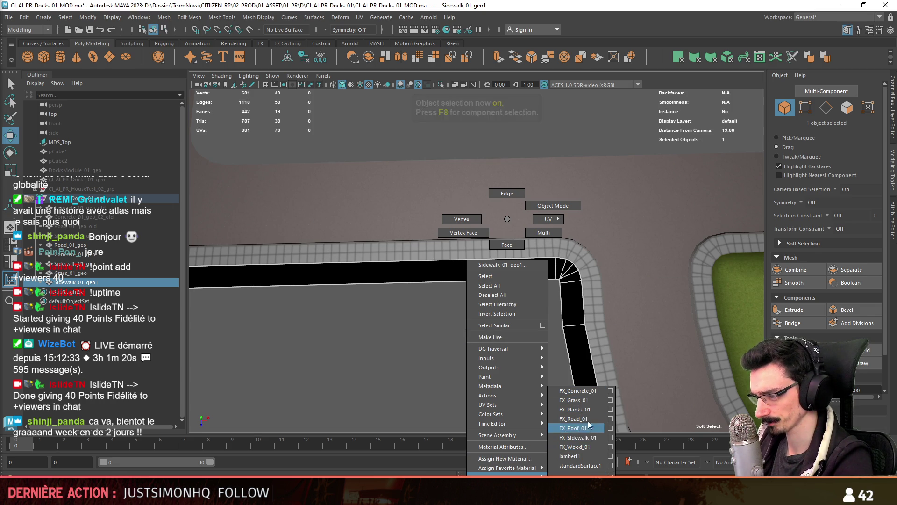
right_click_drag(589, 428, 590, 428)
key("F8")
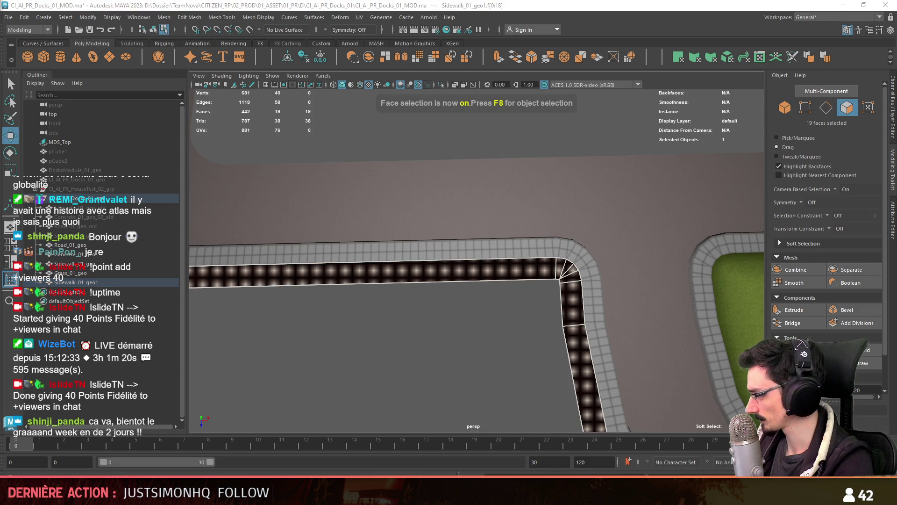
scroll(477, 329, "down", 2)
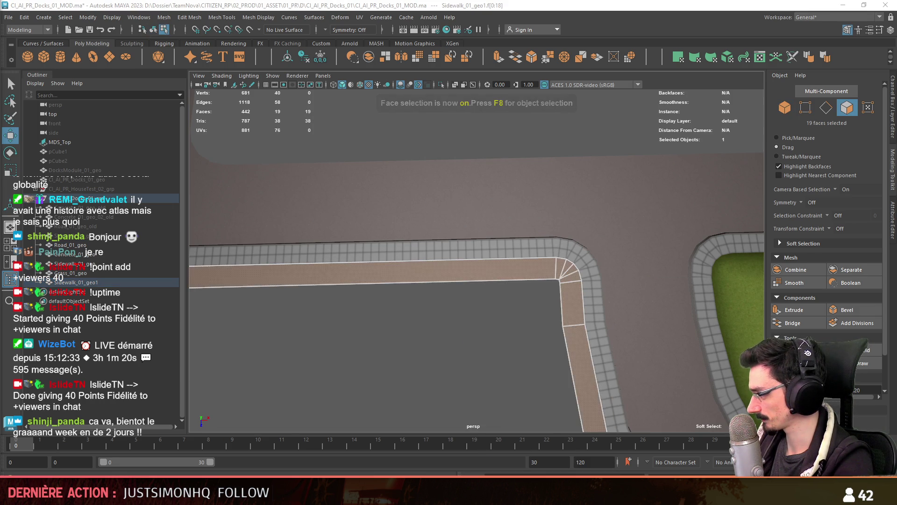
scroll(512, 299, "down", 5)
scroll(628, 366, "up", 5)
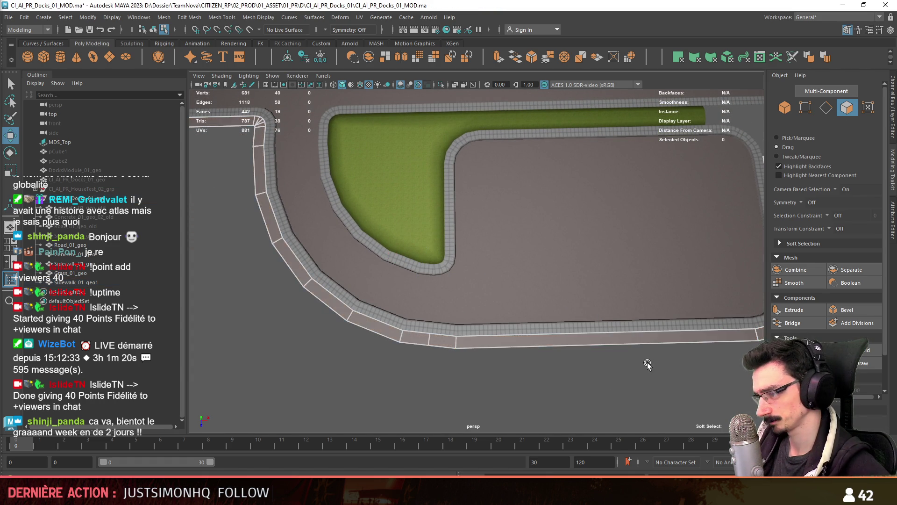
scroll(617, 348, "down", 3)
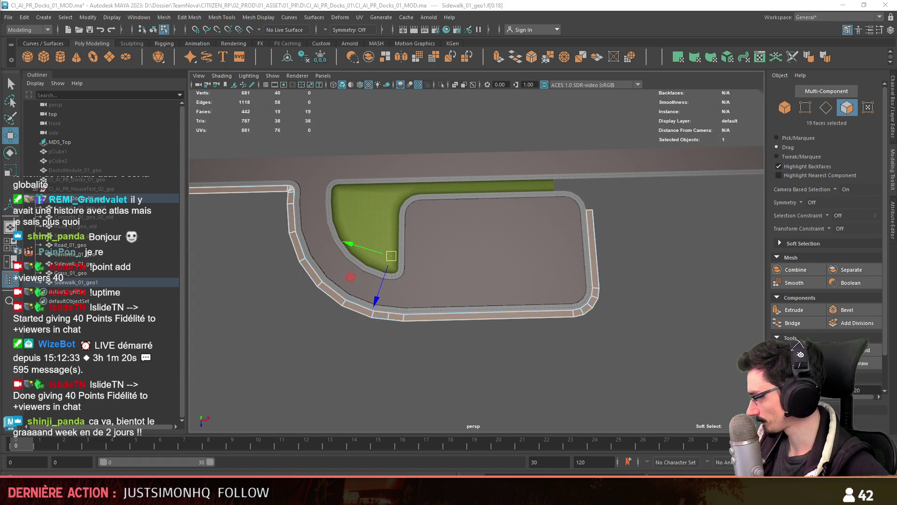
Step: Delete the separate outer strip object Sidewalk_01_geo1
scroll(519, 381, "down", 3)
mouse_move(501, 375)
left_mouse_down("alt")
mouse_move(504, 353)
mouse_move(425, 297)
left_mouse_up("alt")
key("F8")
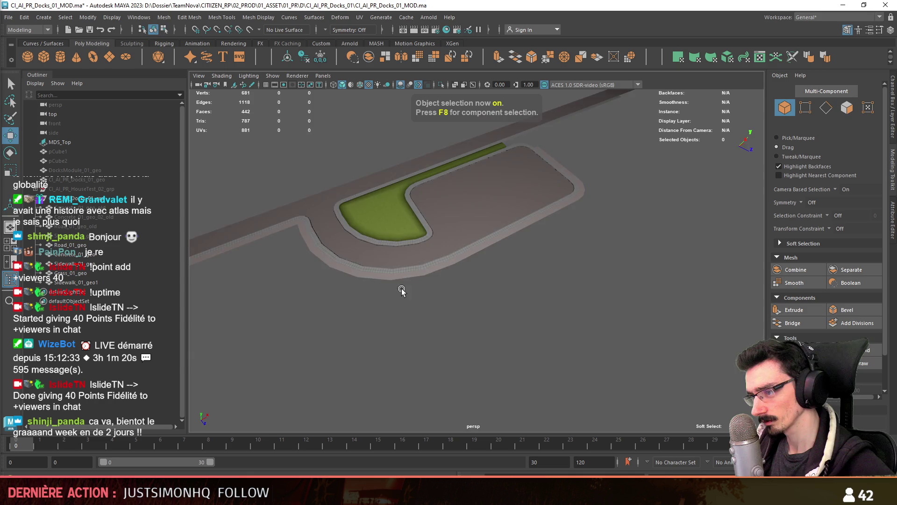
scroll(565, 320, "up", 4)
scroll(417, 305, "up", 3)
scroll(378, 361, "up", 3)
key("F8")
mouse_move(422, 313)
middle_mouse_down("alt")
mouse_move(634, 310)
mouse_move(596, 321)
middle_mouse_up("alt")
scroll(635, 310, "up", 2)
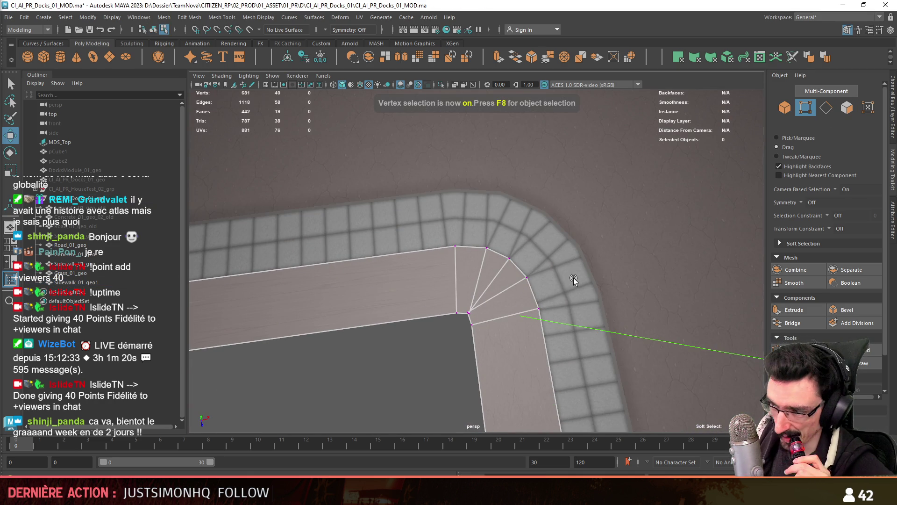
scroll(567, 276, "down", 5)
key("F8")
mouse_move(628, 367)
left_mouse_down("alt")
mouse_move(520, 336)
mouse_move(525, 297)
mouse_move(667, 318)
left_mouse_up("alt")
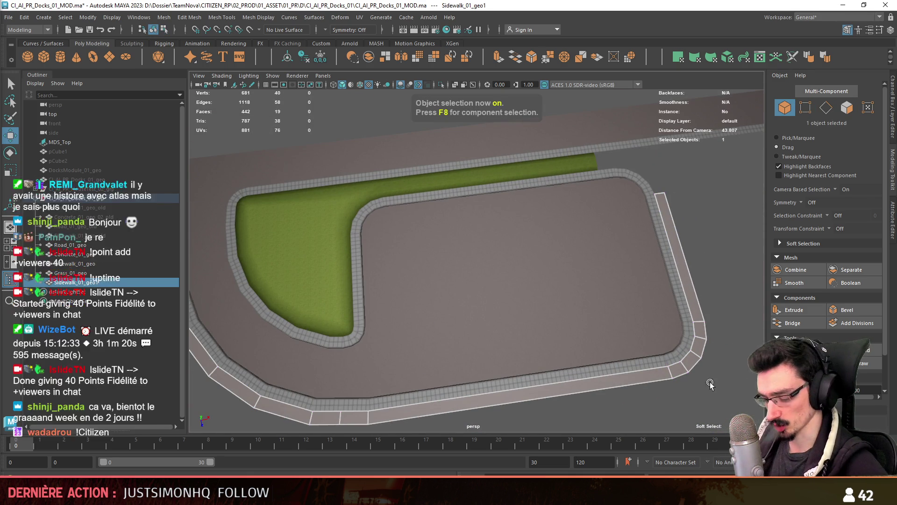
key("Delete")
Step: Select the original sidewalk mesh Sidewalk_01_geo and frame it in the view
left_click(688, 347)
mouse_move(688, 347)
right_mouse_down()
mouse_move(692, 474)
mouse_move(747, 474)
right_mouse_up()
scroll(467, 281, "up", 3)
key("ctrl+F11")
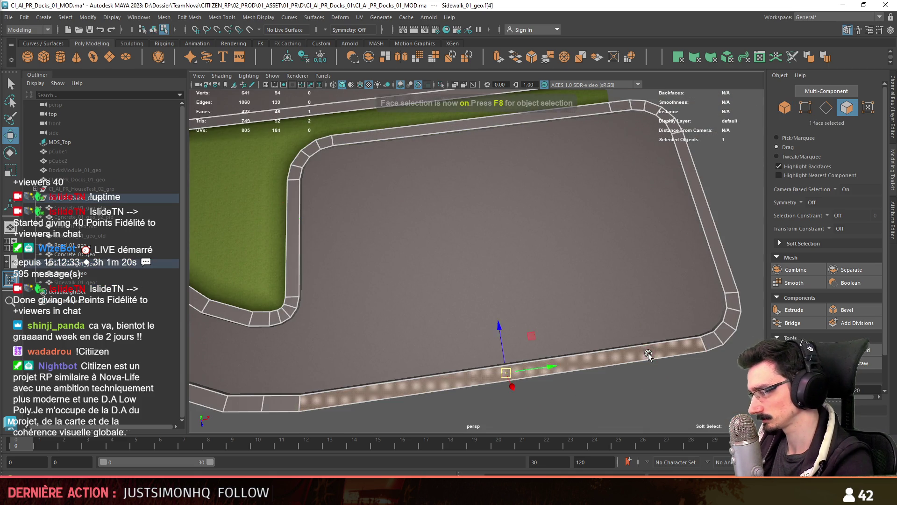
left_click_drag(467, 280, 374, 280, "alt")
scroll(677, 392, "down", 4)
left_click(677, 393)
key("F8")
left_click_drag(677, 392, 537, 263, "alt")
scroll(552, 282, "up", 3)
left_click(538, 263)
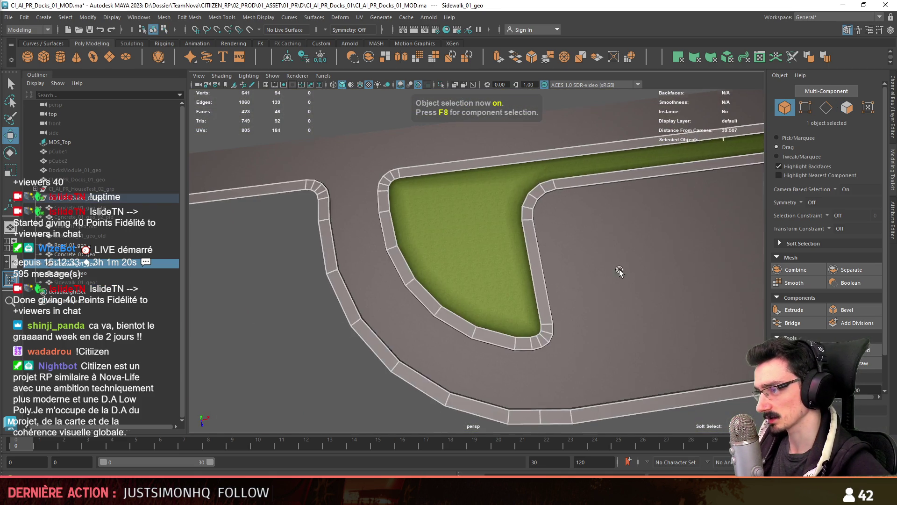
key("f")
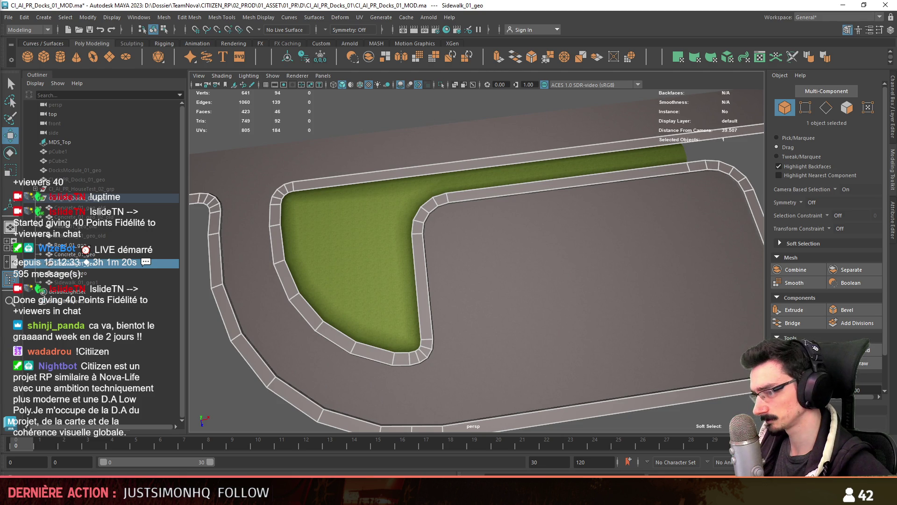
mouse_move(622, 365)
left_mouse_down("alt")
mouse_move(539, 366)
mouse_move(544, 321)
left_mouse_up("alt")
key("F8")
scroll(358, 302, "up", 5)
scroll(489, 324, "down", 4)
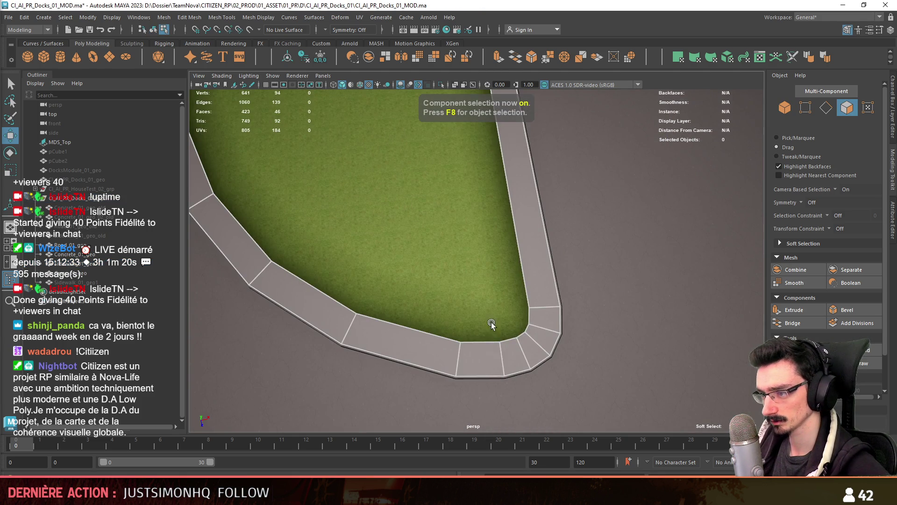
Step: Check the grass curb in Unity's Scene view, then return to Maya
key("alt+Tab")
mouse_move(446, 437)
right_mouse_down()
mouse_move(576, 282)
mouse_move(471, 263)
mouse_move(516, 287)
right_mouse_up()
scroll(471, 263, "down", 2)
key("w")
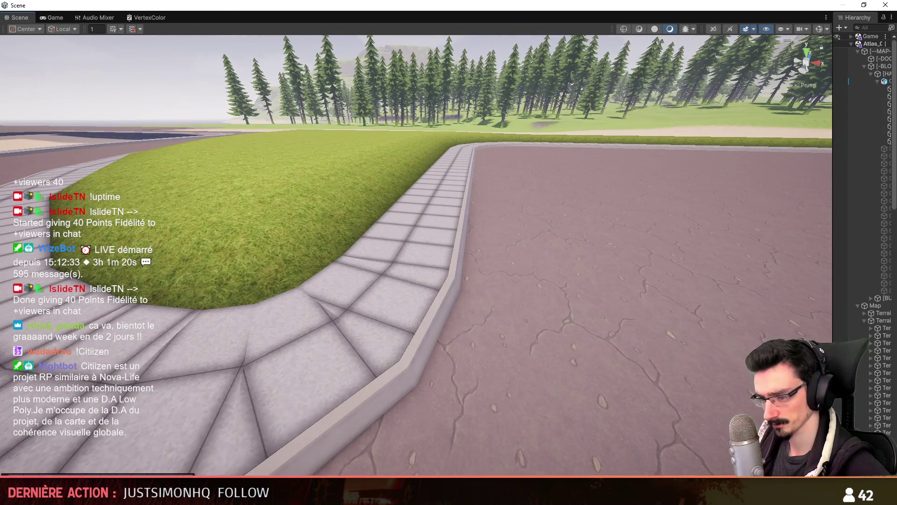
key("alt+Tab")
scroll(506, 335, "down", 5)
key("F8")
scroll(520, 336, "up", 3)
mouse_move(556, 279)
right_mouse_down("alt")
mouse_move(632, 161)
mouse_move(559, 219)
right_mouse_up("alt")
key("F8")
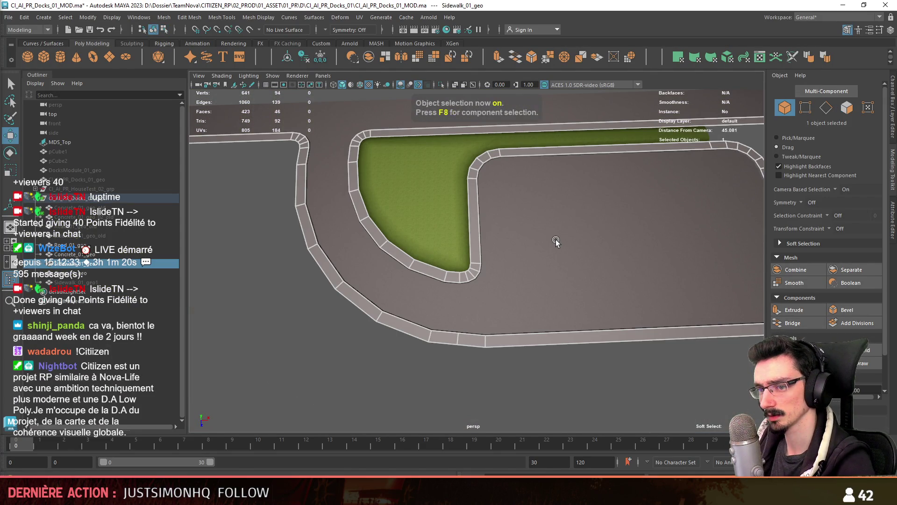
Step: Clear the face selection and select the Sidewalk_01_geo1 sidewalk object
scroll(557, 240, "down", 5)
key("F8")
key("F8")
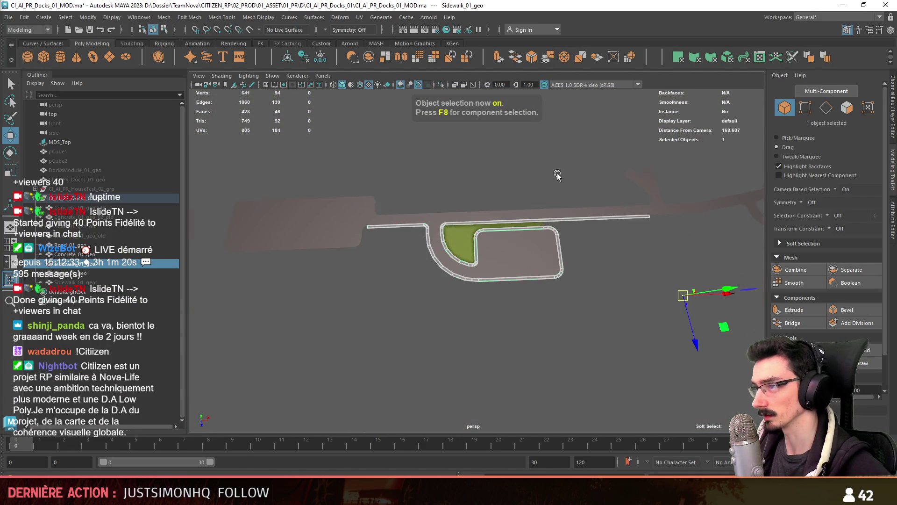
scroll(550, 151, "up", 3)
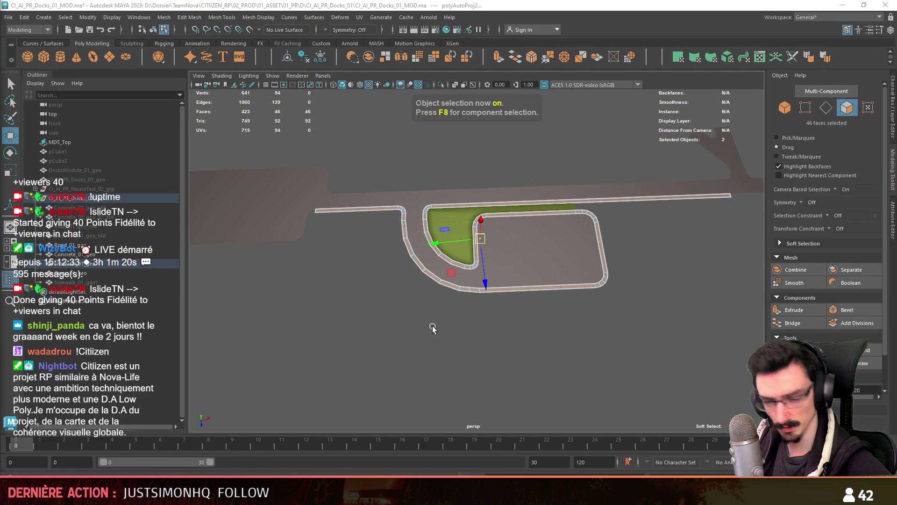
left_click(433, 328)
scroll(439, 323, "up", 8)
left_click_drag(492, 307, 538, 318, "alt")
scroll(537, 318, "down", 6)
mouse_move(427, 296)
right_mouse_down("alt")
mouse_move(590, 282)
mouse_move(471, 296)
mouse_move(423, 283)
right_mouse_up("alt")
mouse_move(423, 283)
left_mouse_down("alt")
mouse_move(601, 285)
mouse_move(611, 266)
mouse_move(504, 283)
mouse_move(441, 273)
mouse_move(430, 300)
mouse_move(462, 274)
mouse_move(552, 260)
mouse_move(439, 335)
mouse_move(477, 320)
mouse_move(453, 316)
mouse_move(395, 267)
mouse_move(467, 243)
left_mouse_up("alt")
left_click(438, 326)
left_click(114, 283)
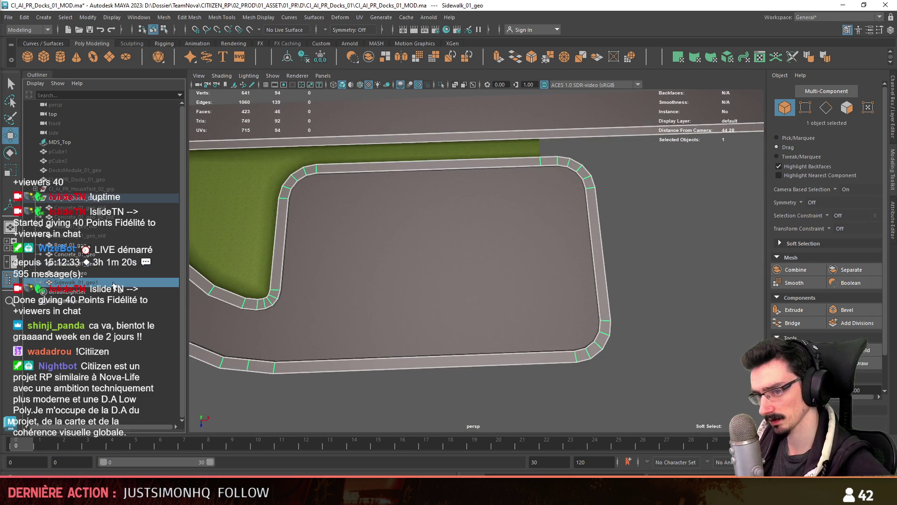
scroll(444, 280, "down", 3)
mouse_move(444, 281)
left_mouse_down("alt")
mouse_move(496, 327)
mouse_move(541, 307)
left_mouse_up("alt")
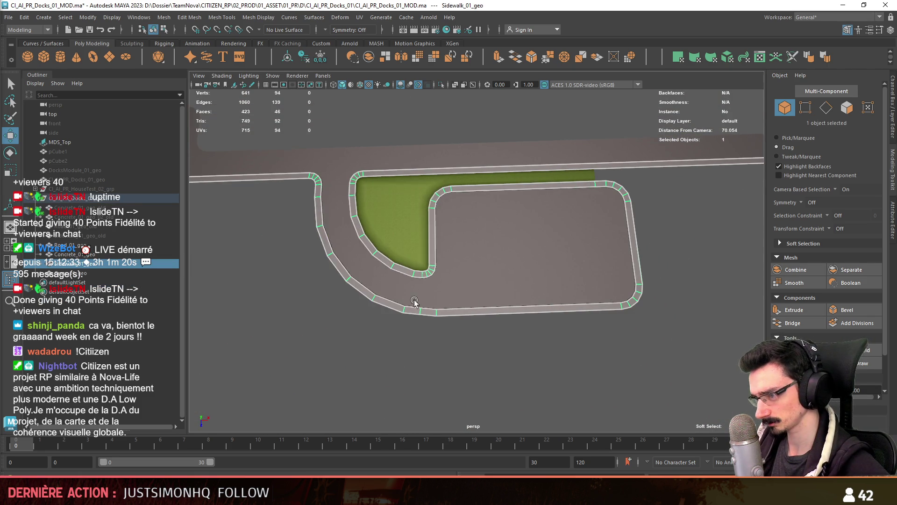
middle_click_drag(414, 302, 469, 302, "alt")
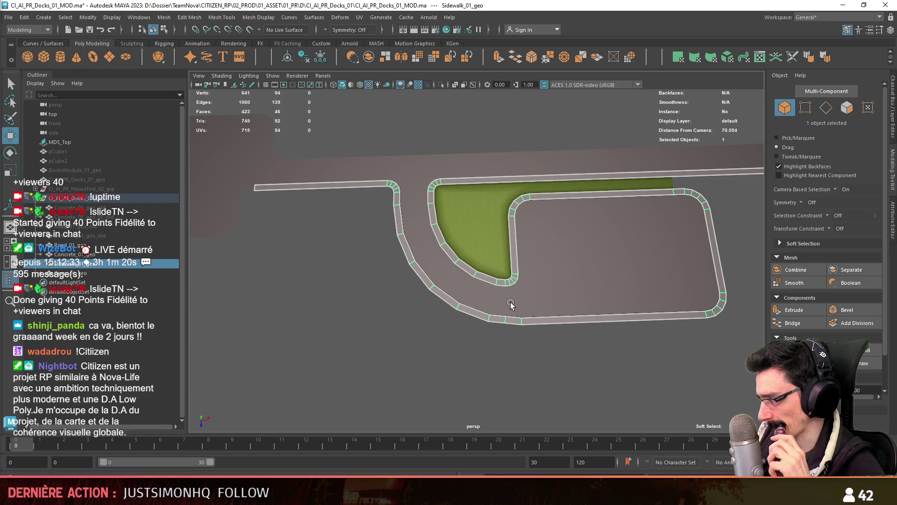
middle_click_drag(377, 268, 373, 187, "alt")
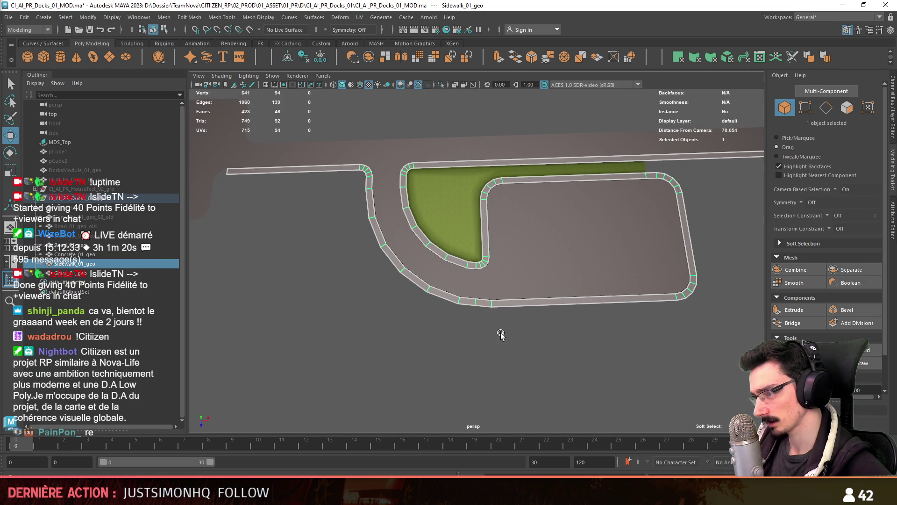
Step: Select the outer edge loop along the bottom curb and extrude it
key("F9")
scroll(450, 329, "up", 8)
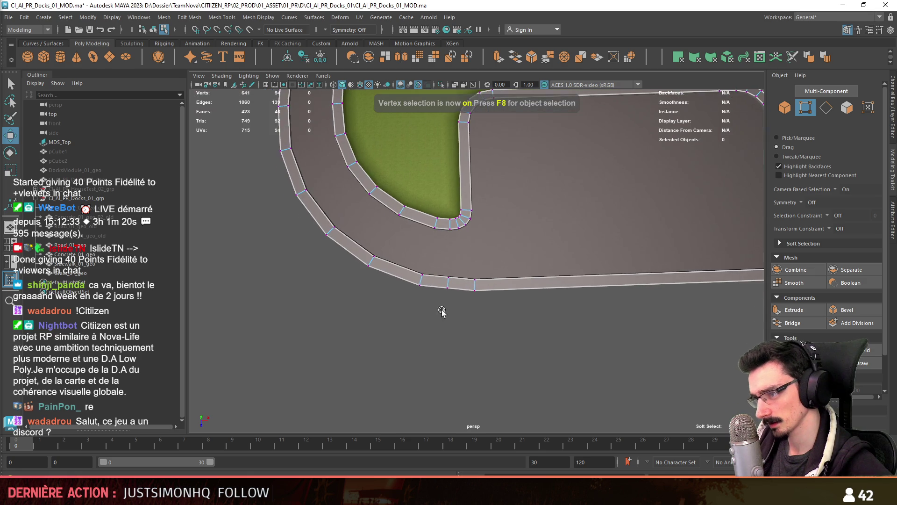
scroll(458, 332, "up", 4)
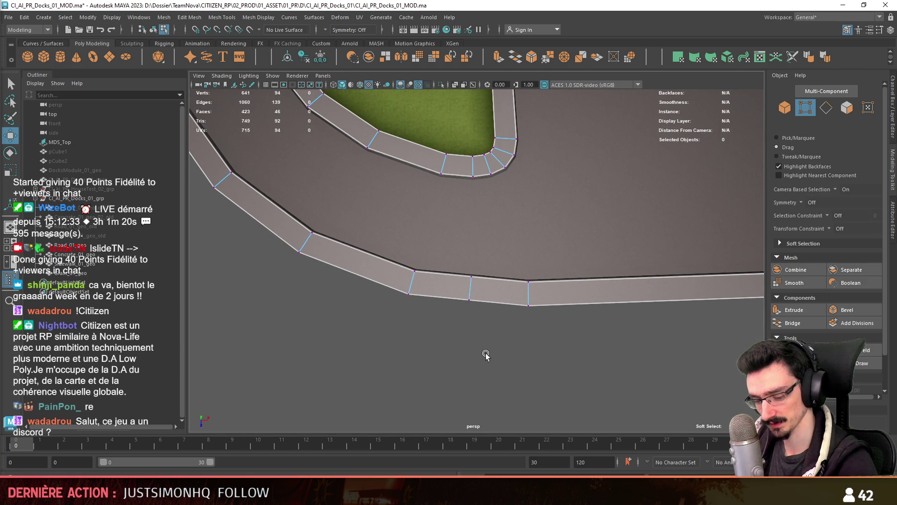
scroll(528, 254, "down", 2)
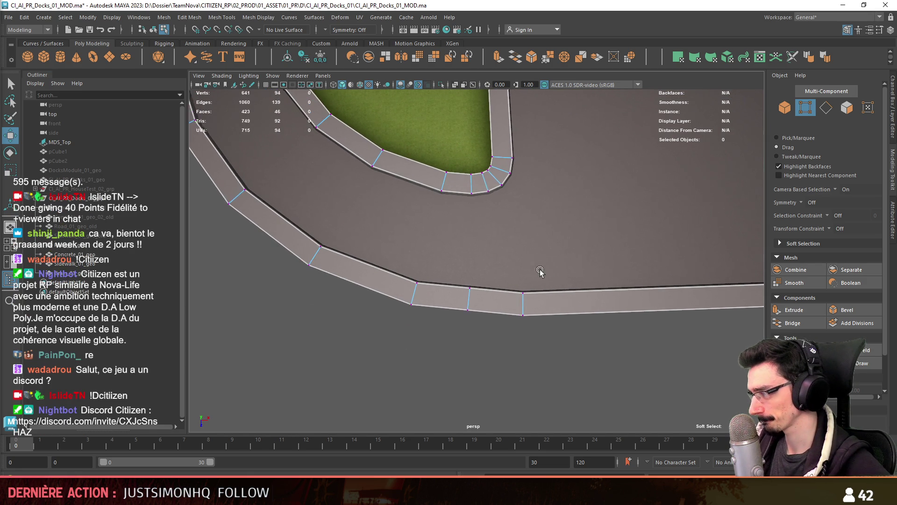
scroll(517, 276, "down", 3)
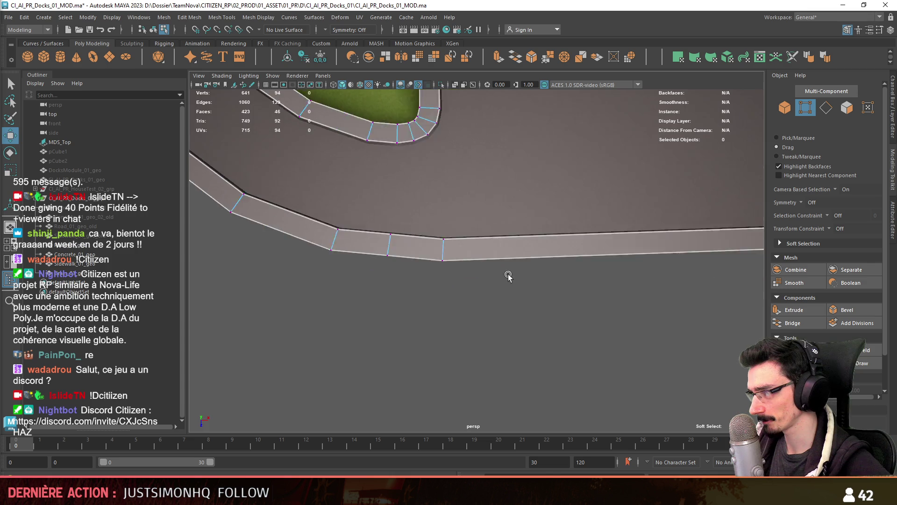
scroll(514, 281, "up", 4)
double_click(474, 290)
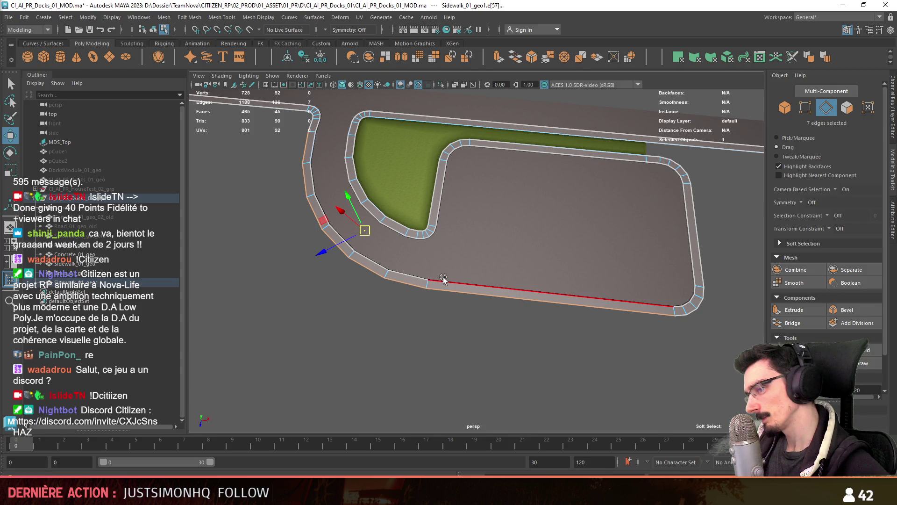
key("ctrl+e")
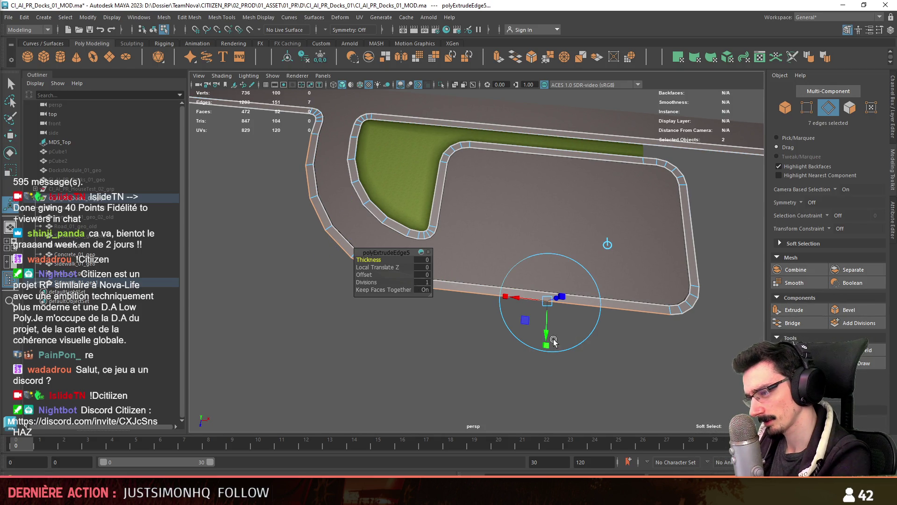
Step: Pull the extruded edges down into side faces and raise the strip into a thick block
left_click_drag(547, 332, 548, 347)
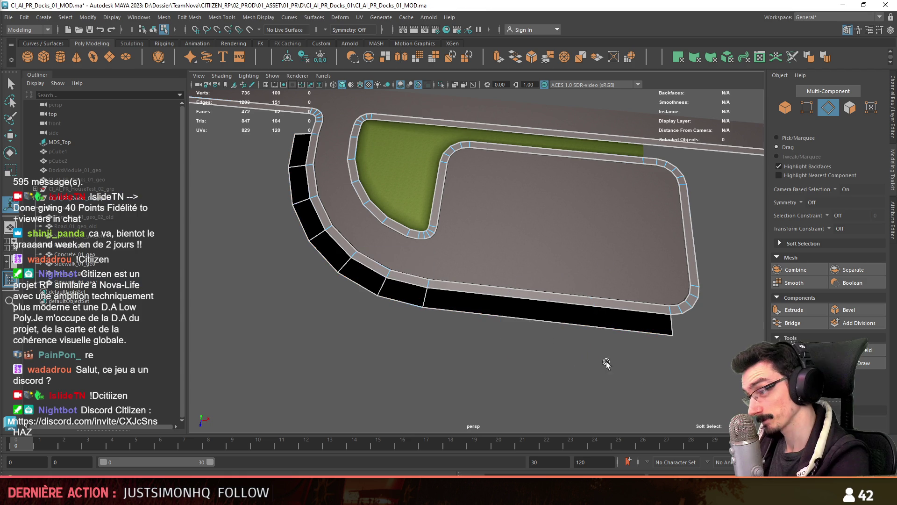
key("F11")
left_click(416, 302)
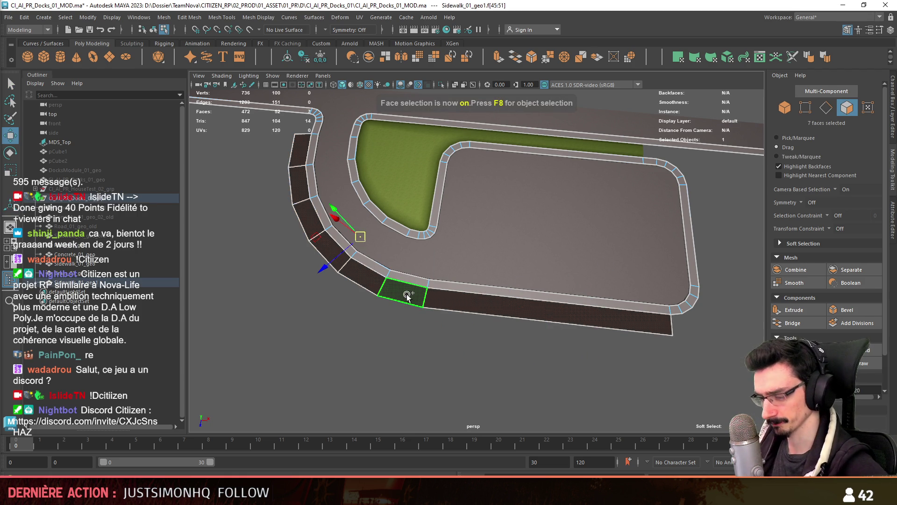
key("F10")
double_click(431, 299)
left_click(460, 312)
mouse_move(460, 312)
left_mouse_down("alt")
mouse_move(405, 324)
mouse_move(348, 278)
mouse_move(269, 246)
mouse_move(357, 291)
mouse_move(628, 282)
mouse_move(466, 343)
mouse_move(529, 276)
mouse_move(587, 252)
mouse_move(573, 271)
mouse_move(481, 296)
mouse_move(511, 311)
mouse_move(453, 303)
mouse_move(514, 289)
mouse_move(500, 310)
left_mouse_up("alt")
left_click(514, 289)
mouse_move(473, 266)
left_mouse_down("alt")
mouse_move(527, 299)
mouse_move(540, 246)
mouse_move(500, 222)
left_mouse_up("alt")
left_click_drag(470, 169, 470, 178)
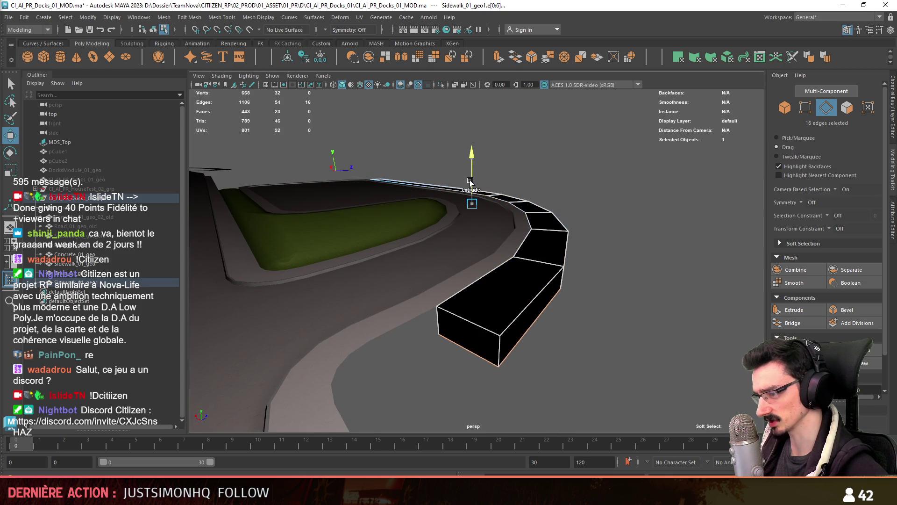
Step: Bevel the strip's two end edges with 3 segments
left_click(487, 333)
left_click(498, 353, "shift")
mouse_move(498, 353)
left_mouse_down("alt")
mouse_move(466, 198)
mouse_move(422, 278)
mouse_move(498, 275)
mouse_move(389, 240)
mouse_move(471, 302)
mouse_move(598, 348)
left_mouse_up("alt")
left_click(845, 309)
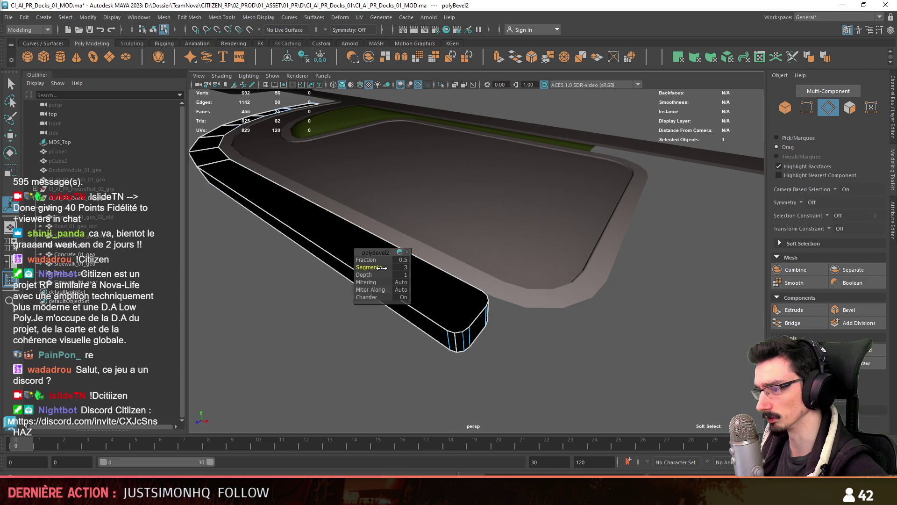
mouse_move(401, 257)
left_mouse_down("alt")
mouse_move(437, 337)
mouse_move(693, 245)
mouse_move(622, 340)
left_mouse_up("alt")
key("F11")
Step: Keep only the strip's 7 top faces by inverting the selection and deleting the rest
key("w")
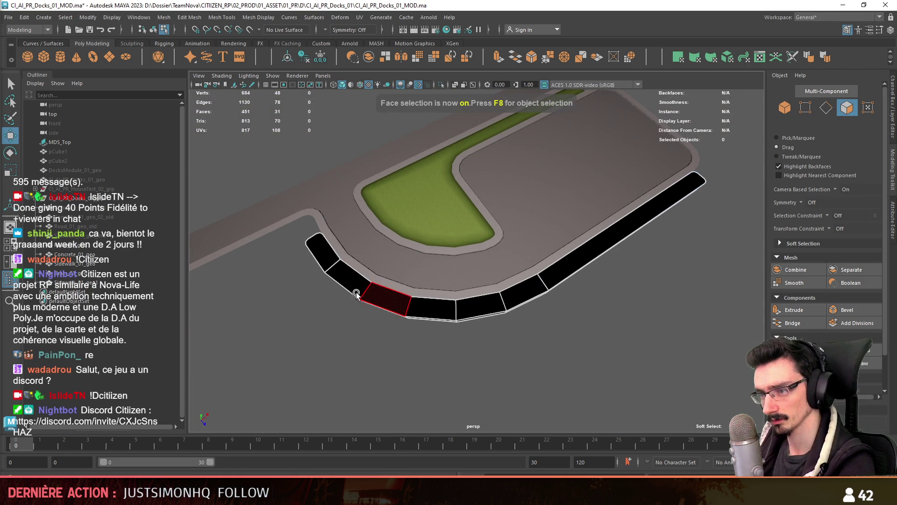
double_click(563, 267)
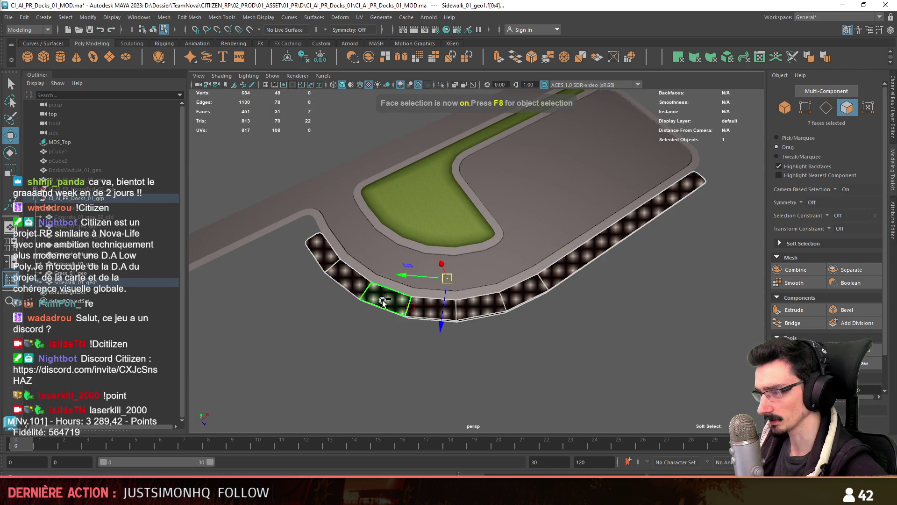
key("ctrl+shift+i")
key("Delete")
Step: Give the strip the FX_Grass_01 material and auto-project UVs on its 7 faces
key("F8")
right_click_drag(506, 218, 507, 473)
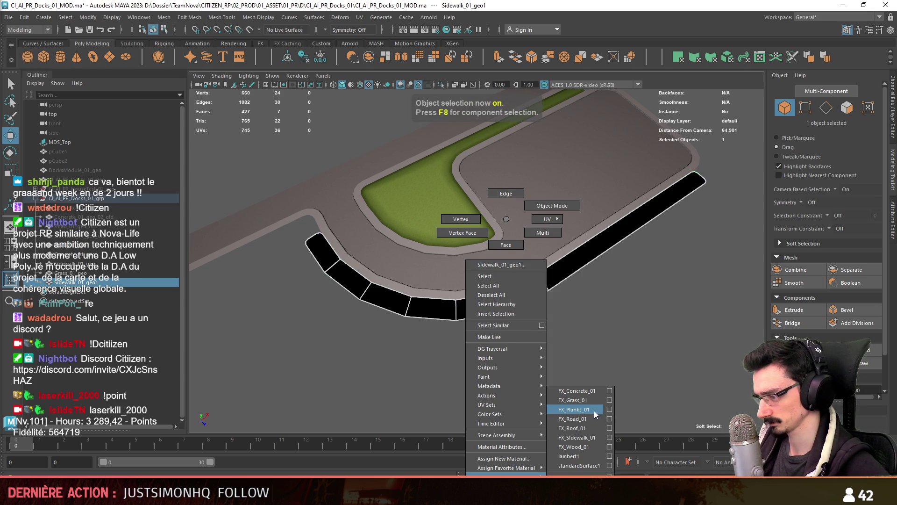
right_click_drag(595, 411, 588, 398)
scroll(477, 252, "up", 3)
left_click(447, 236)
key("F8")
left_click(447, 236)
key("F8")
left_click(519, 322)
key("ctrl+F11")
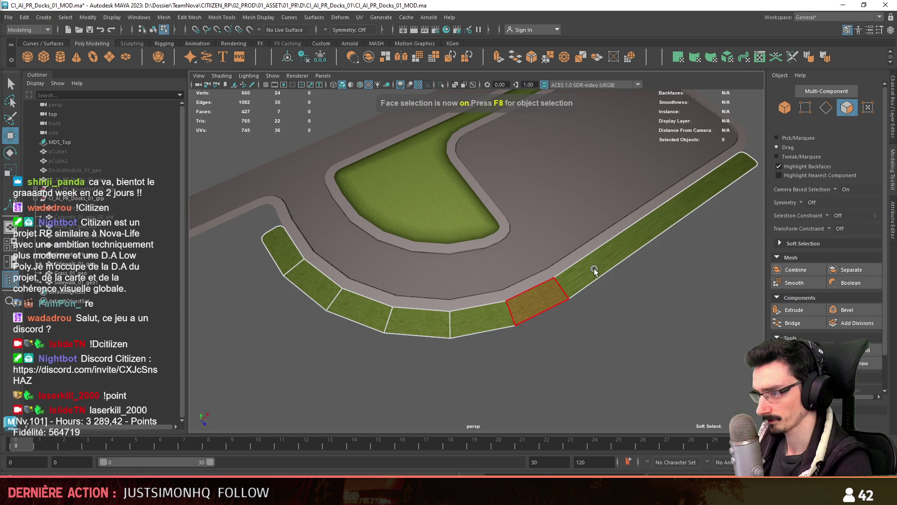
key("F8")
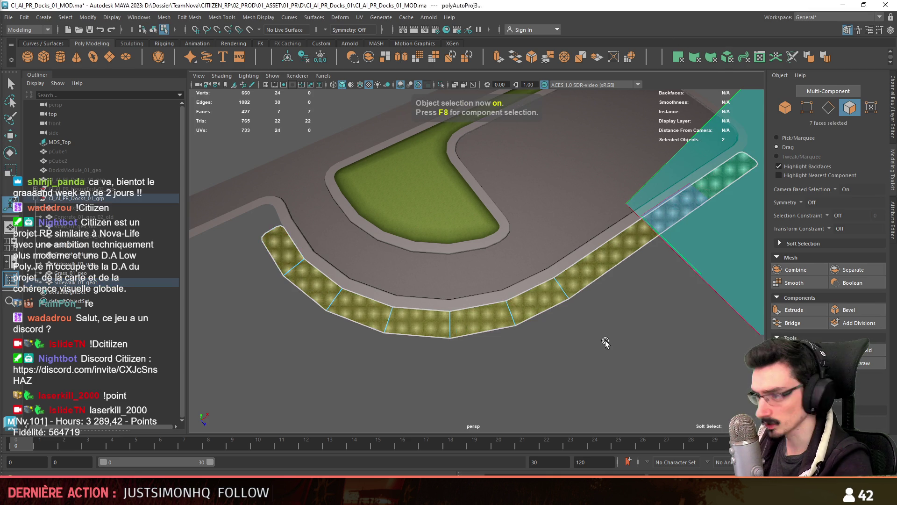
Step: Extrude the grass strip's 7 faces to give the strip thickness
scroll(554, 274, "up", 10)
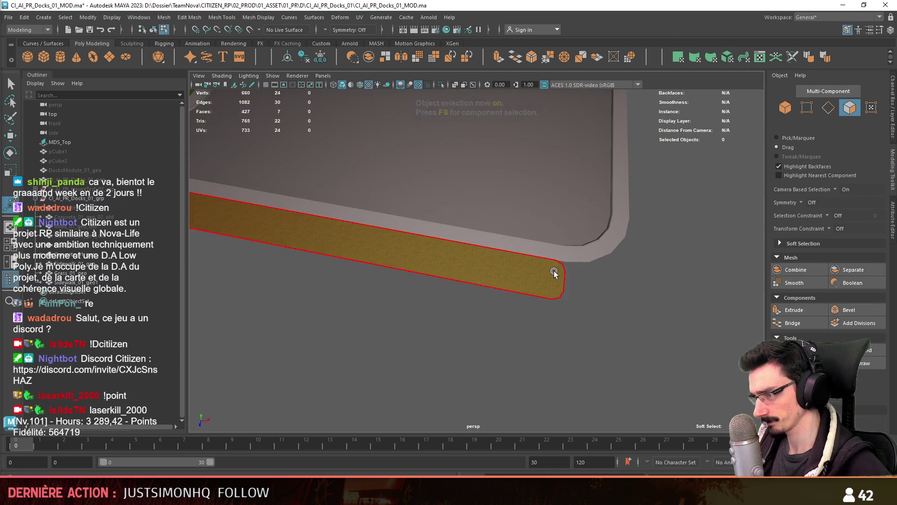
key("F8")
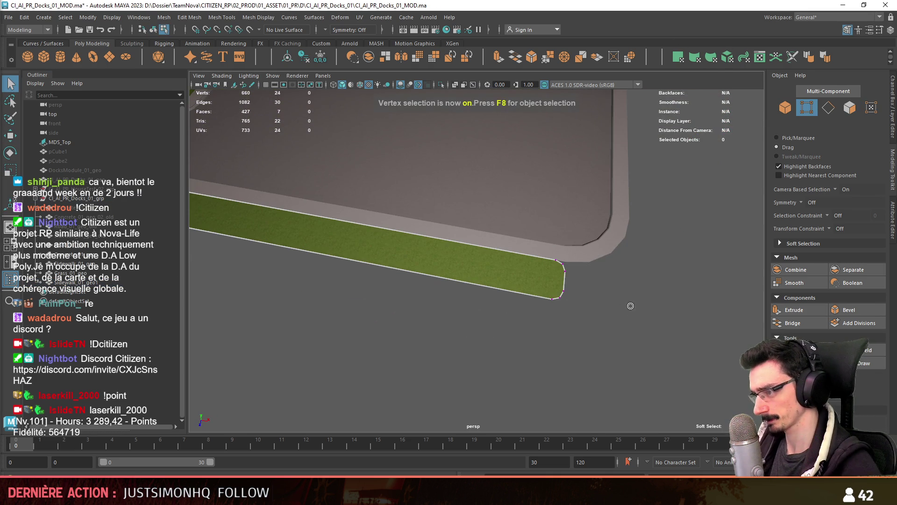
scroll(629, 304, "down", 10)
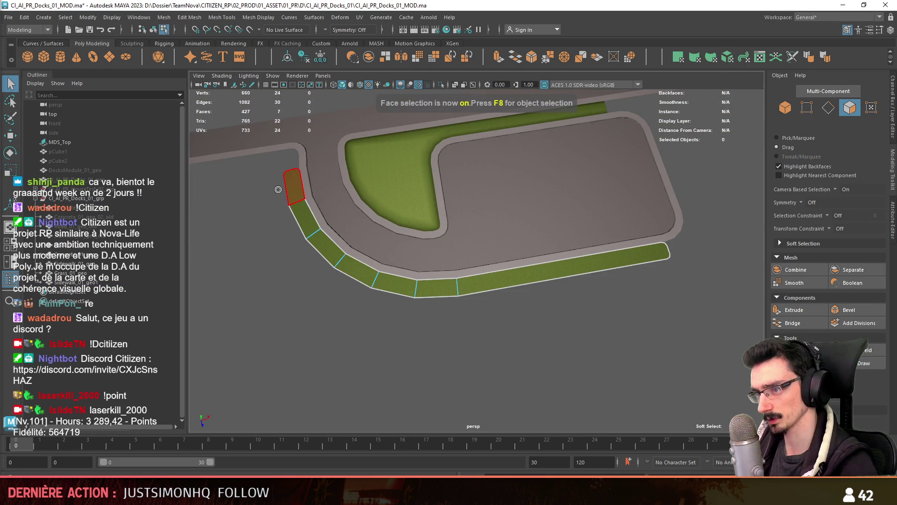
mouse_move(278, 189)
left_mouse_down()
mouse_move(462, 304)
mouse_move(649, 301)
left_mouse_up()
key("w")
scroll(648, 302, "up", 3)
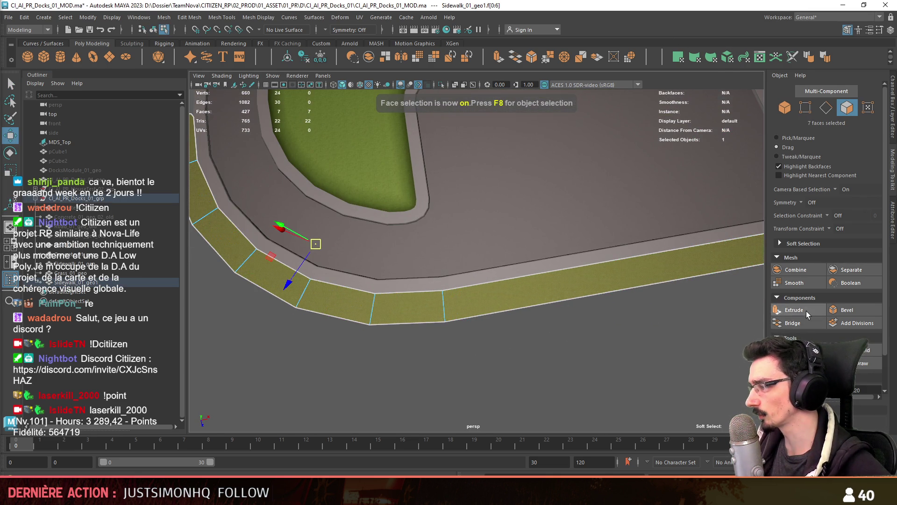
left_click(806, 312)
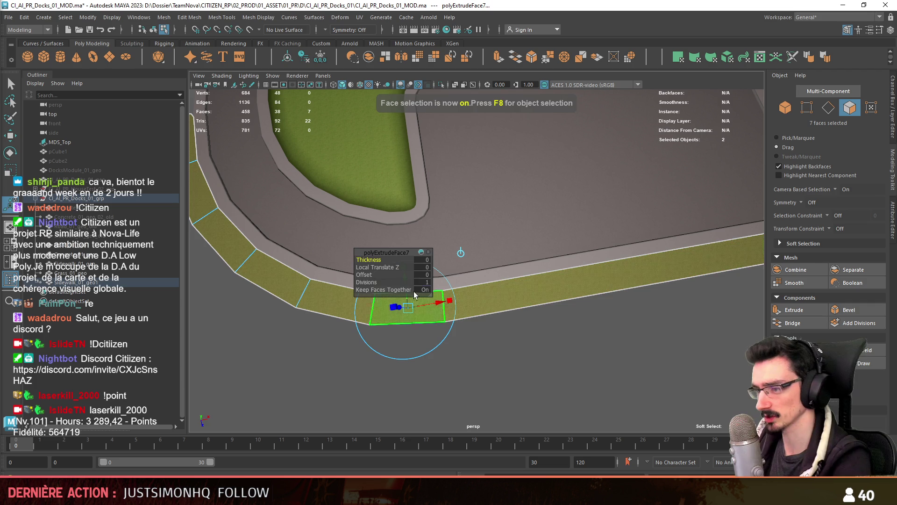
scroll(427, 276, "down", 2)
mouse_move(427, 276)
left_mouse_down("alt")
mouse_move(540, 350)
mouse_move(591, 348)
mouse_move(451, 271)
left_mouse_up("alt")
scroll(591, 348, "up", 2)
key("w")
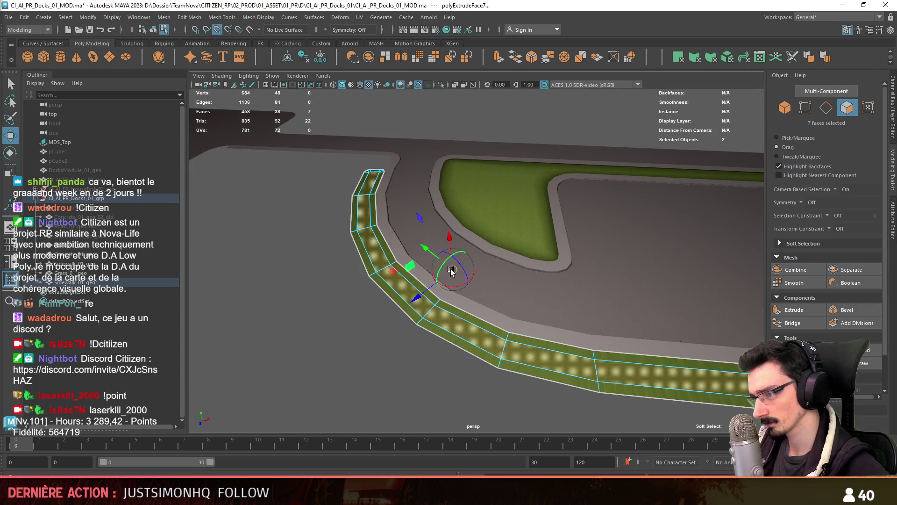
mouse_move(551, 253)
left_mouse_down("alt")
mouse_move(356, 318)
mouse_move(349, 299)
mouse_move(416, 341)
mouse_move(356, 321)
mouse_move(560, 332)
left_mouse_up("alt")
left_click(359, 310)
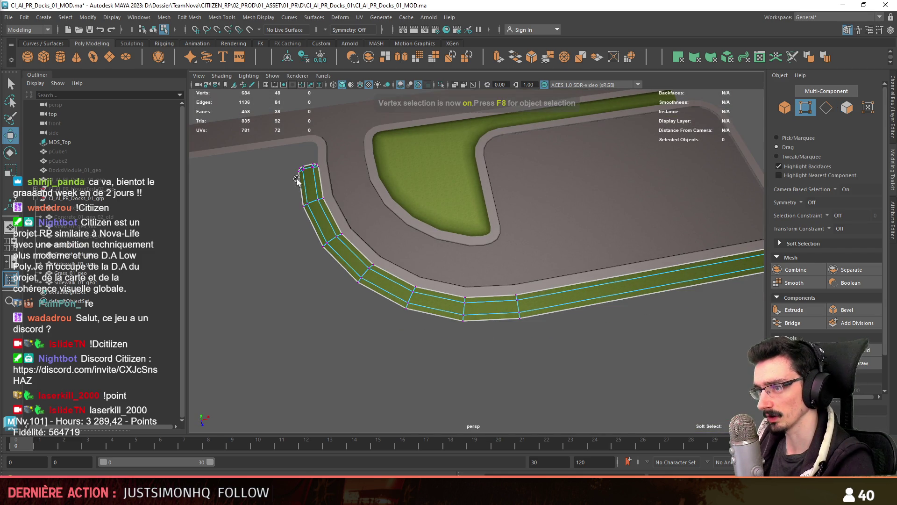
Step: Target Weld the stray vertices at the strip's bevelled end into its corners
scroll(338, 284, "up", 5)
scroll(338, 284, "down", 3)
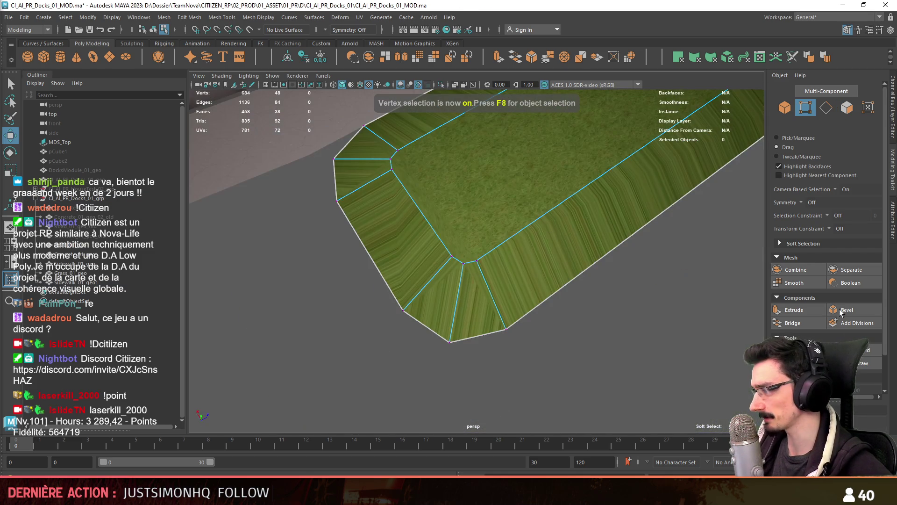
scroll(855, 350, "down", 2)
mouse_move(592, 323)
left_mouse_down("alt")
mouse_move(444, 280)
mouse_move(486, 302)
left_mouse_up("alt")
left_click_drag(499, 295, 477, 308)
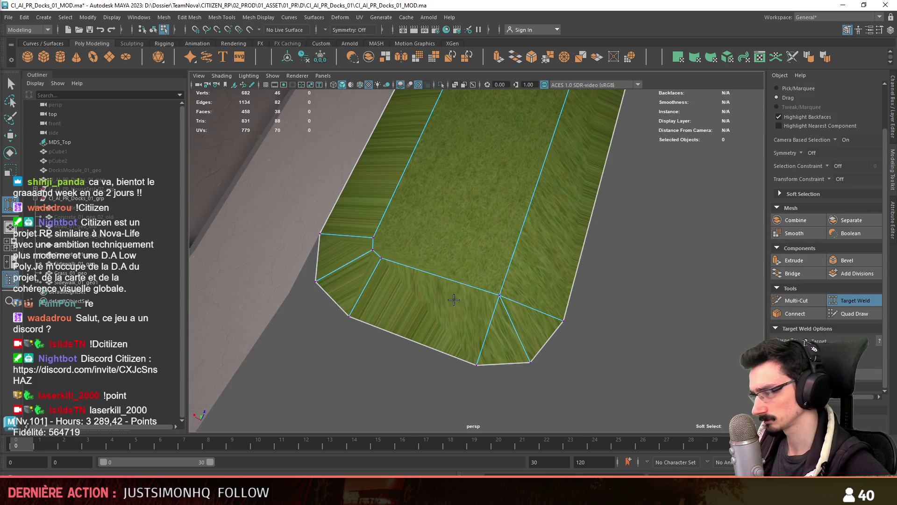
scroll(372, 257, "down", 5)
mouse_move(373, 257)
left_mouse_down()
mouse_move(466, 280)
mouse_move(459, 125)
mouse_move(435, 145)
left_mouse_up()
key("w")
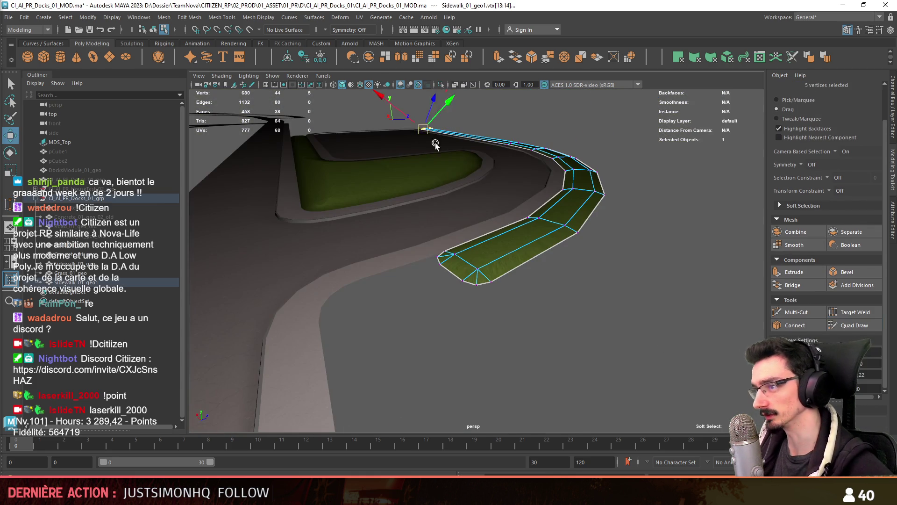
scroll(435, 144, "up", 5)
left_click(642, 332)
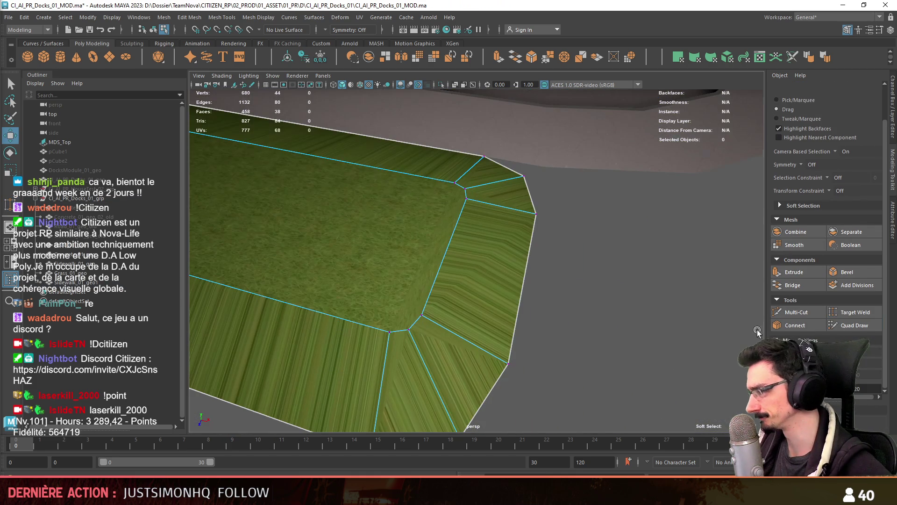
left_click_drag(450, 182, 465, 188)
left_click_drag(412, 320, 410, 329)
scroll(508, 317, "down", 5)
Step: Apply Automatic UV projection to the whole grass strip
key("F8")
key("w")
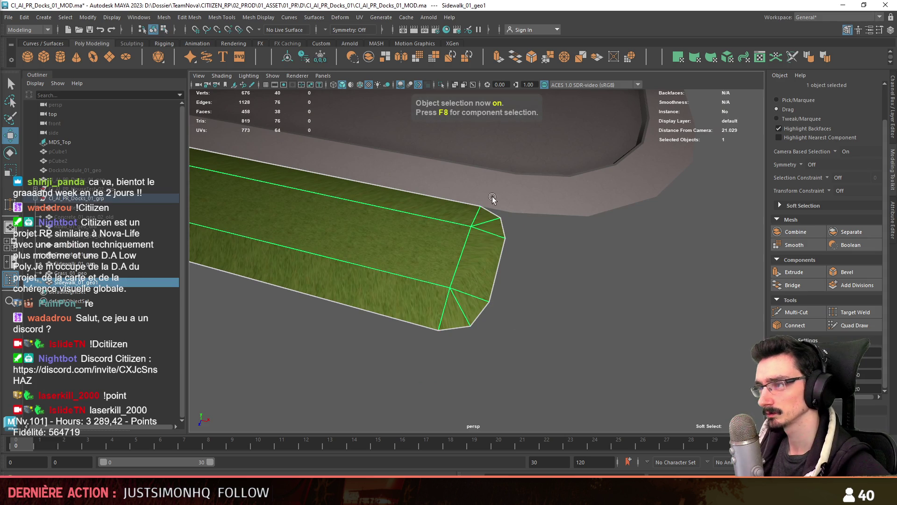
left_click(712, 57)
scroll(621, 304, "down", 3)
left_click(486, 315)
key("F9")
scroll(563, 293, "down", 2)
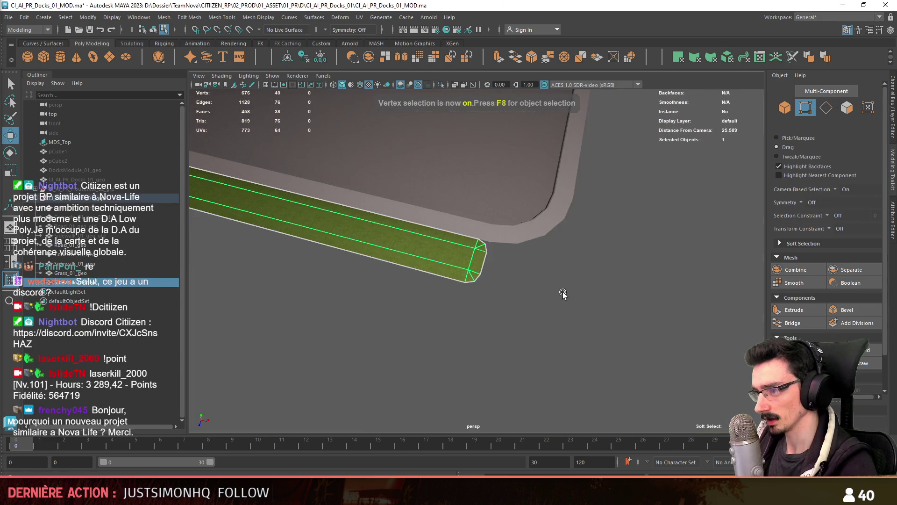
scroll(564, 294, "down", 3)
left_click_drag(563, 294, 355, 197, "alt")
left_click(318, 167)
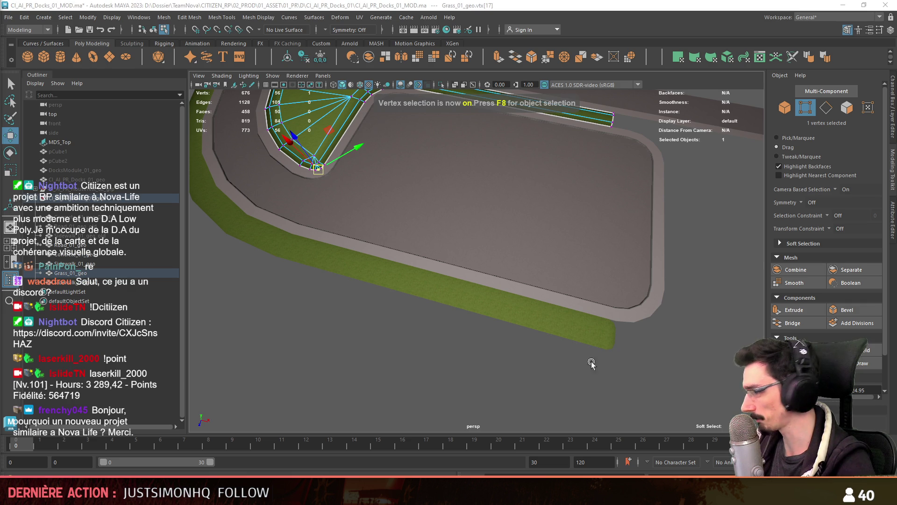
Step: Select the strip's 7 underside faces and delete them, leaving 31 faces
left_click(587, 344)
key("F9")
scroll(584, 345, "up", 2)
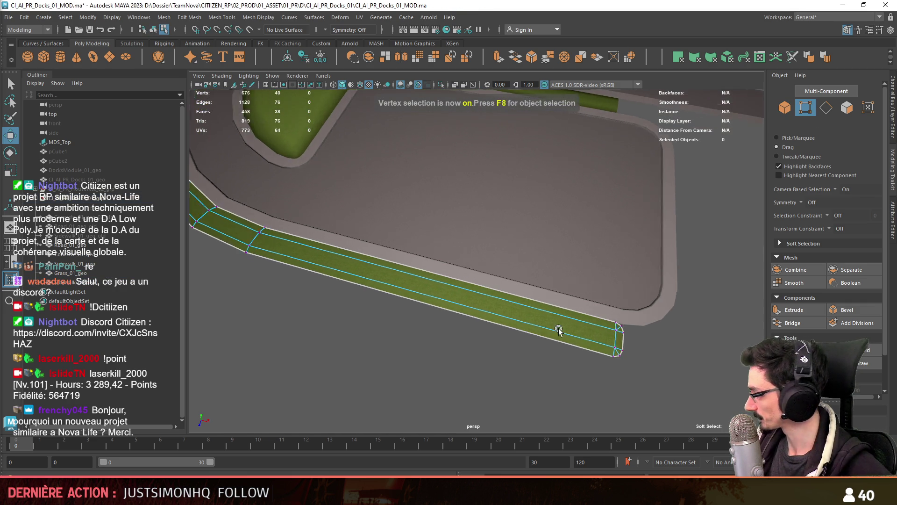
scroll(584, 345, "up", 2)
left_click(554, 311)
scroll(538, 301, "up", 2)
mouse_move(538, 302)
left_mouse_down("alt")
mouse_move(551, 310)
mouse_move(638, 290)
left_mouse_up("alt")
left_click(582, 249)
left_click(578, 304, "shift")
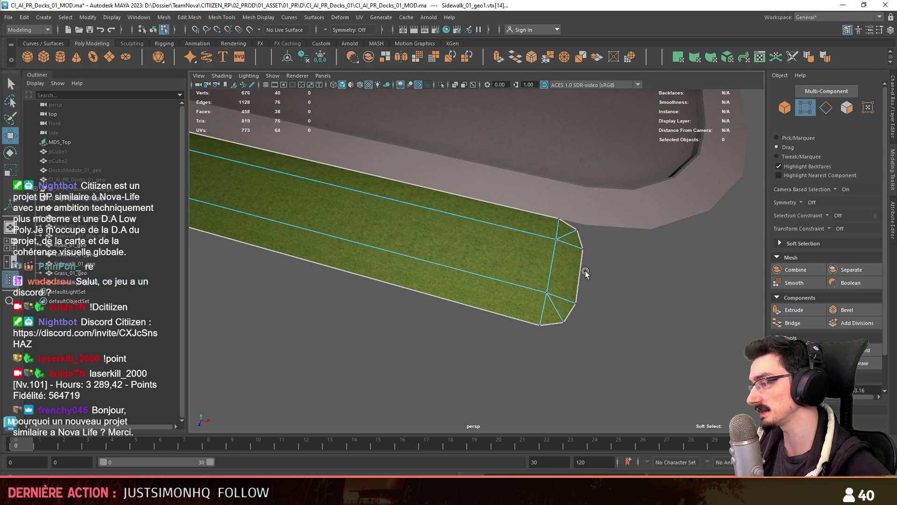
left_click(576, 306)
left_click_drag(565, 311, 507, 264, "alt")
left_click(504, 262)
mouse_move(504, 262)
left_mouse_down("alt")
mouse_move(458, 271)
mouse_move(491, 273)
mouse_move(375, 263)
mouse_move(383, 238)
mouse_move(302, 305)
left_mouse_up("alt")
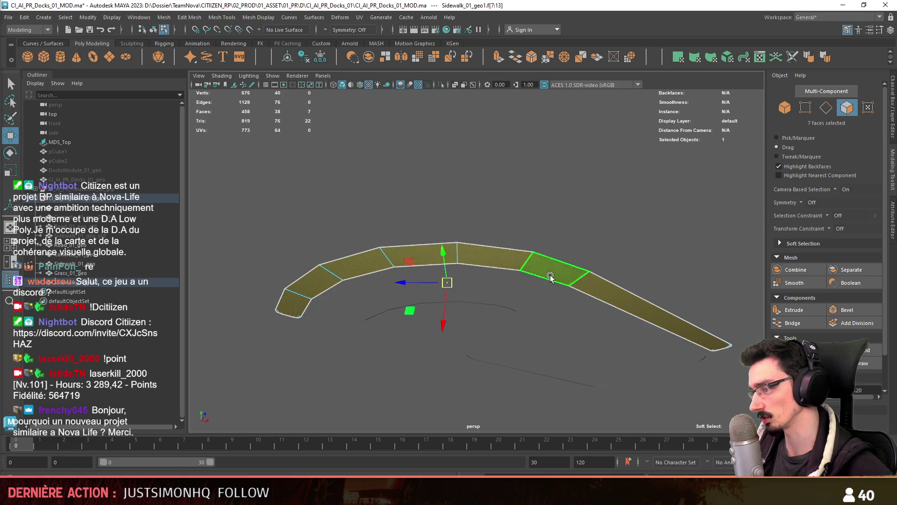
key("F9")
Step: Orbit above the track to check the green strip along the curb's outer edge
mouse_move(547, 226)
left_mouse_down("alt")
mouse_move(319, 295)
mouse_move(296, 224)
left_mouse_up("alt")
mouse_move(296, 224)
right_mouse_down("alt")
mouse_move(413, 252)
mouse_move(487, 227)
mouse_move(550, 244)
right_mouse_up("alt")
left_click(550, 244)
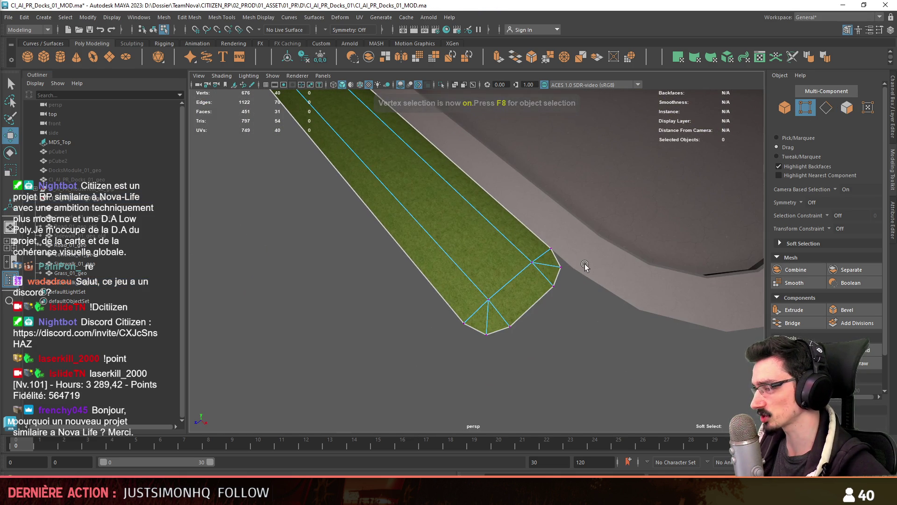
mouse_move(564, 269)
left_mouse_down("alt")
mouse_move(514, 243)
mouse_move(433, 261)
mouse_move(493, 297)
left_mouse_up("alt")
right_click_drag(493, 297, 628, 214, "alt")
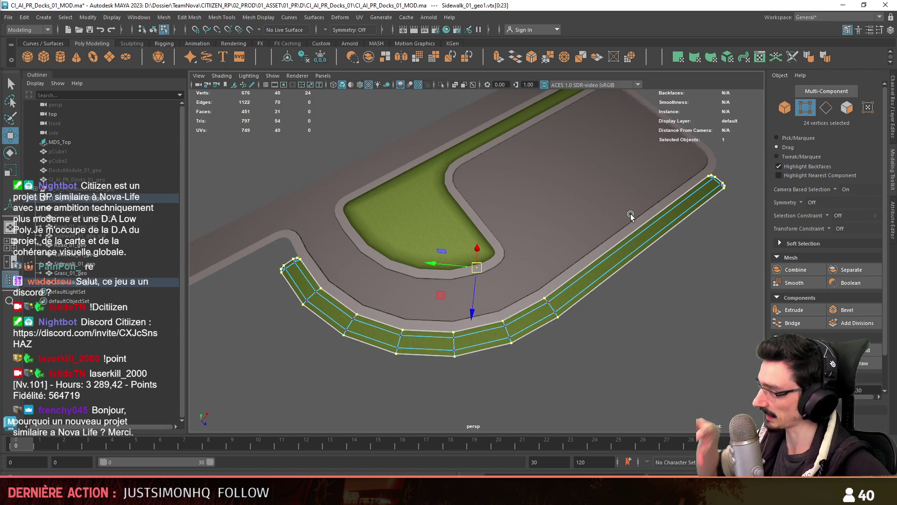
left_click_drag(600, 188, 423, 280, "alt")
left_click_drag(568, 236, 692, 305, "alt")
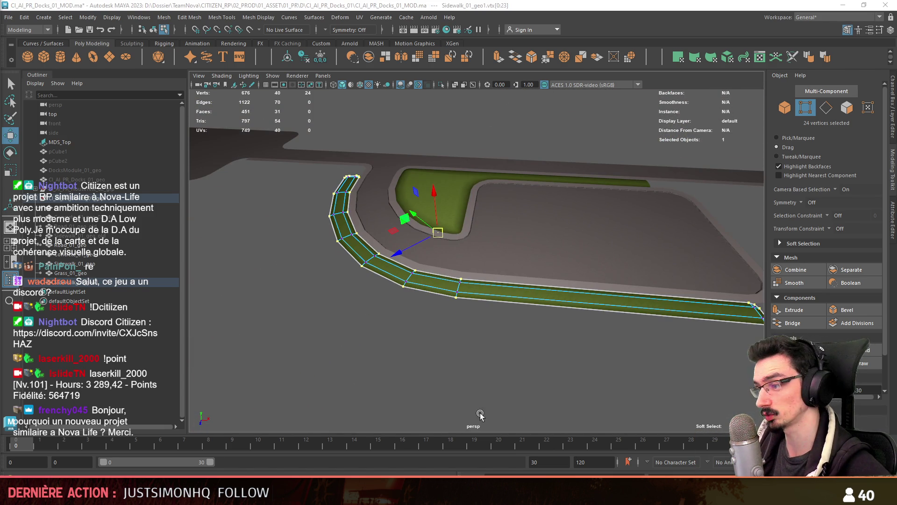
left_click(507, 363)
mouse_move(424, 226)
left_mouse_down("alt")
mouse_move(500, 304)
mouse_move(534, 359)
left_mouse_up("alt")
right_click_drag(534, 358, 364, 326, "alt")
left_click_drag(364, 326, 528, 327, "alt")
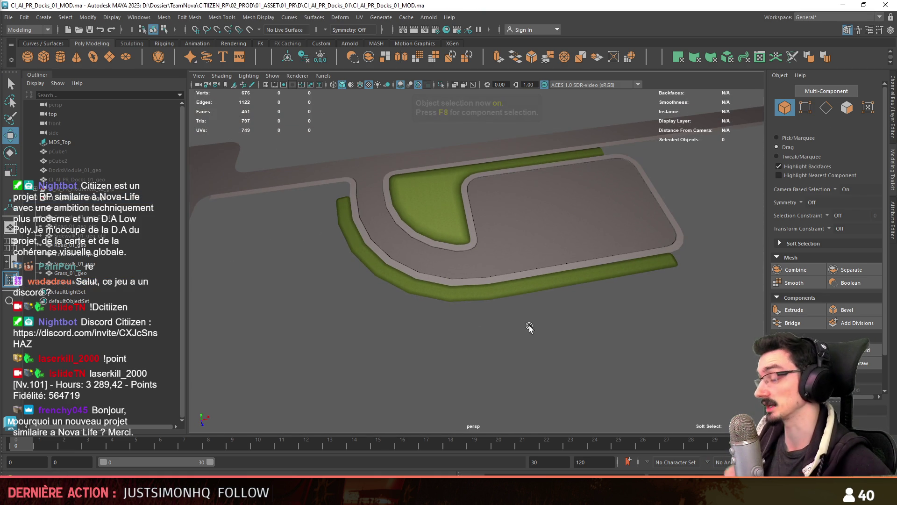
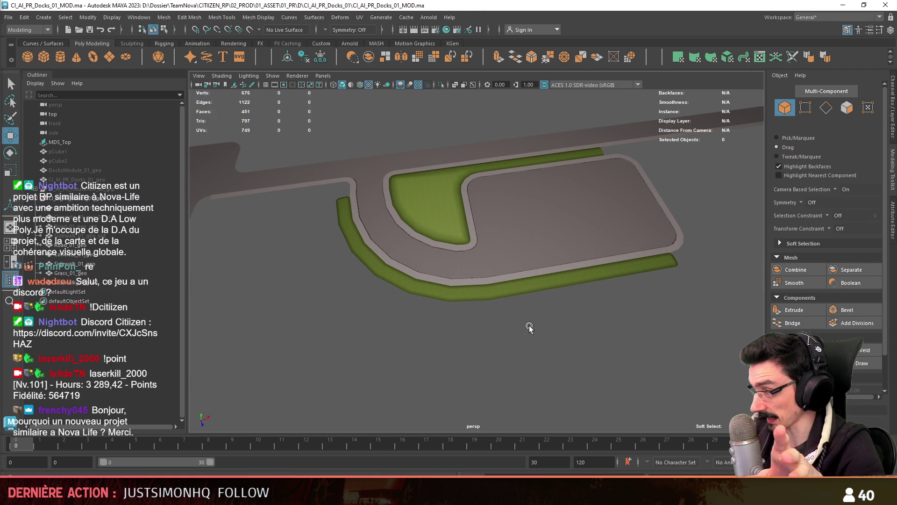
Step: Zoom in on the sidewalk corner and inspect the sidewalk mesh's vertices
mouse_move(530, 327)
right_mouse_down("alt")
mouse_move(544, 327)
mouse_move(543, 351)
right_mouse_up("alt")
left_click_drag(542, 350, 509, 314, "alt")
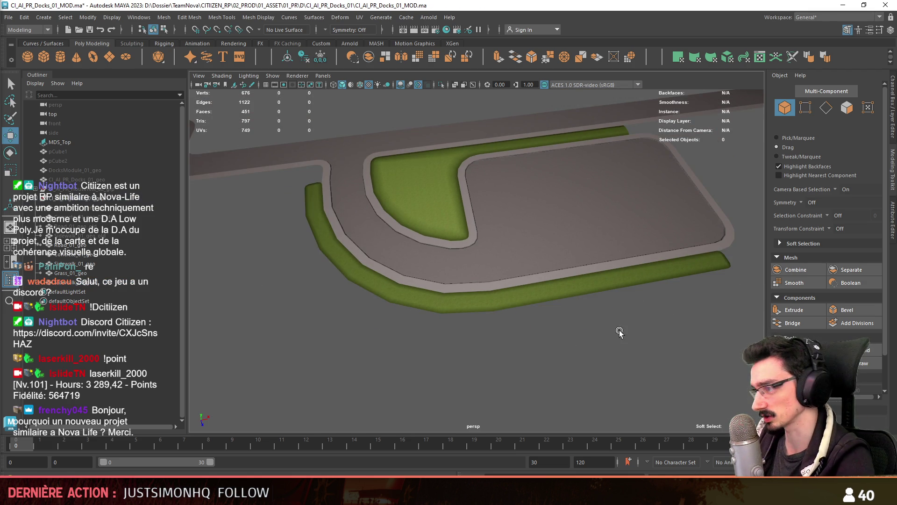
right_click_drag(616, 331, 630, 334, "alt")
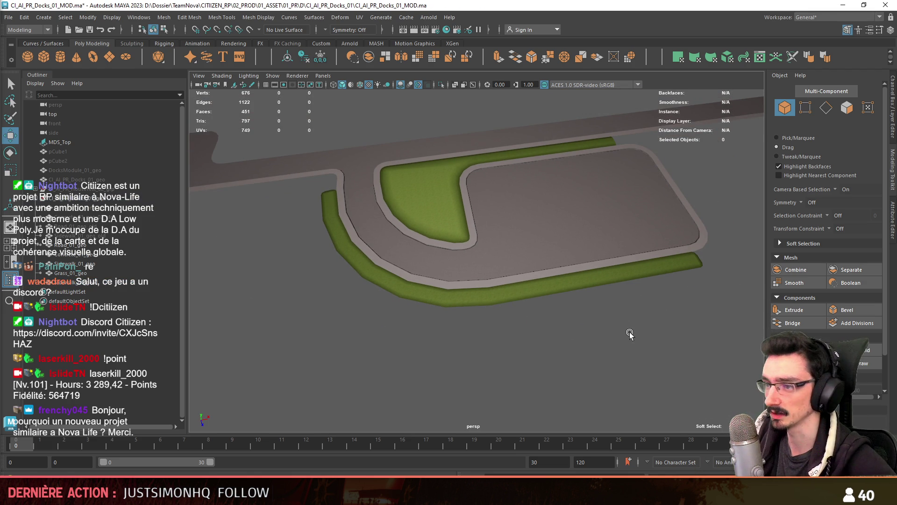
mouse_move(625, 335)
left_mouse_down("alt")
mouse_move(601, 296)
mouse_move(591, 325)
mouse_move(453, 266)
mouse_move(475, 271)
mouse_move(472, 251)
mouse_move(453, 268)
mouse_move(443, 205)
mouse_move(547, 229)
mouse_move(543, 250)
mouse_move(518, 223)
left_mouse_up("alt")
key("F8")
left_click(517, 224)
key("F8")
mouse_move(408, 245)
left_mouse_down("alt")
mouse_move(440, 237)
mouse_move(481, 249)
left_mouse_up("alt")
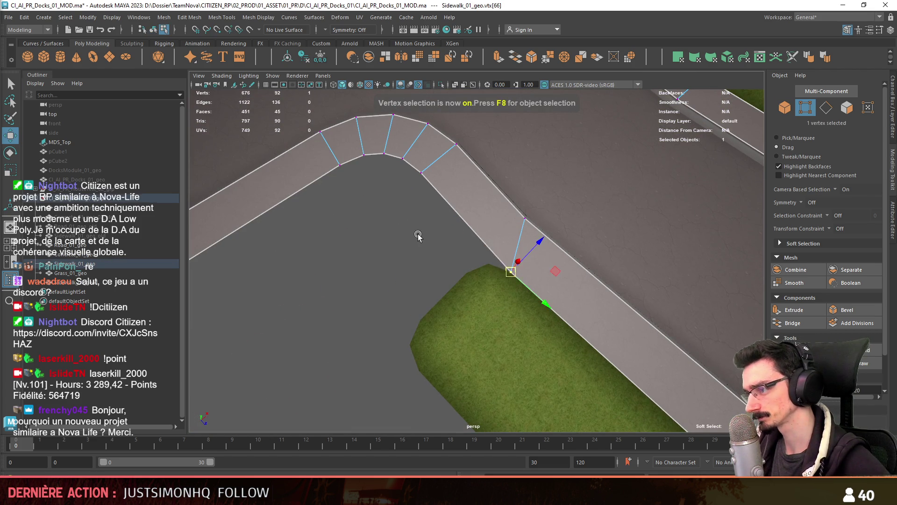
scroll(418, 236, "down", 3)
key("F8")
mouse_move(416, 314)
left_mouse_down("alt")
mouse_move(400, 270)
mouse_move(431, 263)
mouse_move(299, 191)
mouse_move(545, 243)
mouse_move(551, 271)
mouse_move(524, 276)
mouse_move(545, 319)
mouse_move(621, 307)
mouse_move(588, 274)
mouse_move(508, 295)
mouse_move(489, 293)
mouse_move(579, 281)
mouse_move(336, 301)
mouse_move(521, 249)
mouse_move(466, 255)
left_mouse_up("alt")
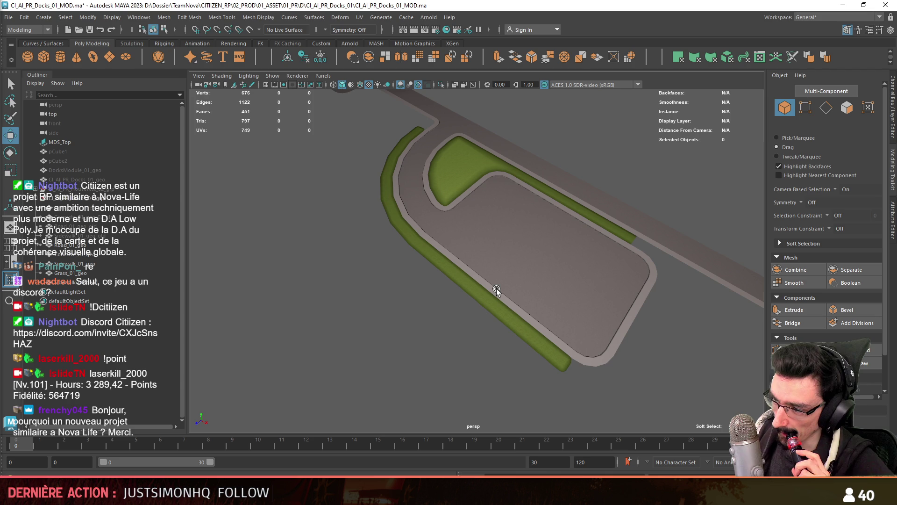
Step: Select the outer strip mesh by the road corner and show its vertices
mouse_move(456, 309)
left_mouse_down("alt")
mouse_move(446, 338)
mouse_move(495, 313)
mouse_move(669, 273)
mouse_move(585, 297)
mouse_move(541, 336)
mouse_move(527, 301)
mouse_move(416, 307)
mouse_move(355, 111)
left_mouse_up("alt")
scroll(417, 306, "up", 5)
left_click(408, 321)
key("F9")
scroll(393, 196, "down", 3)
middle_click_drag(393, 197, 457, 318, "alt")
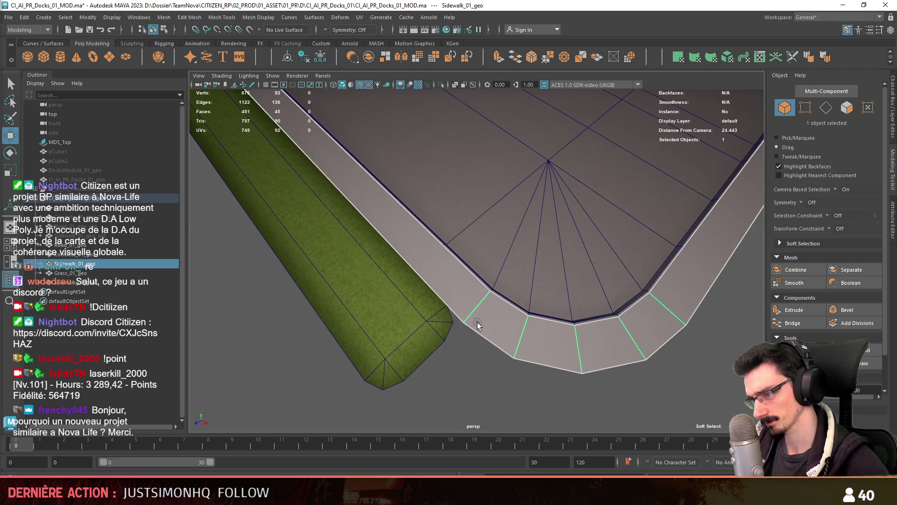
Step: Check the corner vertex where the sidewalk meets the grass from above
left_click(464, 323)
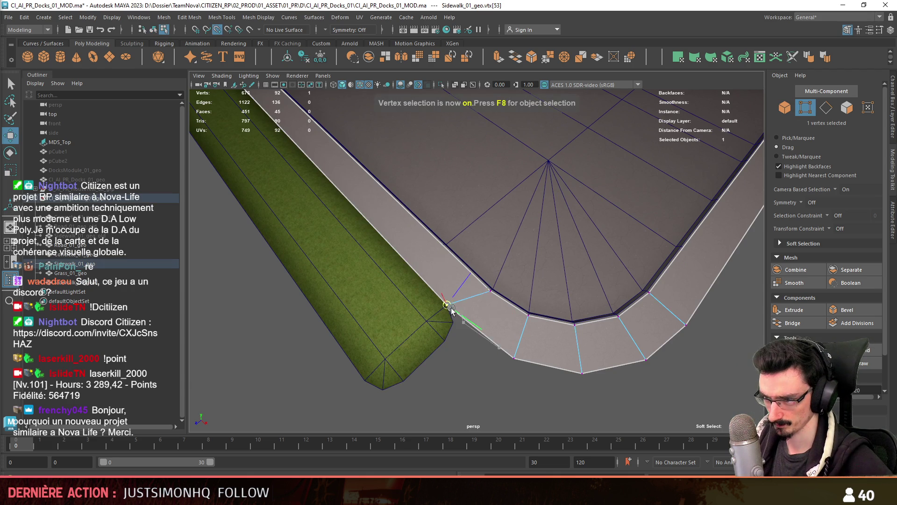
scroll(450, 309, "down", 5)
left_click(475, 356)
mouse_move(475, 357)
left_mouse_down("alt")
mouse_move(531, 281)
mouse_move(514, 271)
mouse_move(486, 276)
mouse_move(463, 294)
left_mouse_up("alt")
scroll(495, 261, "up", 5)
left_click(435, 305)
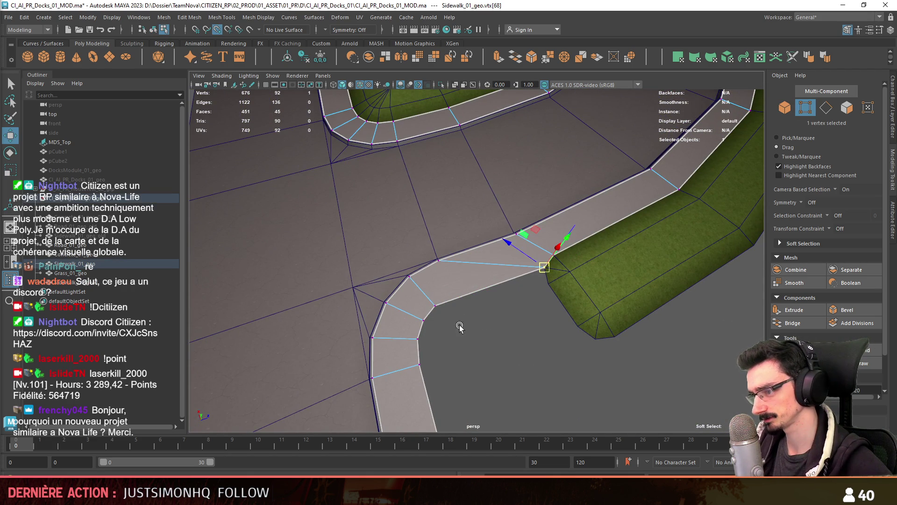
left_click(577, 342)
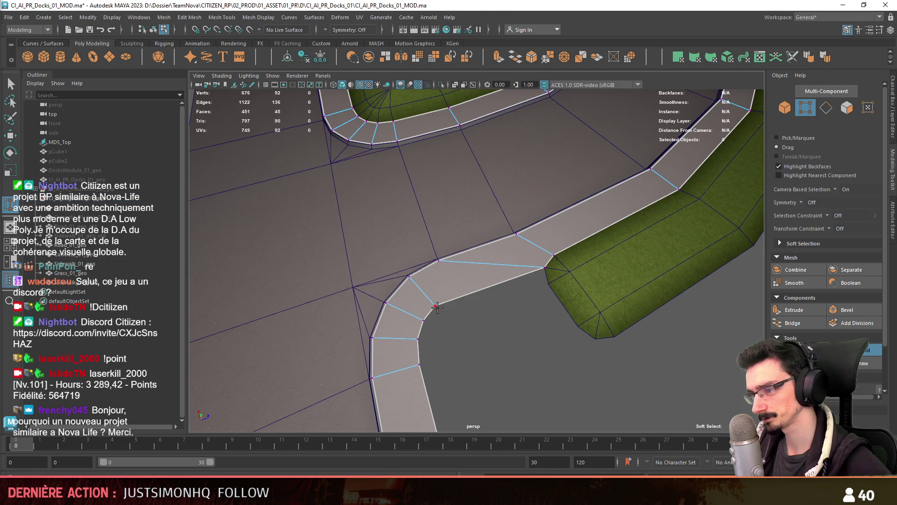
Step: Isolate the sidewalk mesh, then bring the grass and ground back into view
key("F9")
key("ctrl+1")
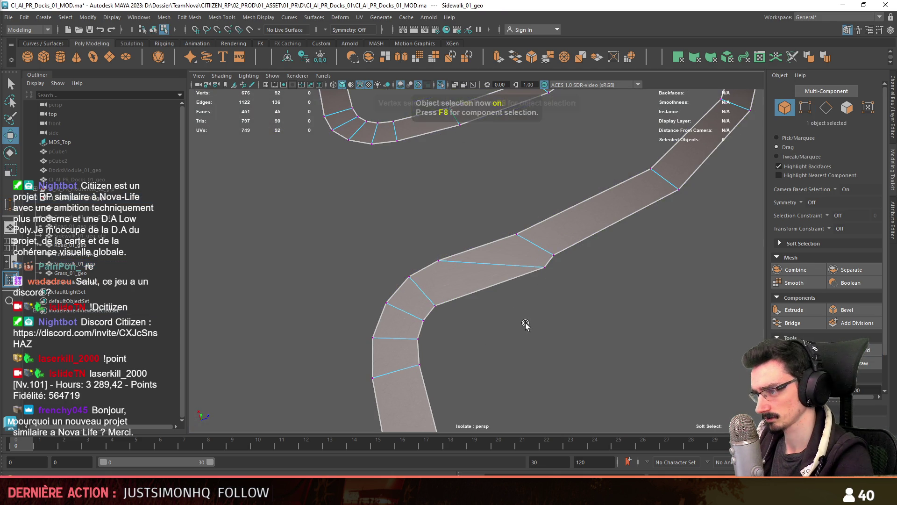
scroll(800, 343, "down", 2)
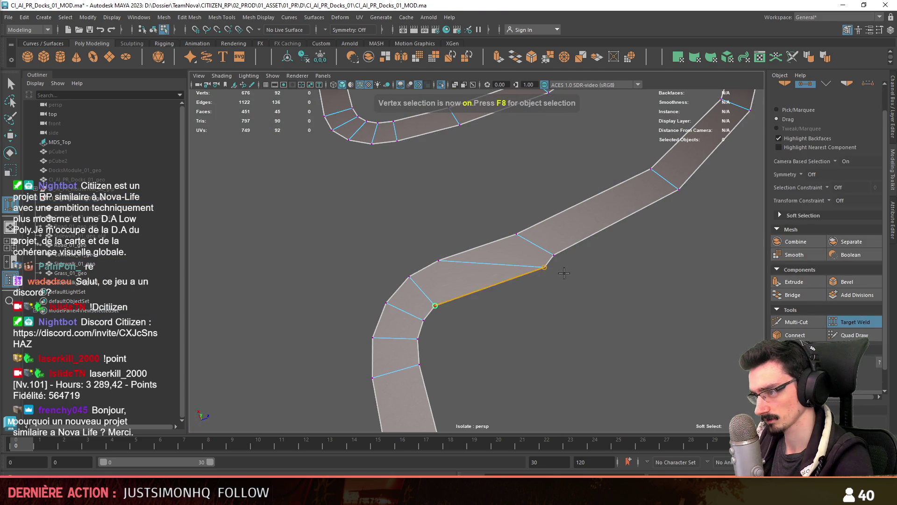
left_click(442, 85)
key("F9")
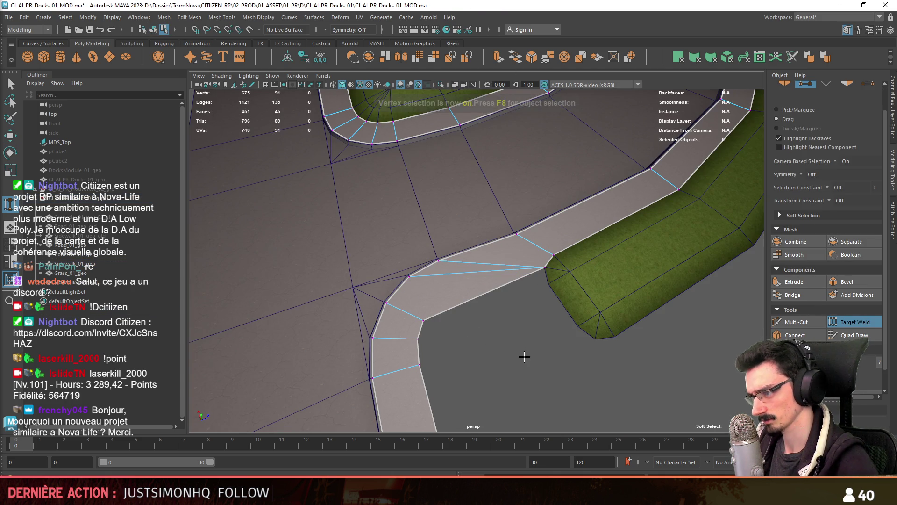
key("w")
Step: Target Weld the stray vertex onto the sidewalk corner
left_click_drag(431, 331, 514, 337, "alt")
left_click(848, 312)
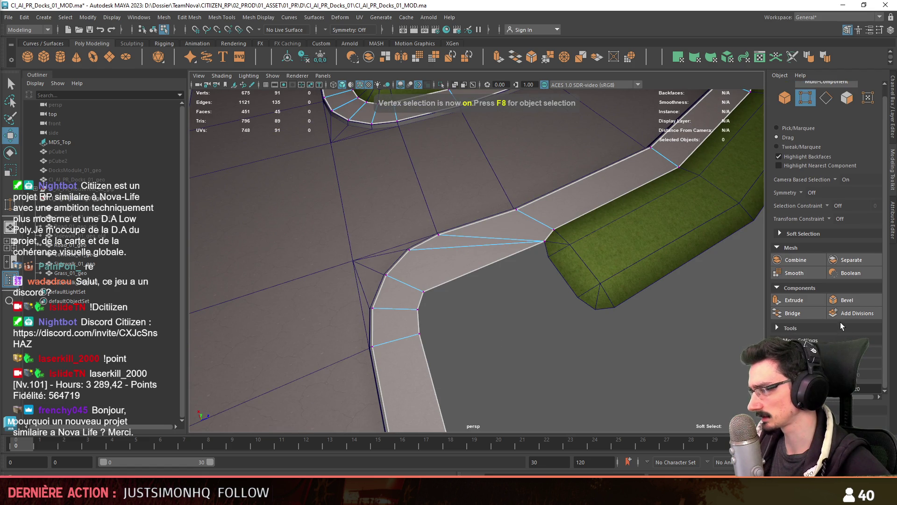
left_click(848, 340)
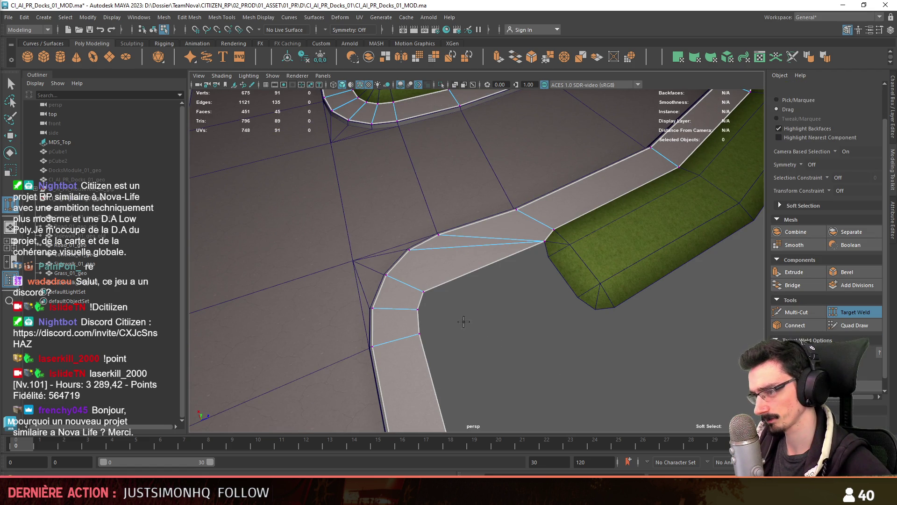
key("w")
mouse_move(416, 313)
left_mouse_down()
mouse_move(423, 292)
mouse_move(550, 265)
left_mouse_up()
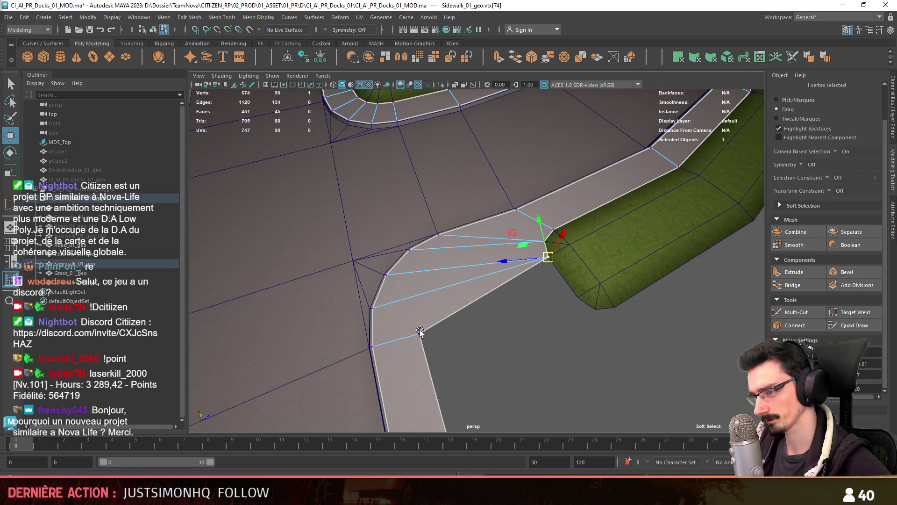
Step: Pull a vertex on the sidewalk's outer edge outward to round the corner
mouse_move(573, 296)
left_mouse_down("alt")
mouse_move(580, 327)
mouse_move(510, 296)
mouse_move(409, 355)
mouse_move(474, 311)
mouse_move(561, 307)
mouse_move(506, 272)
mouse_move(457, 314)
left_mouse_up("alt")
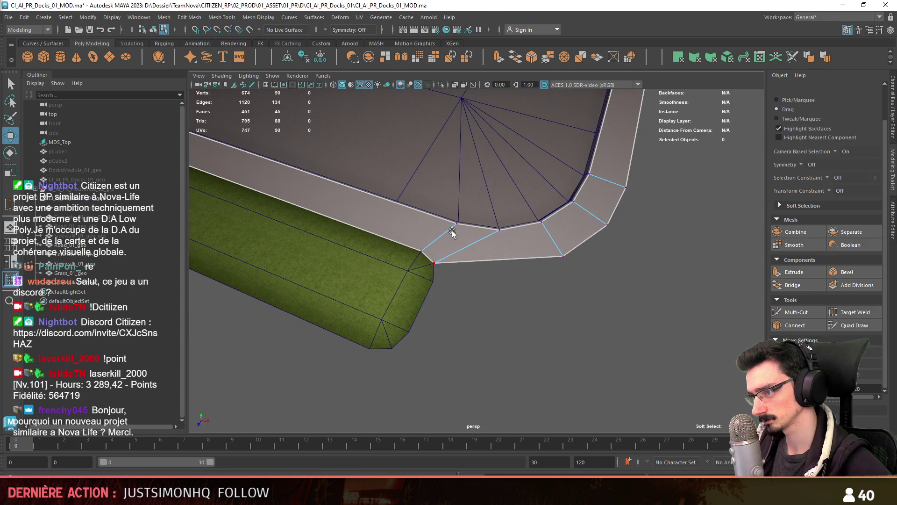
left_click(507, 312)
mouse_move(568, 260)
left_mouse_down("alt")
mouse_move(497, 256)
mouse_move(751, 315)
left_mouse_up("alt")
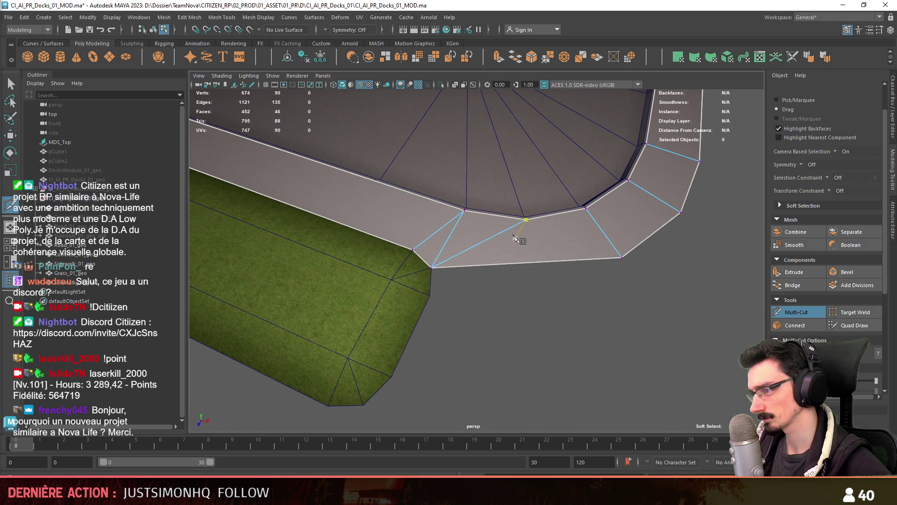
left_click(527, 264)
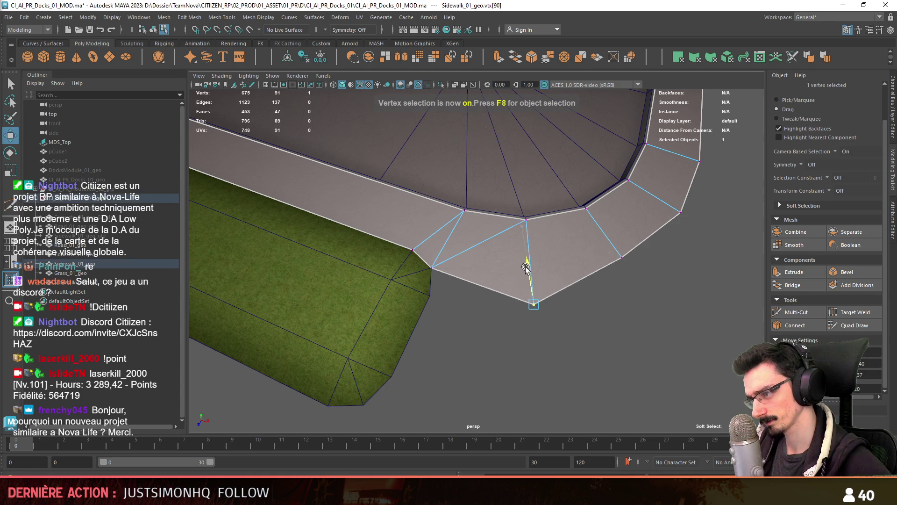
scroll(526, 267, "down", 5)
mouse_move(569, 317)
left_mouse_down("alt")
mouse_move(570, 331)
mouse_move(491, 306)
mouse_move(499, 295)
left_mouse_up("alt")
Step: Turn off wireframe-on-shaded and view the sidewalk from the top
key("F8")
left_click(387, 86)
mouse_move(411, 262)
left_mouse_down("alt")
mouse_move(434, 255)
mouse_move(398, 248)
mouse_move(396, 279)
mouse_move(410, 283)
left_mouse_up("alt")
key("w")
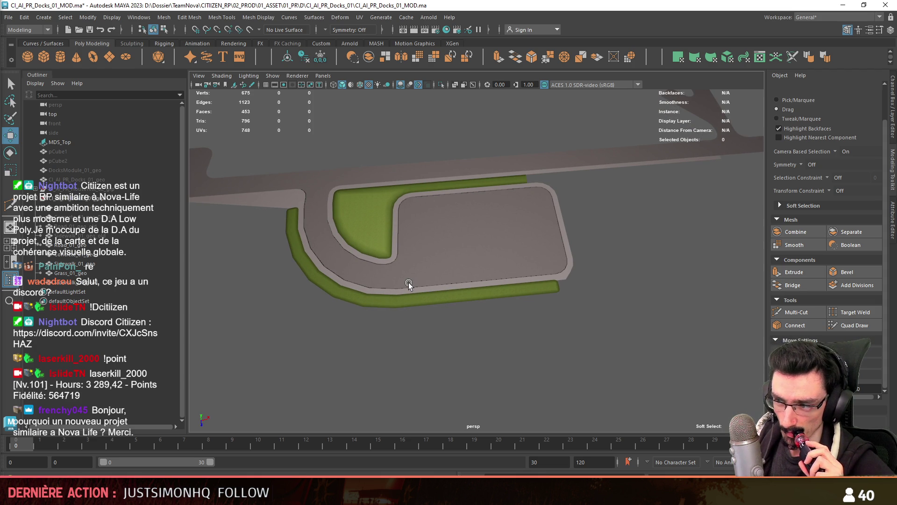
Step: Combine Grass_01_geo and the outer green strip into one mesh
left_click(418, 307)
key("f")
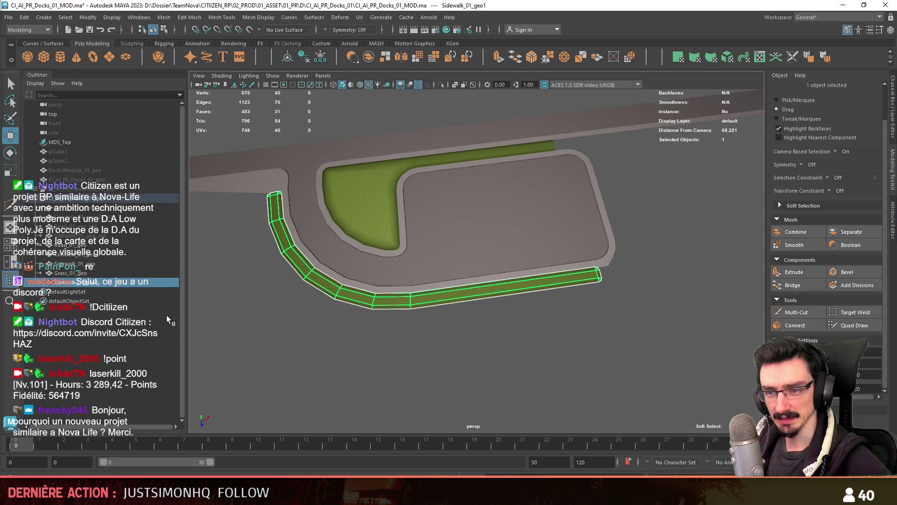
left_click(89, 273)
left_click(94, 282, "ctrl")
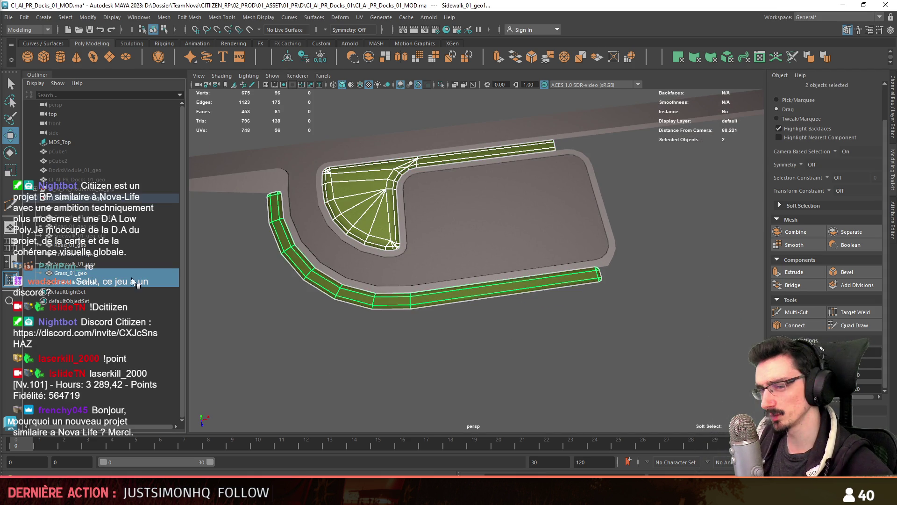
key("f")
left_click(369, 58)
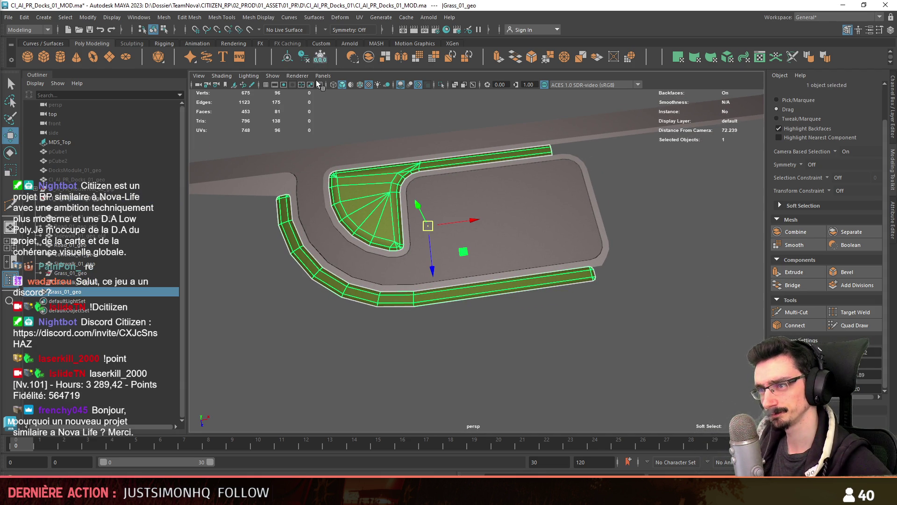
left_click(83, 280)
left_click(70, 292)
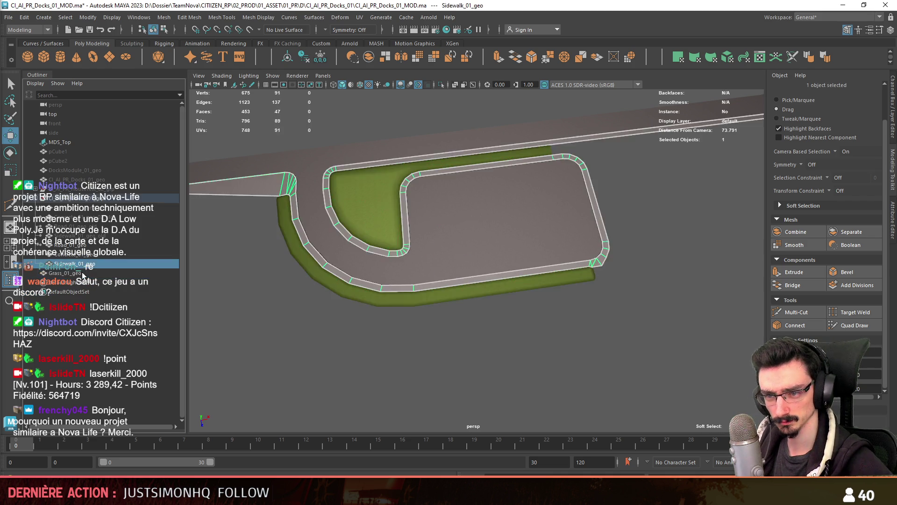
Step: Extrude the outer strip's whole border edge loop into a downward skirt
mouse_move(420, 300)
left_mouse_down("alt")
mouse_move(442, 297)
mouse_move(374, 320)
mouse_move(405, 316)
mouse_move(314, 222)
left_mouse_up("alt")
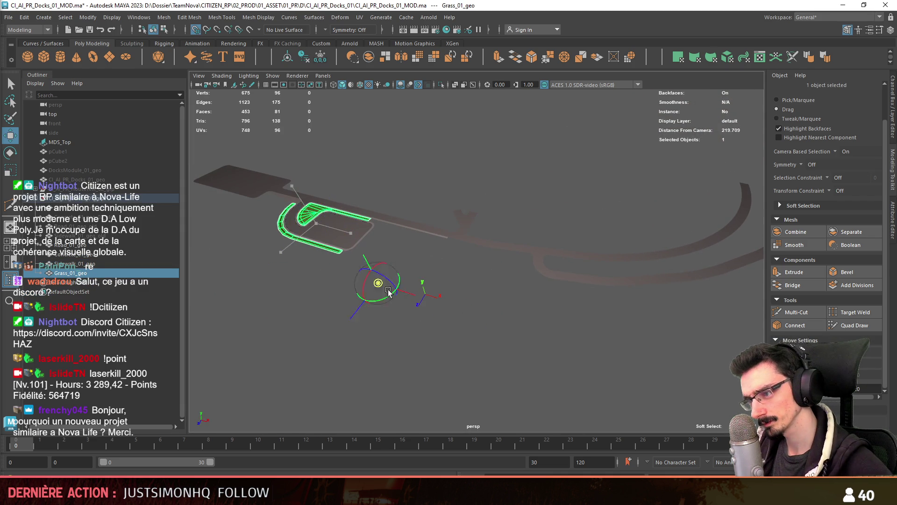
mouse_move(444, 349)
left_mouse_down("alt")
mouse_move(281, 305)
mouse_move(621, 271)
mouse_move(481, 309)
mouse_move(313, 316)
left_mouse_up("alt")
key("F10")
left_click(592, 284)
mouse_move(593, 284)
left_mouse_down("alt")
mouse_move(461, 261)
mouse_move(500, 258)
mouse_move(475, 287)
mouse_move(615, 293)
mouse_move(479, 288)
mouse_move(406, 274)
mouse_move(572, 266)
mouse_move(616, 276)
mouse_move(467, 271)
mouse_move(446, 279)
left_mouse_up("alt")
scroll(500, 258, "down", 3)
double_click(451, 263, "shift")
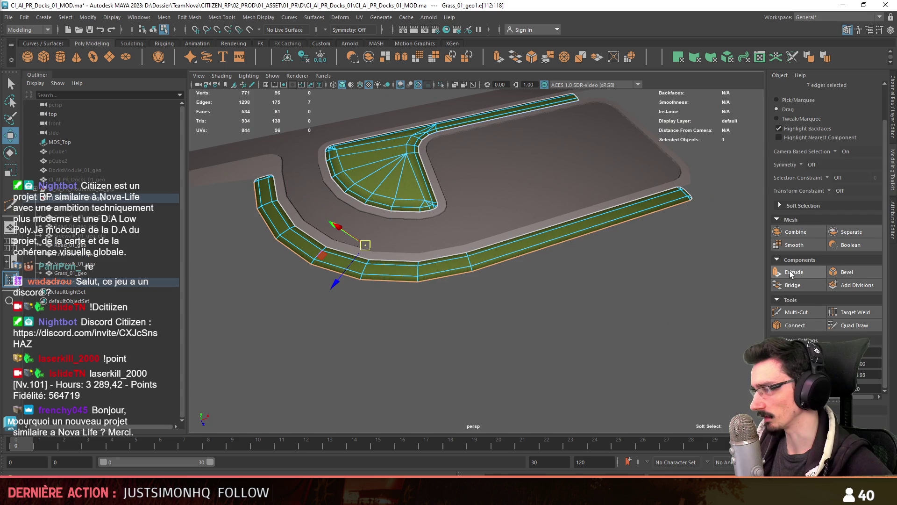
left_click(791, 275)
Step: Select and clean up the seven new skirt faces
key("F11")
double_click(446, 279)
key("ctrl+shift+i")
key("Delete")
double_click(445, 280)
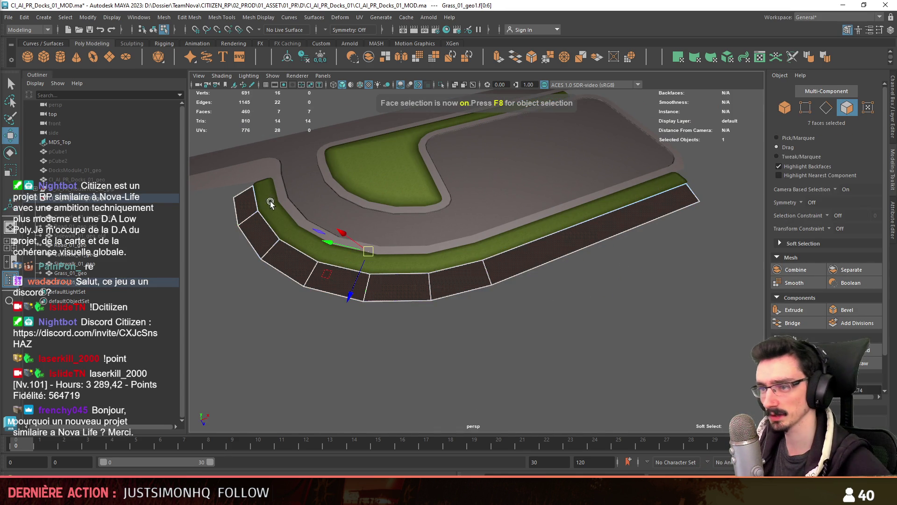
key("r")
left_click_drag(233, 176, 280, 213, "alt")
key("w")
scroll(369, 337, "up", 3)
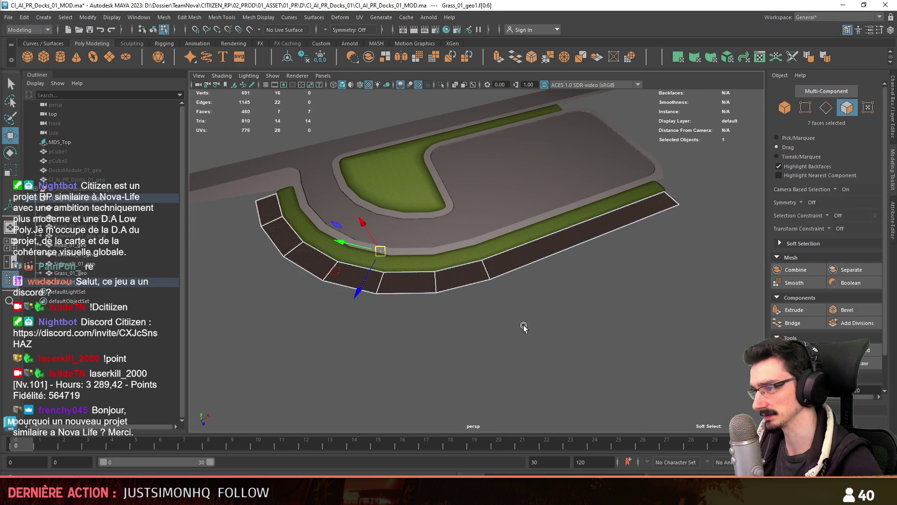
Step: Assign the FX_Roof_01 material to the skirt from the marking menu
key("F8")
right_click_drag(550, 218, 551, 473)
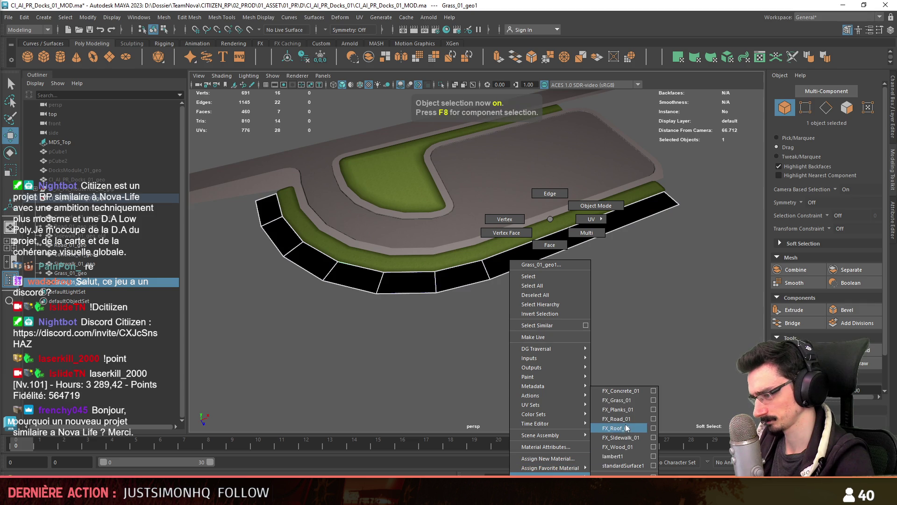
right_click_drag(627, 428, 627, 428)
left_click_drag(275, 219, 290, 222, "alt")
Step: Inspect the sidewalk vertices and the grass mesh's outer skirt faces
left_click(278, 190)
key("F8")
left_click(291, 196)
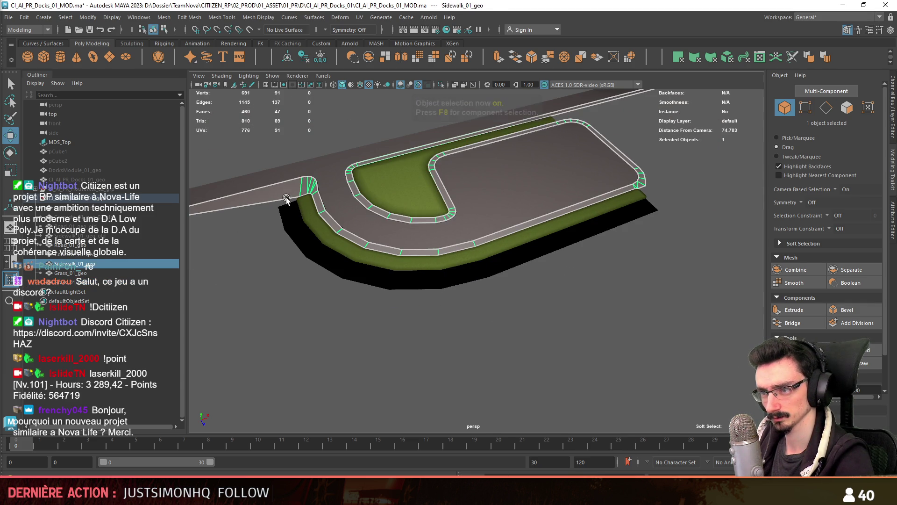
key("F8")
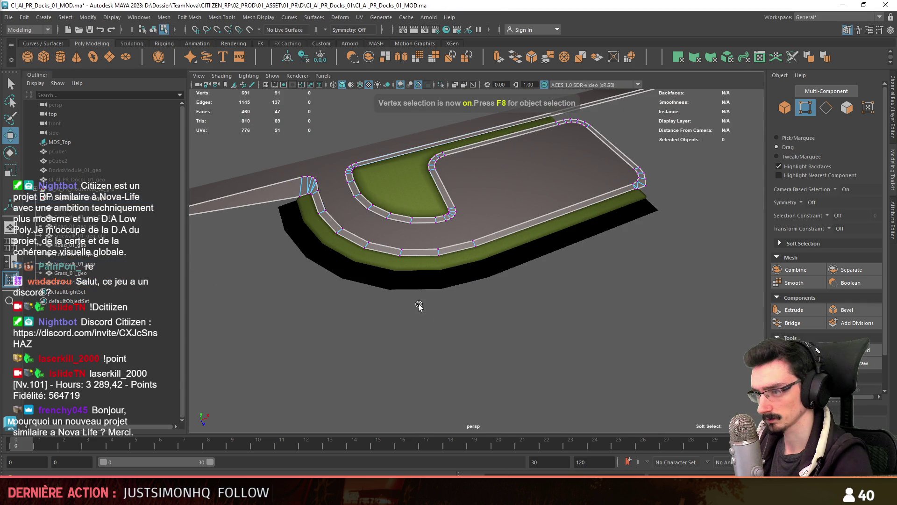
left_click(327, 253)
key("F11")
left_click_drag(281, 206, 654, 285)
left_click(575, 321)
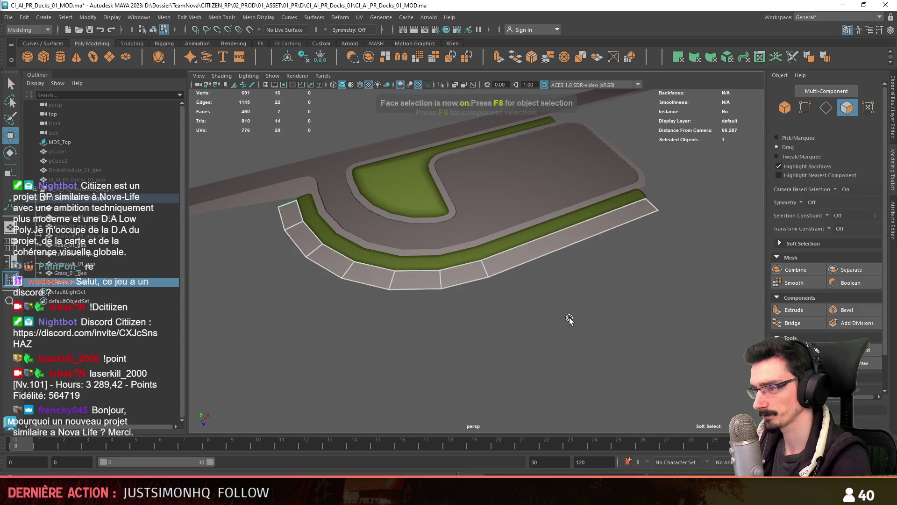
key("F8")
left_click_drag(514, 276, 636, 275, "alt")
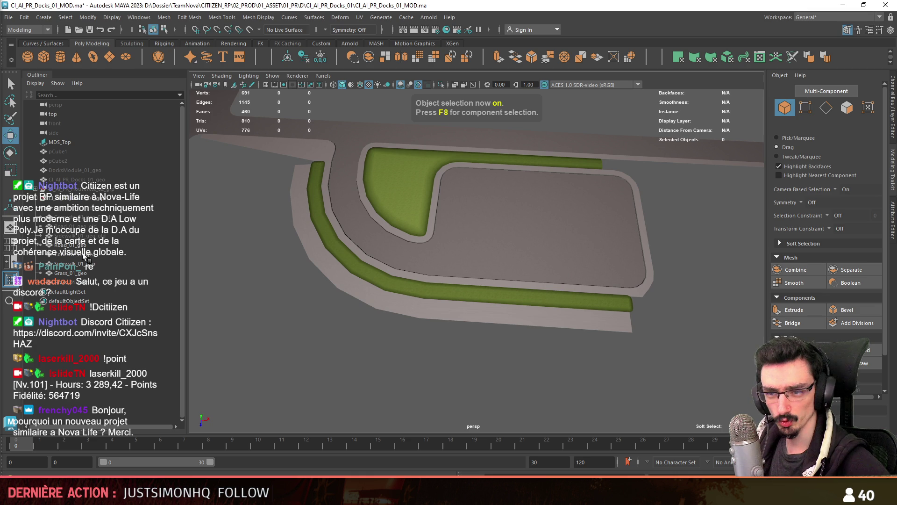
left_click(535, 314)
mouse_move(535, 314)
left_mouse_down("alt")
mouse_move(356, 173)
mouse_move(356, 140)
left_mouse_up("alt")
Step: In the top view, pick vertices on the grass mesh end and the sidewalk corner
key("F9")
key("space")
scroll(457, 271, "up", 5)
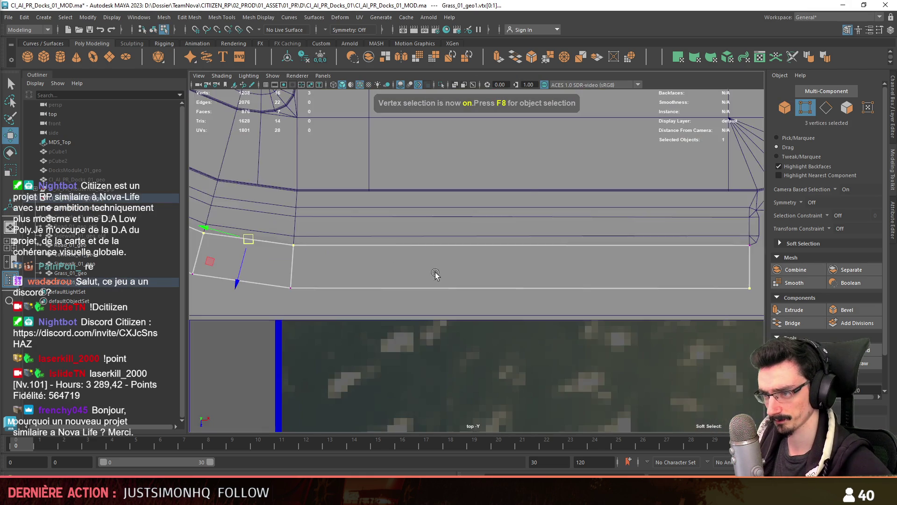
middle_click_drag(645, 281, 575, 279, "alt")
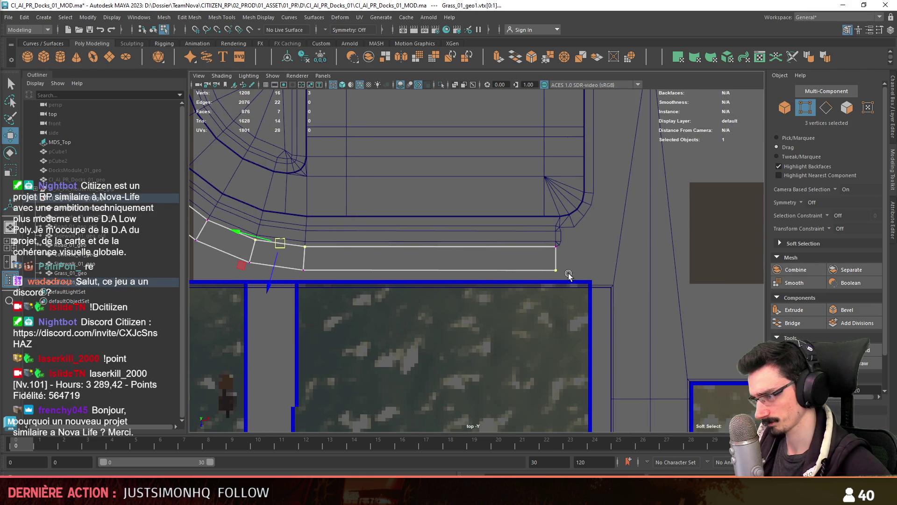
left_click(567, 277)
key("f")
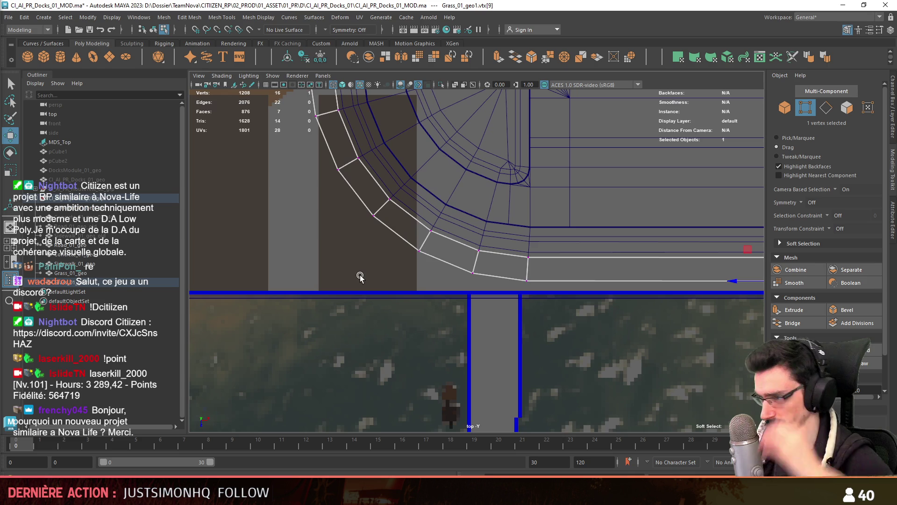
scroll(449, 288, "down", 4)
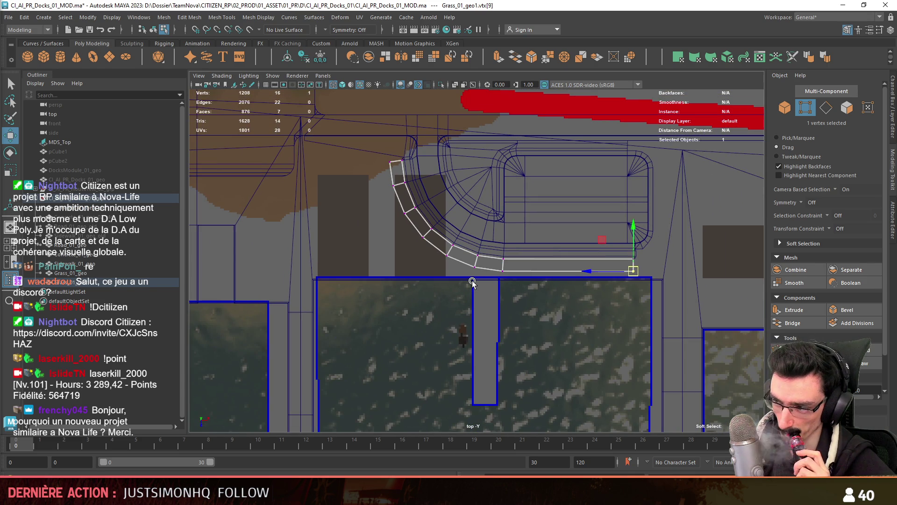
scroll(388, 196, "up", 3)
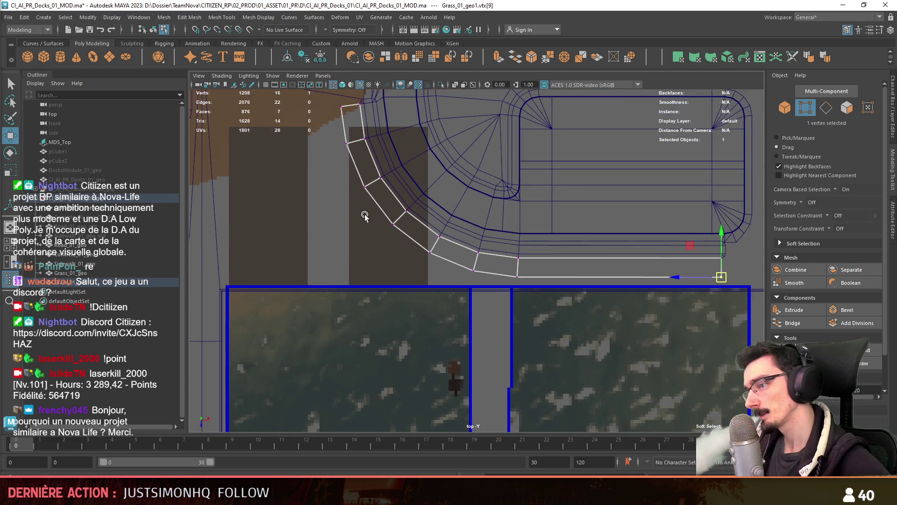
left_click(445, 270)
middle_click_drag(445, 270, 235, 215, "alt")
Step: Align the move manipulator to the curb face in the perspective view
middle_click_drag(560, 266, 561, 261, "alt")
left_click_drag(561, 262, 564, 220, "alt")
key("d")
left_click(541, 217)
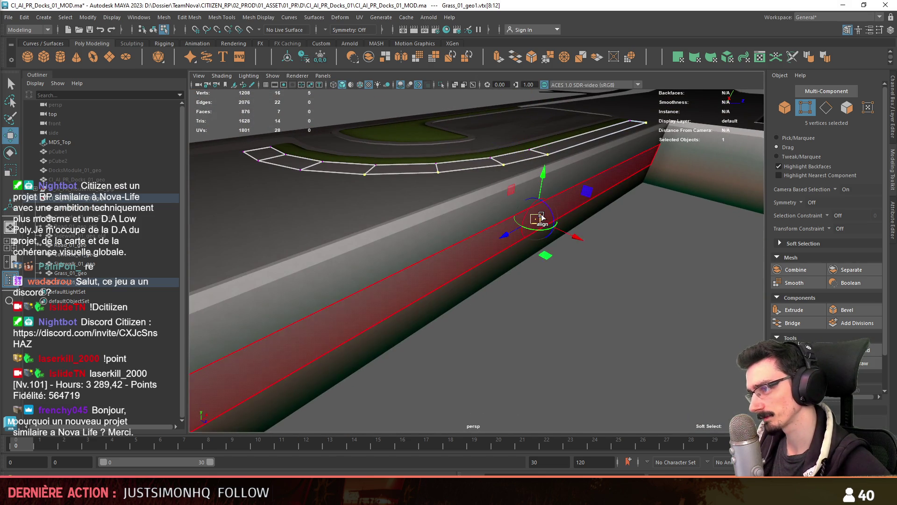
key("w")
mouse_move(652, 297)
left_mouse_down("alt")
mouse_move(524, 305)
mouse_move(537, 260)
mouse_move(500, 220)
mouse_move(460, 219)
mouse_move(584, 311)
mouse_move(491, 341)
mouse_move(537, 320)
mouse_move(517, 325)
mouse_move(483, 287)
mouse_move(464, 285)
left_mouse_up("alt")
Step: Reselect a sidewalk corner vertex and activate Target Weld
key("F8")
key("F8")
mouse_move(417, 304)
left_mouse_down("alt")
mouse_move(464, 282)
mouse_move(412, 228)
left_mouse_up("alt")
left_click(410, 221)
left_click(476, 296)
left_click_drag(582, 335, 468, 287, "alt")
left_click(855, 350)
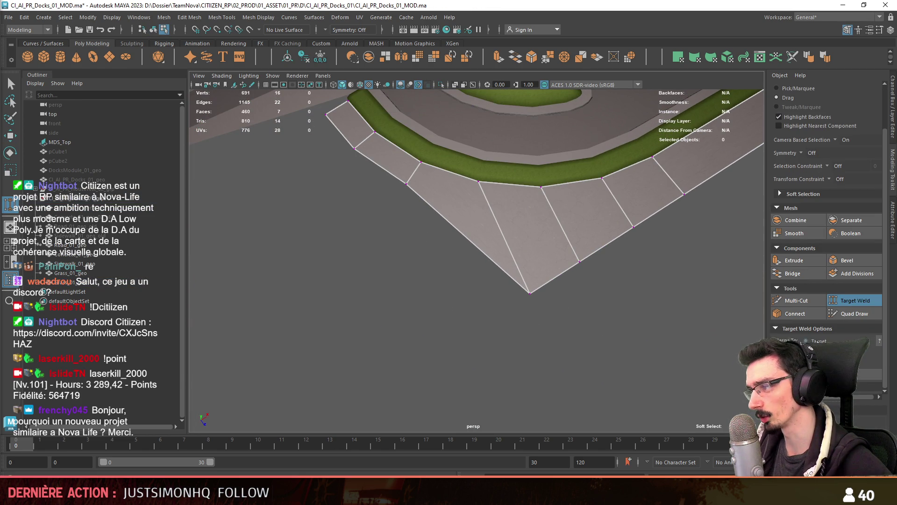
key("w")
mouse_move(414, 214)
left_mouse_down("alt")
mouse_move(400, 220)
mouse_move(365, 291)
left_mouse_up("alt")
Step: Drag the outer corner vertices outward so the sidewalk edge meets in one pointed corner
left_click(601, 273, "shift")
left_click_drag(599, 278, 551, 292, "alt")
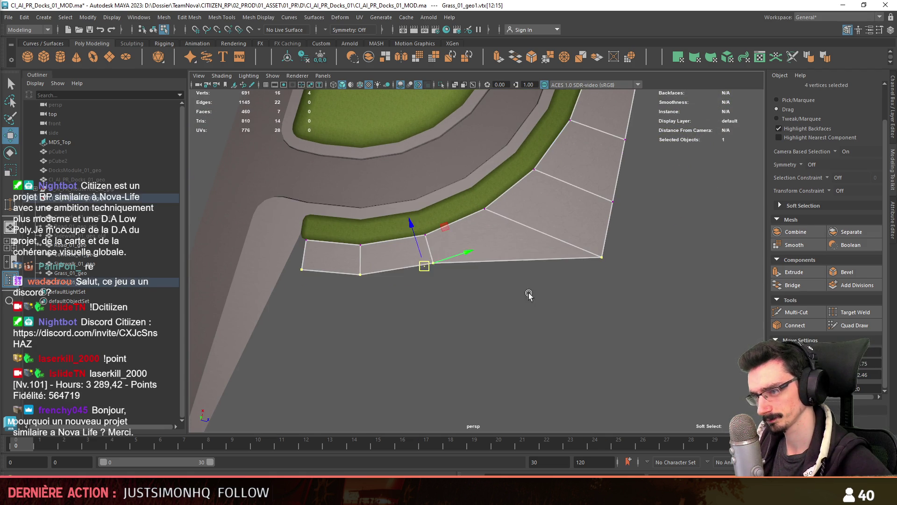
left_click_drag(316, 246, 289, 296)
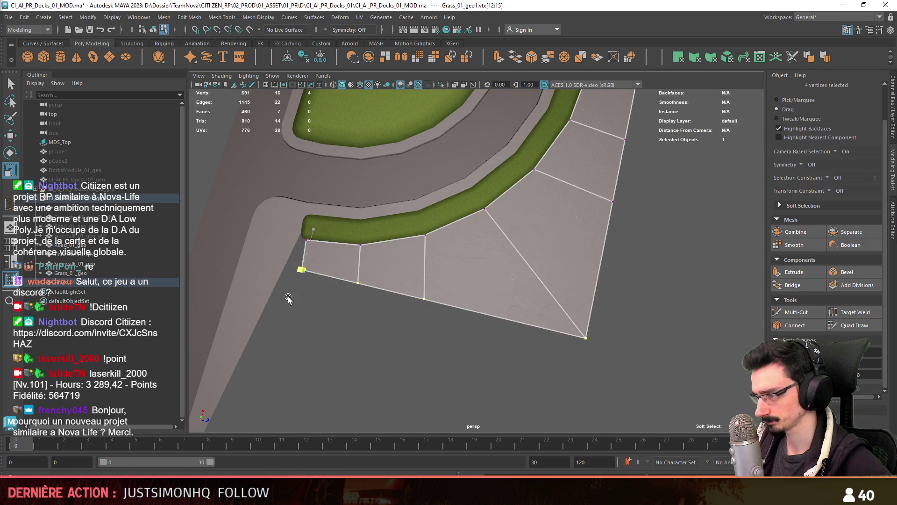
key("w")
key("F8")
mouse_move(675, 304)
left_mouse_down("alt")
mouse_move(601, 327)
mouse_move(585, 300)
mouse_move(623, 264)
mouse_move(489, 223)
left_mouse_up("alt")
mouse_move(488, 222)
right_mouse_down("alt")
mouse_move(553, 270)
mouse_move(556, 296)
right_mouse_up("alt")
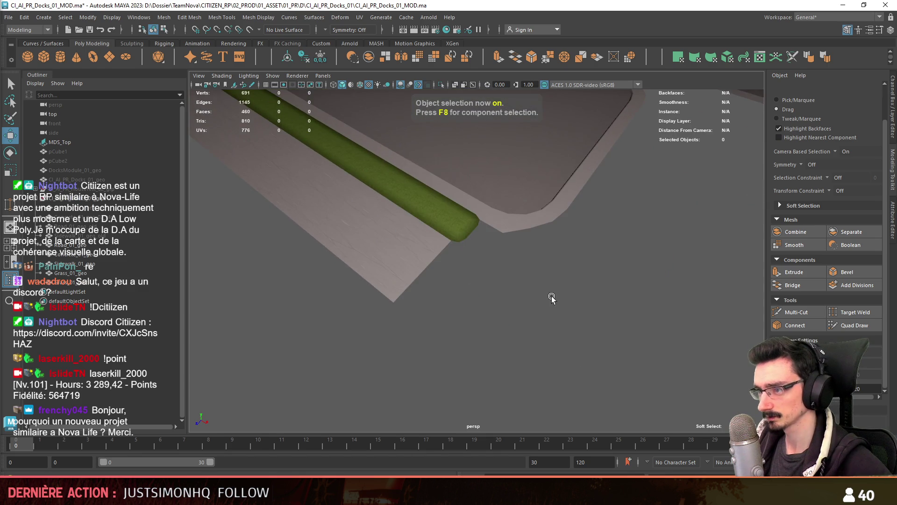
Step: Extrude the sidewalk's end edge into a new face beside the grass strip's end
left_click(454, 289)
key("F10")
left_click(361, 86)
mouse_move(436, 243)
left_mouse_down("alt")
mouse_move(504, 319)
mouse_move(419, 256)
left_mouse_up("alt")
left_click(419, 256)
key("F8")
key("F8")
left_click(467, 239)
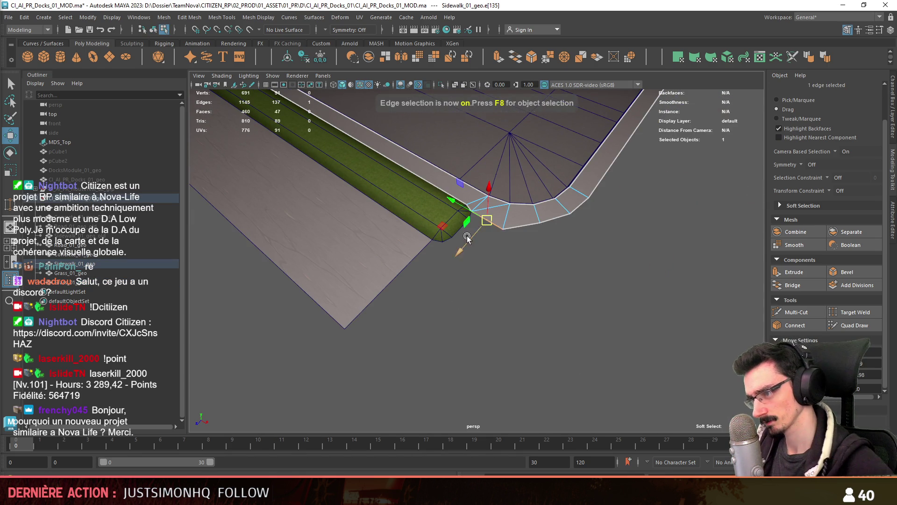
right_click_drag(468, 240, 577, 285, "alt")
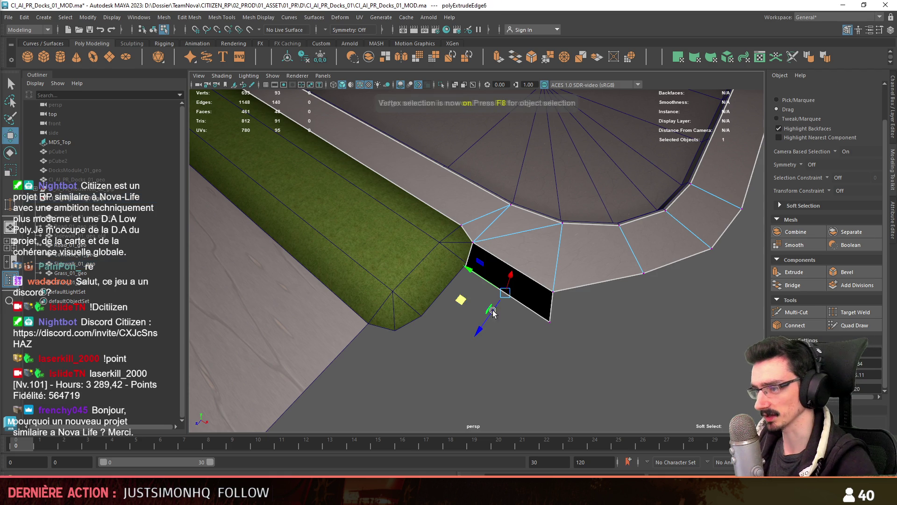
key("F10")
mouse_move(466, 308)
left_mouse_down("alt")
mouse_move(473, 316)
mouse_move(540, 260)
left_mouse_up("alt")
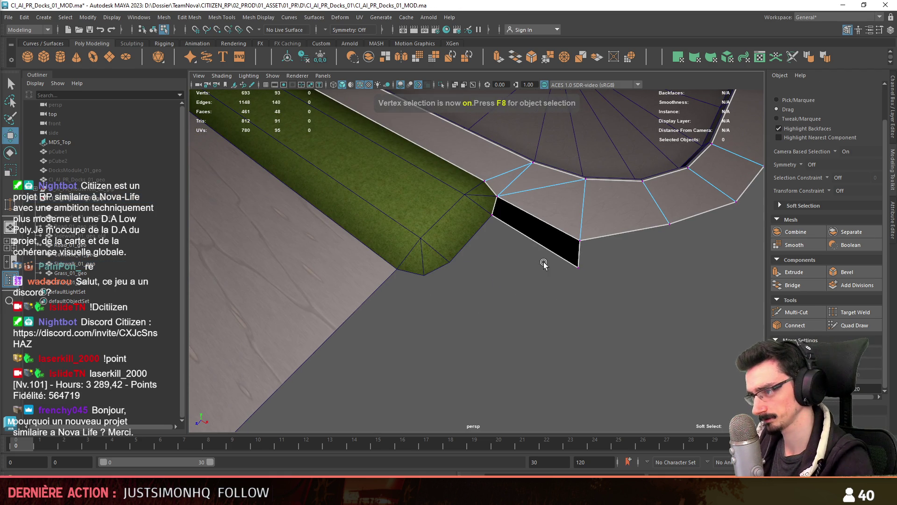
left_click(551, 252)
right_click_drag(509, 271, 510, 272, "shift")
left_click_drag(533, 240, 507, 273)
Step: Extrude a second row of faces and snap the loose corner vertex onto the grass corner
key("F9")
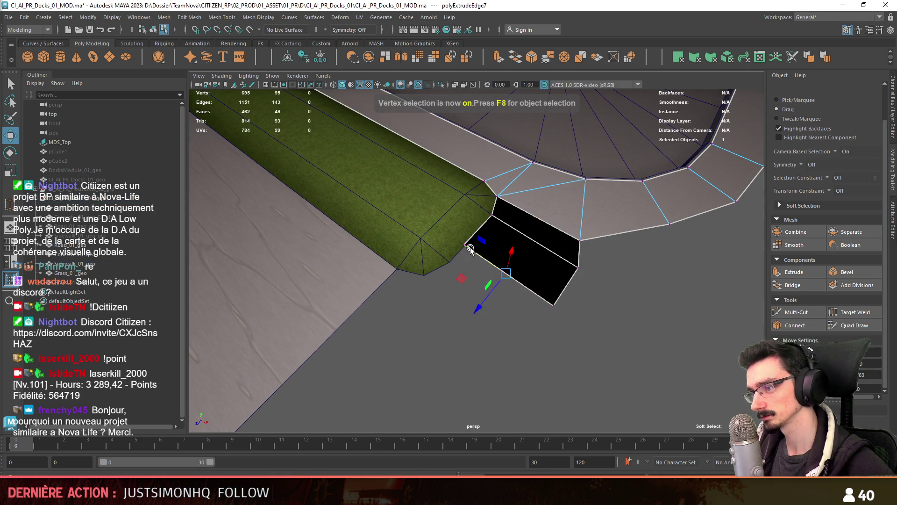
middle_click_drag(481, 317, 490, 260, "alt")
key("F10")
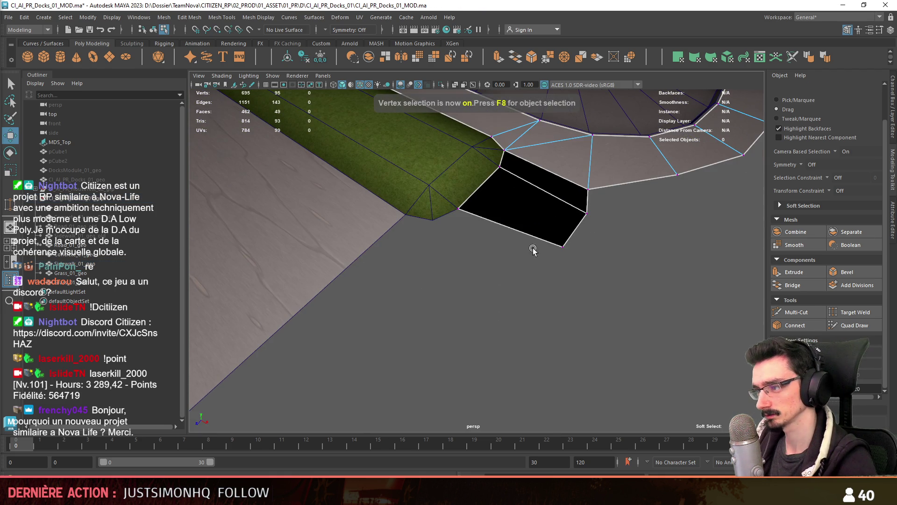
left_click(550, 242)
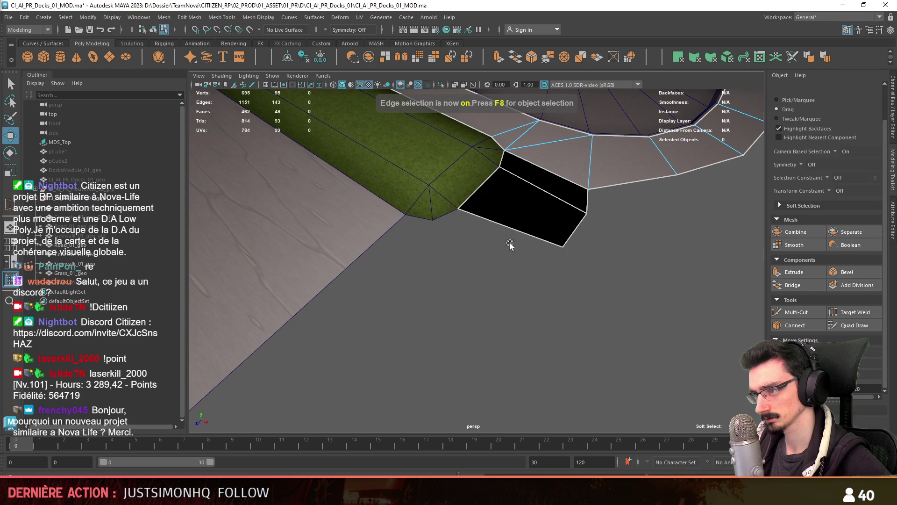
left_click_drag(507, 227, 489, 252, "shift")
key("F9")
left_click(436, 232)
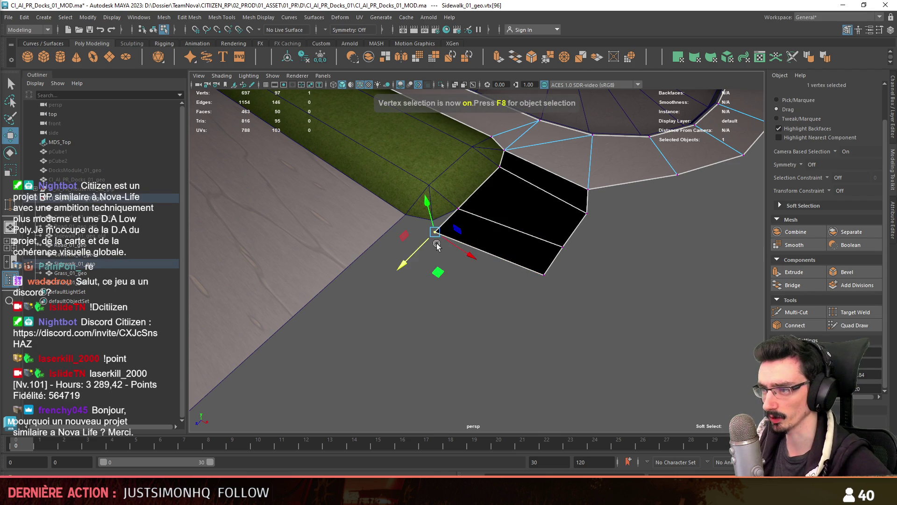
left_click_drag(435, 232, 430, 220)
mouse_move(554, 305)
right_mouse_down("alt")
mouse_move(389, 284)
mouse_move(477, 283)
right_mouse_up("alt")
Step: Target Weld the long plank's corner vertex onto its neighbour
left_click(401, 336)
key("F10")
key("F9")
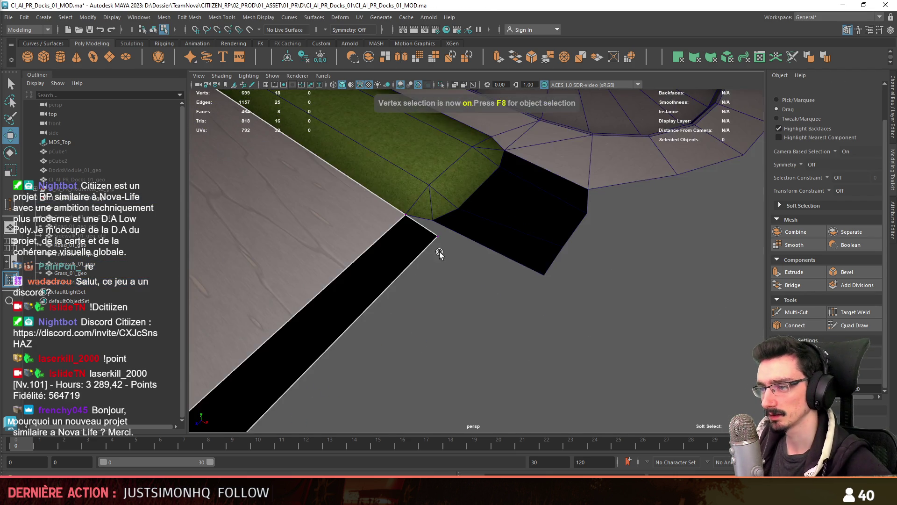
key("F8")
left_click(436, 237)
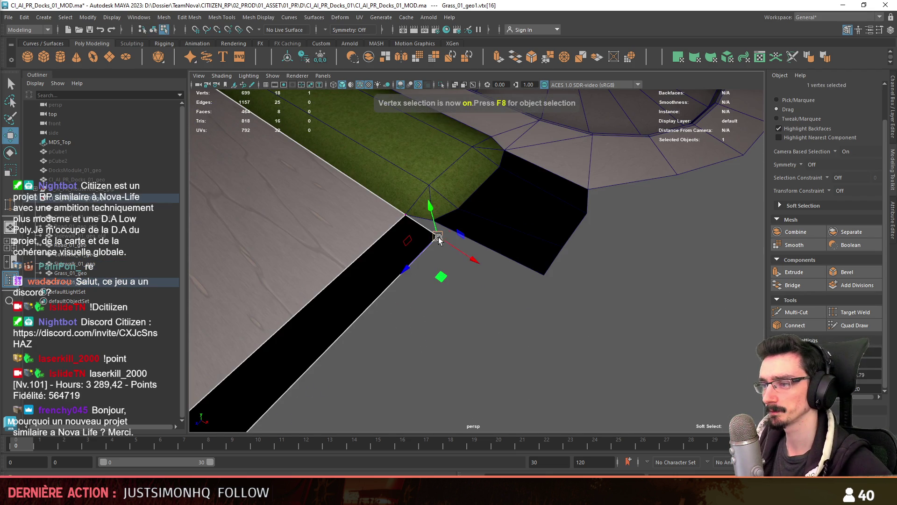
left_click(481, 294)
mouse_move(481, 295)
left_mouse_down("alt")
mouse_move(484, 304)
mouse_move(437, 257)
left_mouse_up("alt")
left_click(437, 257)
key("F9")
left_click(855, 312)
left_click_drag(422, 298, 440, 307)
Step: Target Weld the remaining loose vertices together at the new faces
key("w")
mouse_move(503, 307)
left_mouse_down("alt")
mouse_move(579, 304)
mouse_move(539, 309)
mouse_move(556, 305)
left_mouse_up("alt")
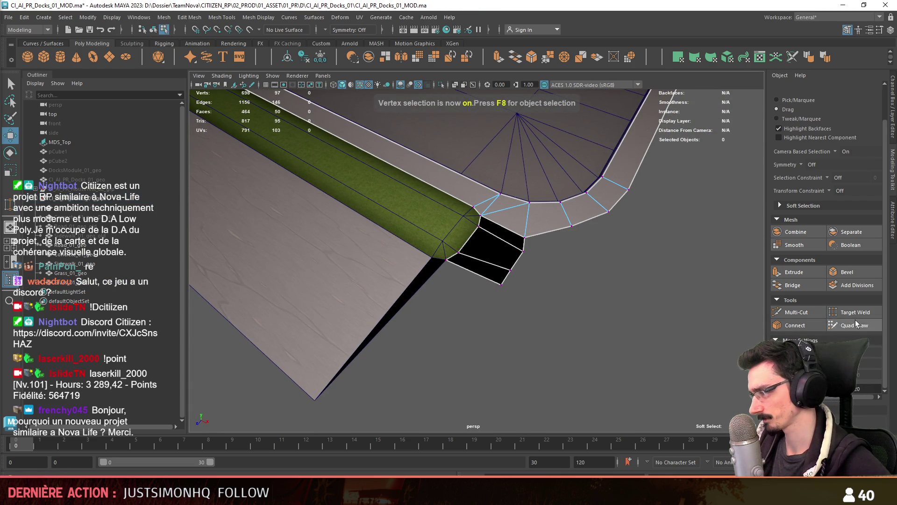
left_click(855, 312)
left_click_drag(623, 299, 627, 303, "alt")
left_click_drag(528, 253, 532, 234)
mouse_move(504, 287)
left_mouse_down()
mouse_move(516, 271)
mouse_move(576, 296)
mouse_move(561, 300)
mouse_move(497, 266)
left_mouse_up()
key("w")
key("F8")
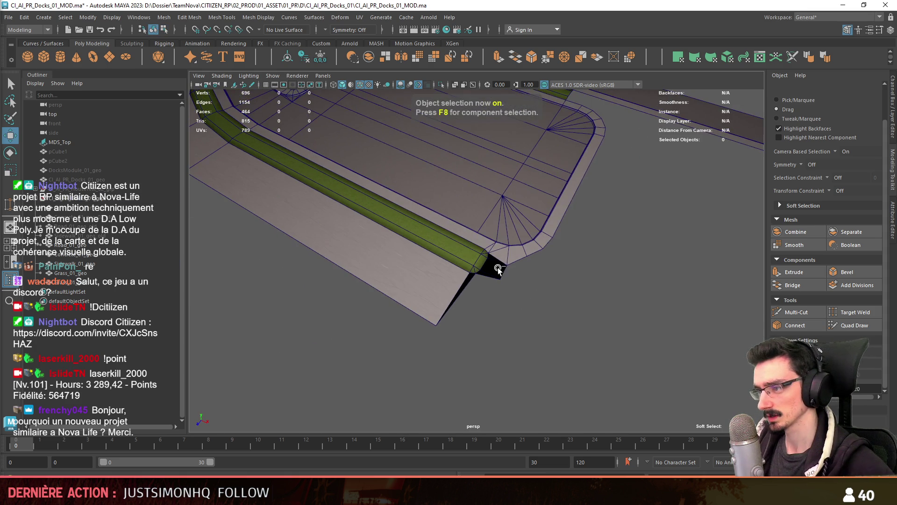
key("F9")
left_click(527, 256)
key("F8")
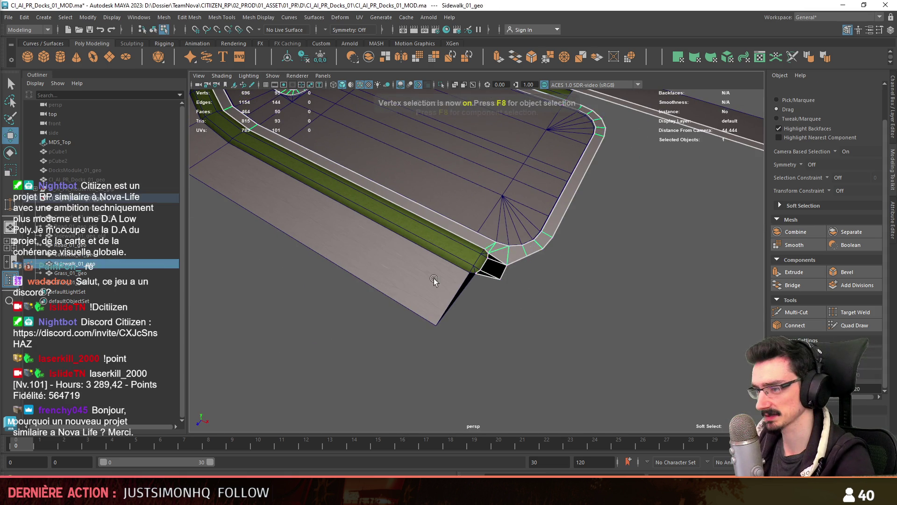
Step: Save, then combine the lower plank and sidewalk into one mesh named Sidewalk_01_geo
left_click(452, 283)
left_click(492, 273, "shift")
key("ctrl+F11")
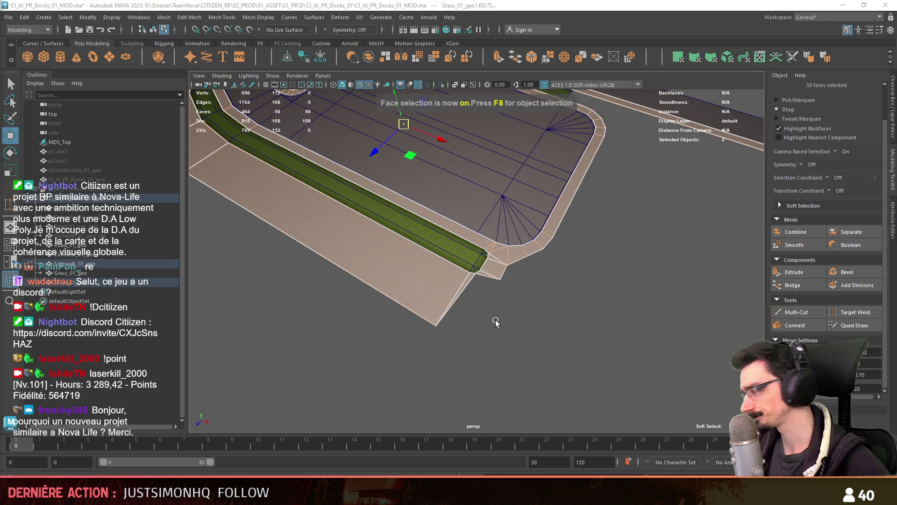
key("F8")
scroll(514, 304, "up", 3)
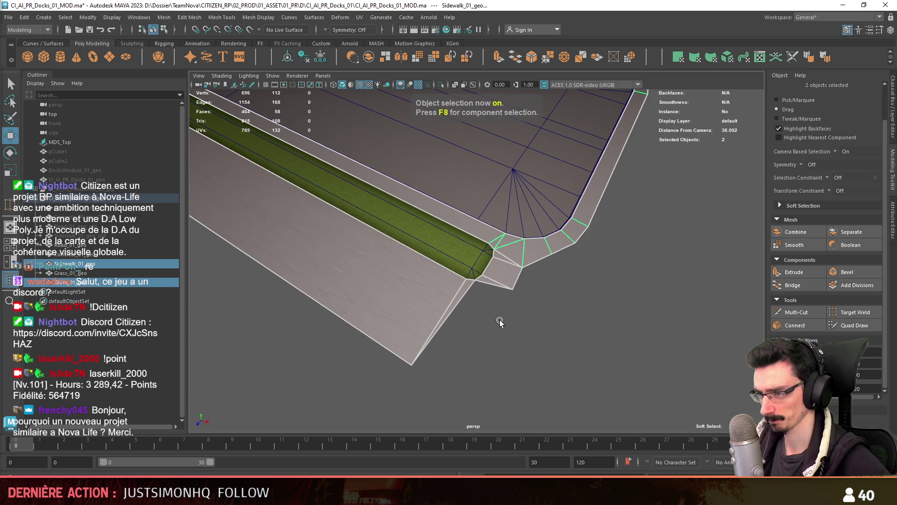
key("ctrl+s")
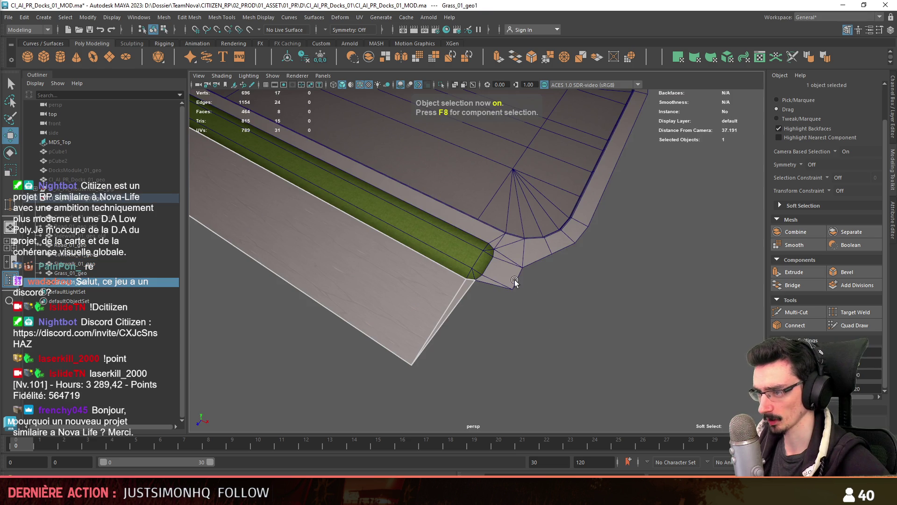
left_click(369, 57)
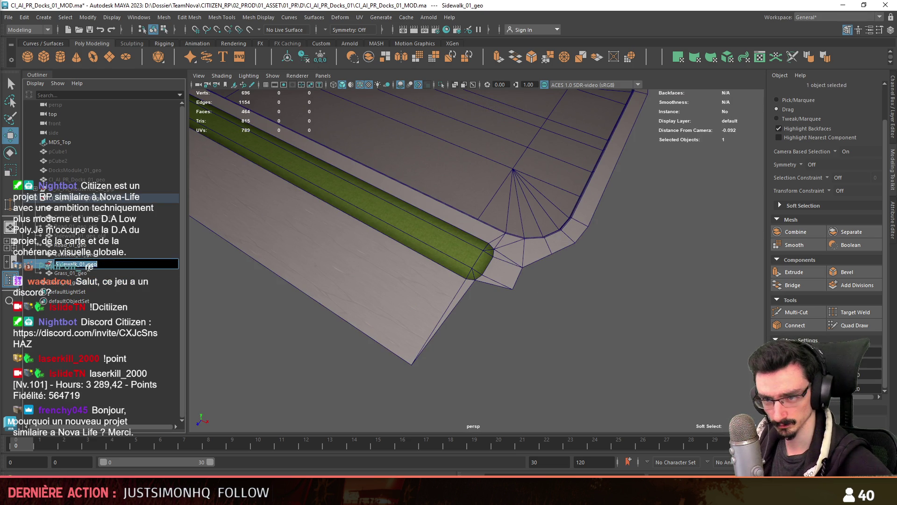
double_click(82, 273)
key("Return")
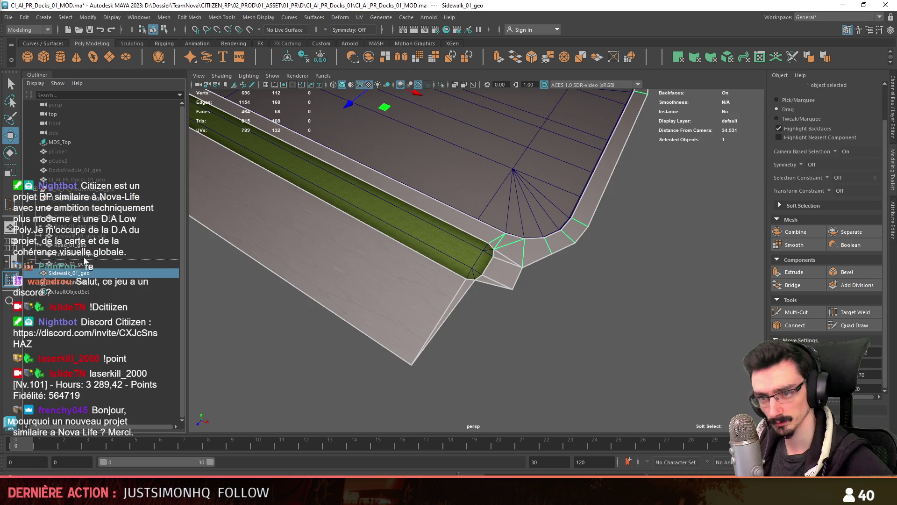
key("ctrl+F11")
Step: Merge the sidewalk's overlapping vertices with Edit Mesh > Merge
key("f")
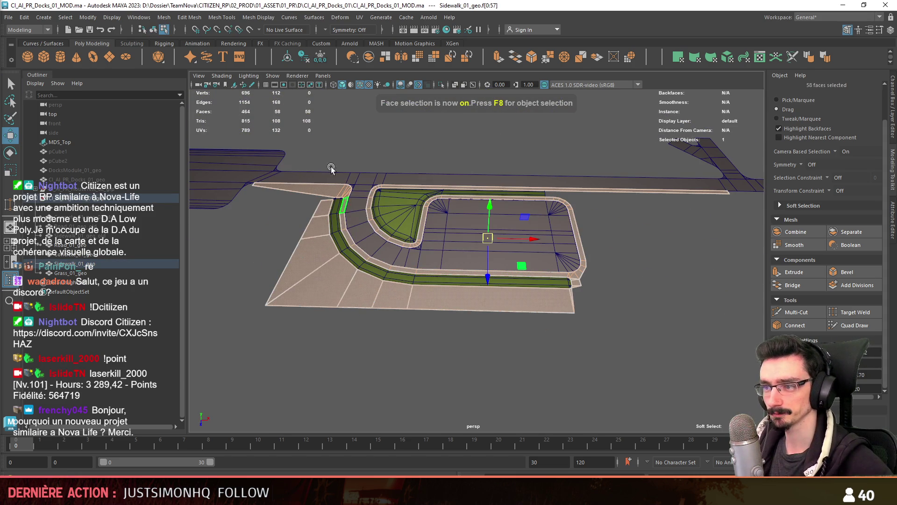
left_click(189, 18)
left_click(213, 117)
key("F9")
mouse_move(421, 281)
left_mouse_down("alt")
mouse_move(489, 279)
mouse_move(481, 327)
left_mouse_up("alt")
scroll(489, 285, "up", 3)
key("F10")
scroll(472, 276, "up", 3)
key("w")
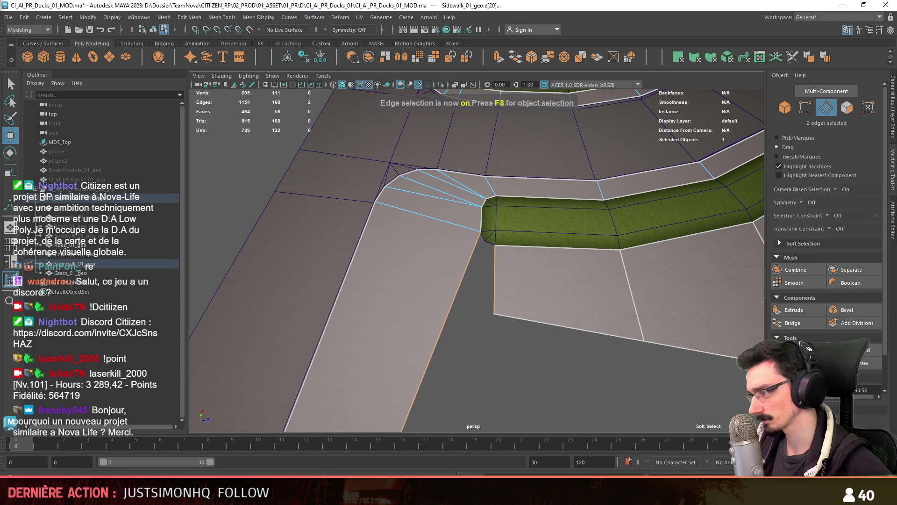
Step: Insert an edge at the sidewalk corner and move both corner vertices outward
left_click(482, 337)
left_click(486, 327)
key("F9")
left_click(486, 239)
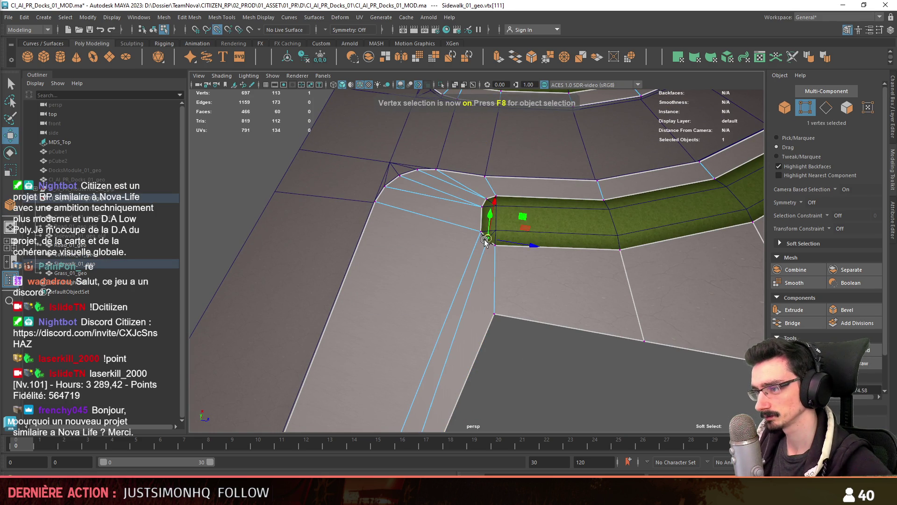
left_click_drag(488, 241, 493, 277, "alt")
left_click(433, 255)
mouse_move(431, 254)
left_mouse_down("alt")
mouse_move(476, 220)
mouse_move(530, 241)
mouse_move(510, 192)
mouse_move(503, 251)
left_mouse_up("alt")
left_click(526, 226, "shift")
left_click_drag(555, 280, 584, 311)
Step: Check the reshaped corner from several angles and save the scene
left_click(583, 311)
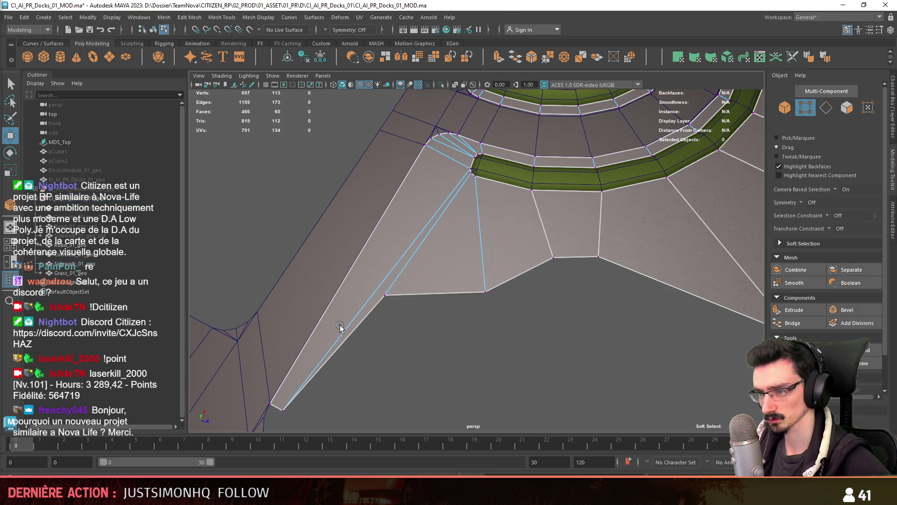
left_click(391, 295)
left_click_drag(425, 276, 487, 296, "alt")
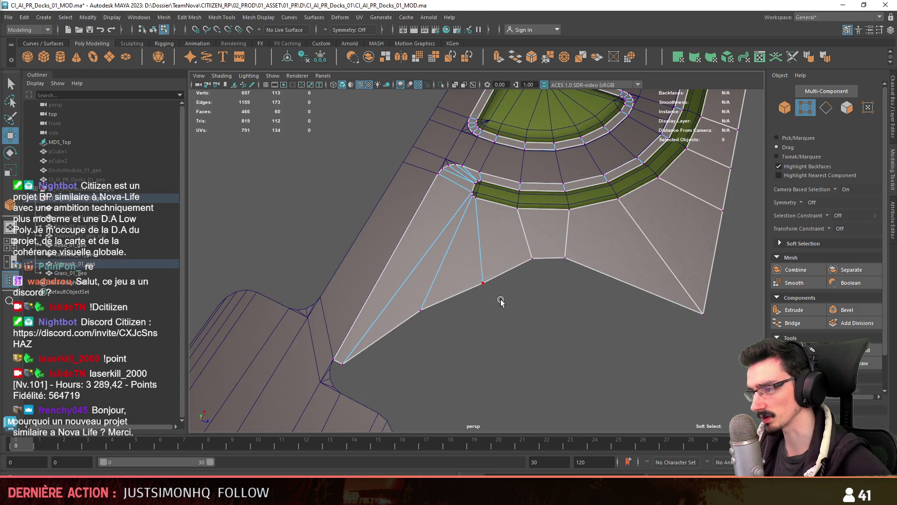
key("q")
mouse_move(520, 260)
left_mouse_down("alt")
mouse_move(421, 280)
mouse_move(490, 302)
mouse_move(529, 291)
left_mouse_up("alt")
key("ctrl+s")
key("w")
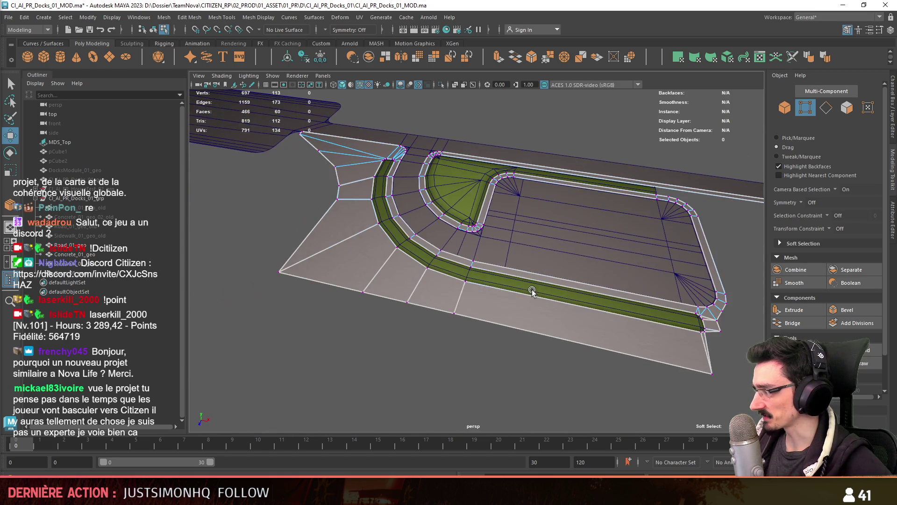
mouse_move(464, 293)
left_mouse_down("alt")
mouse_move(522, 337)
mouse_move(534, 268)
mouse_move(520, 271)
mouse_move(527, 279)
mouse_move(601, 260)
left_mouse_up("alt")
key("F8")
Step: Extrude the sidewalk's end edge at the grass strip's end into a new face with Ctrl+E
left_click(520, 270)
key("F8")
left_click(481, 330)
key("f")
key("ctrl+e")
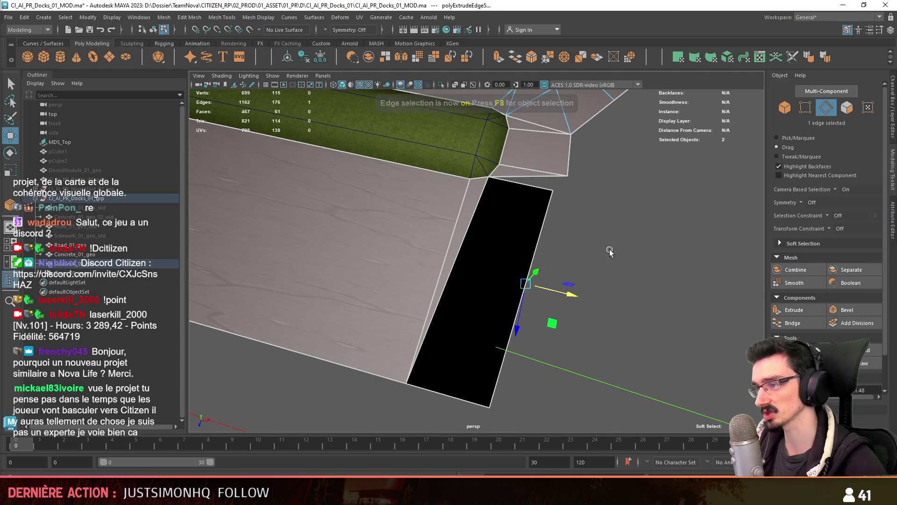
key("F9")
key("ctrl+shift+x")
left_click_drag(529, 201, 542, 192, "alt")
key("w")
left_click(466, 394)
mouse_move(466, 394)
left_mouse_down("alt")
mouse_move(591, 300)
mouse_move(500, 281)
left_mouse_up("alt")
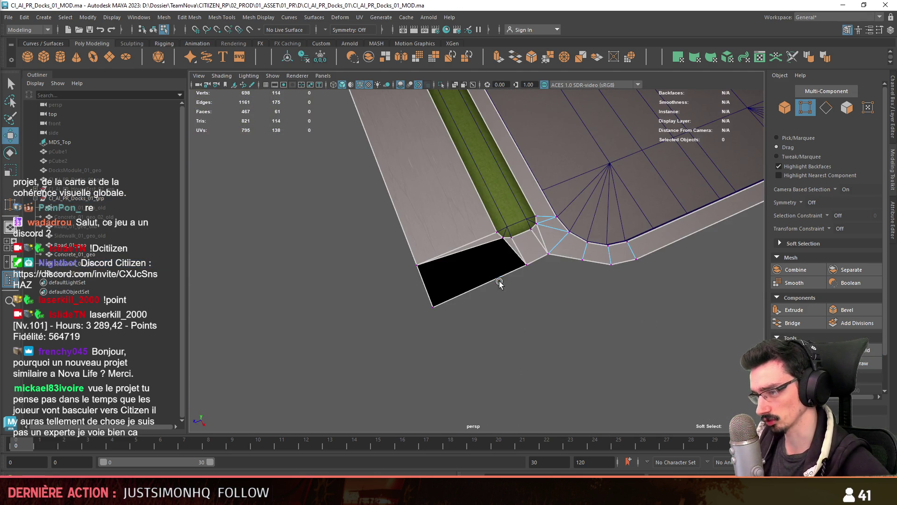
key("F8")
Step: Select all the sidewalk's faces to review the corner geometry
key("F11")
key("F9")
left_click(611, 264)
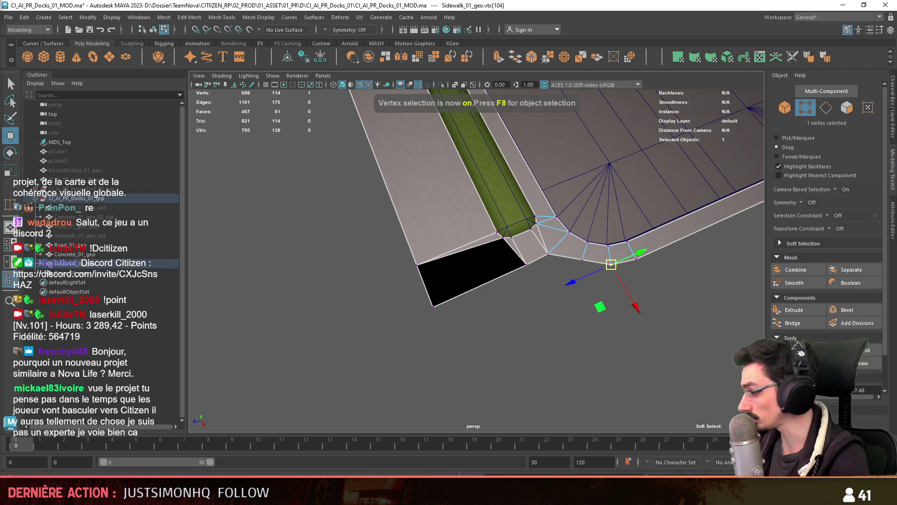
key("F11")
double_click(430, 264)
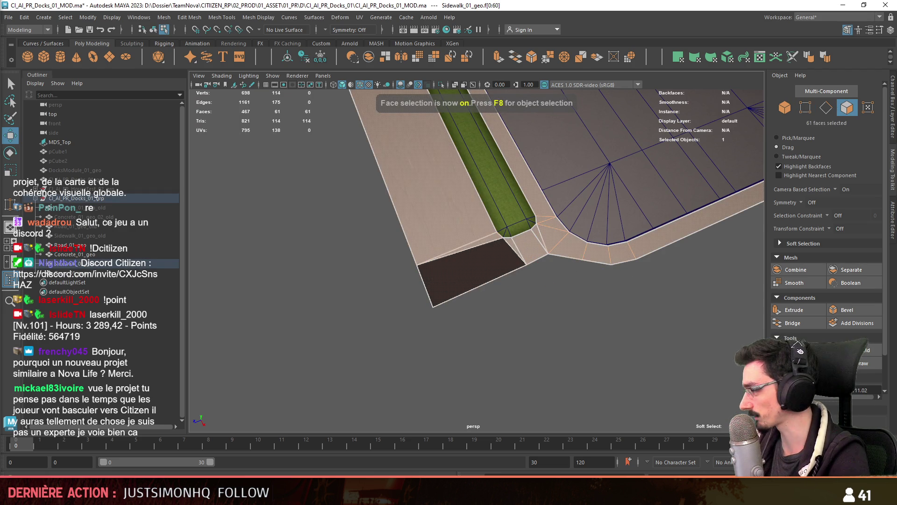
left_click(626, 379)
mouse_move(626, 379)
left_mouse_down("alt")
mouse_move(566, 339)
mouse_move(501, 368)
mouse_move(467, 303)
mouse_move(484, 286)
mouse_move(581, 316)
mouse_move(439, 338)
mouse_move(590, 260)
mouse_move(358, 289)
mouse_move(335, 271)
mouse_move(397, 276)
mouse_move(367, 255)
mouse_move(423, 273)
mouse_move(427, 260)
mouse_move(417, 261)
mouse_move(390, 327)
mouse_move(383, 296)
mouse_move(425, 282)
mouse_move(459, 327)
mouse_move(488, 315)
left_mouse_up("alt")
key("F8")
Step: Select the three vertices along the sidewalk's corner edge
left_click(366, 255)
key("F8")
left_click(367, 253)
scroll(367, 253, "up", 2)
left_click(430, 269, "shift")
left_click(336, 248, "shift")
key("F8")
left_click(489, 315)
key("F8")
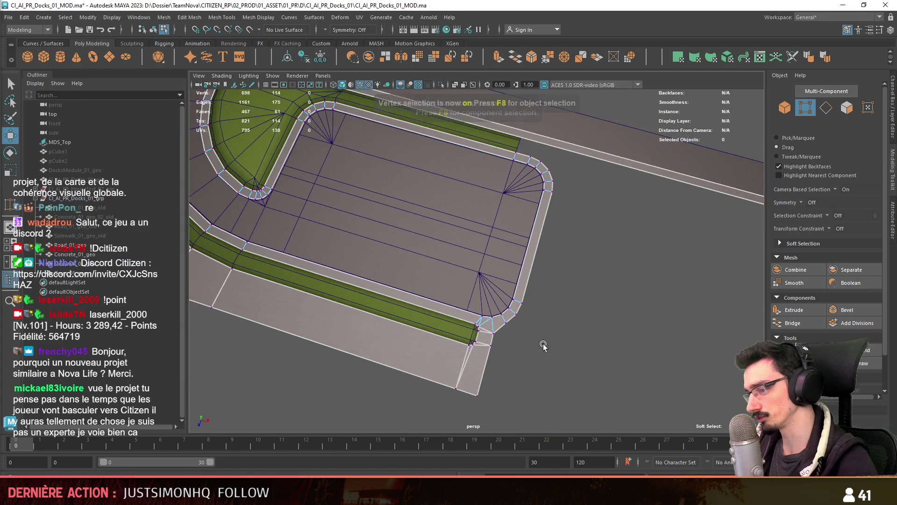
scroll(549, 346, "up", 3)
middle_click_drag(487, 384, 474, 347, "alt")
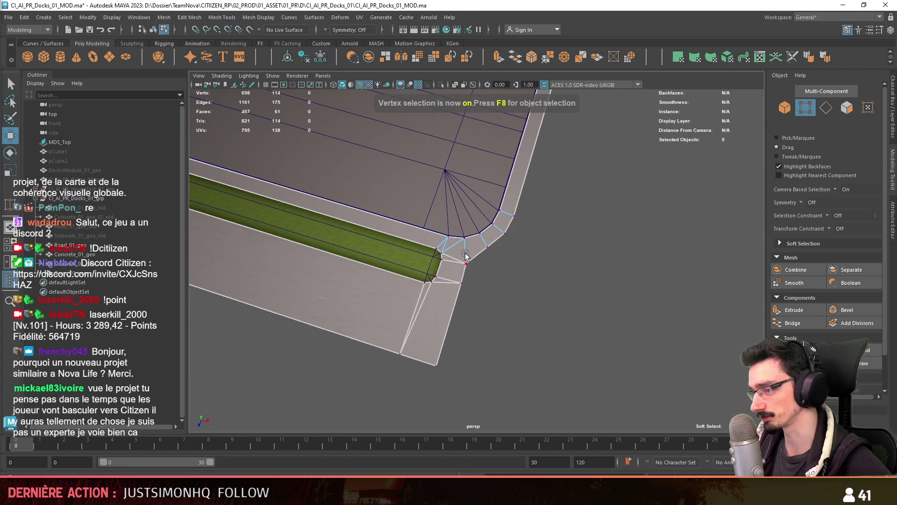
left_click_drag(432, 386, 472, 257)
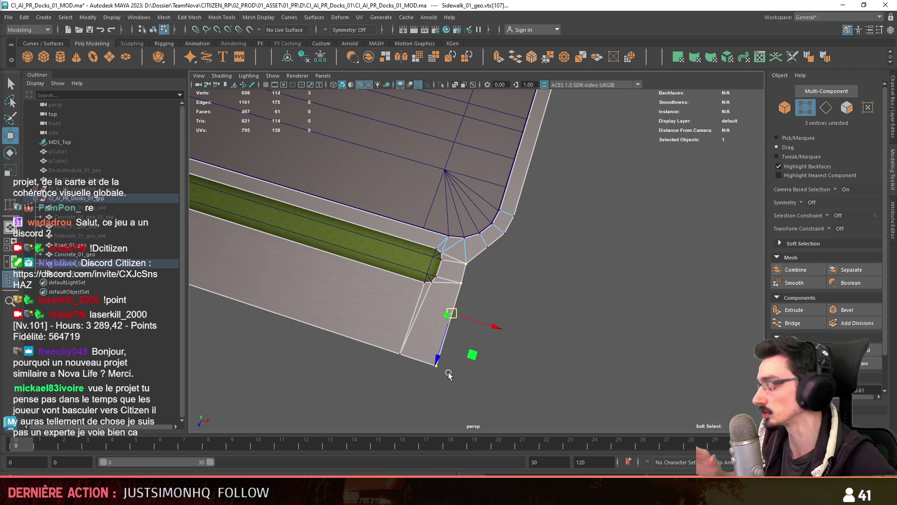
Step: Nudge the sidewalk's bottom-corner vertex slightly right, then select all its faces
scroll(455, 374, "up", 2)
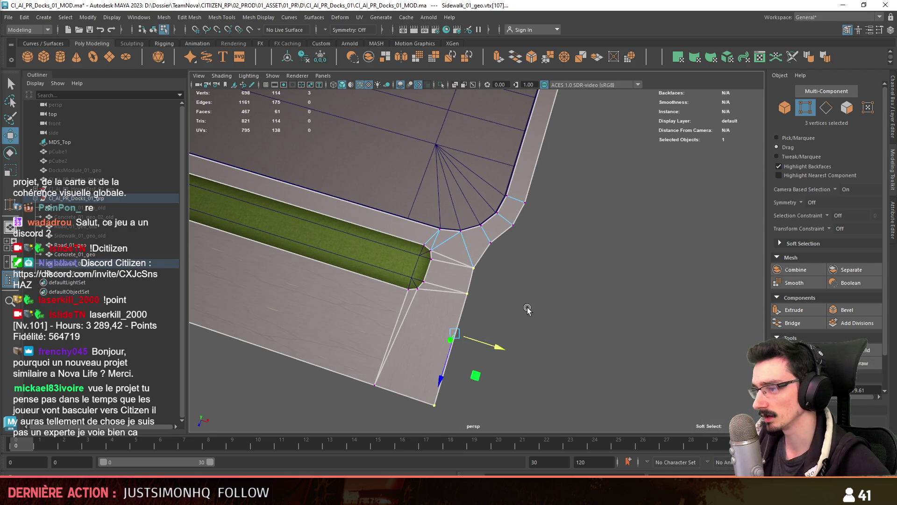
left_click(486, 307)
scroll(486, 307, "up", 3)
left_click(427, 427)
scroll(434, 416, "down", 1)
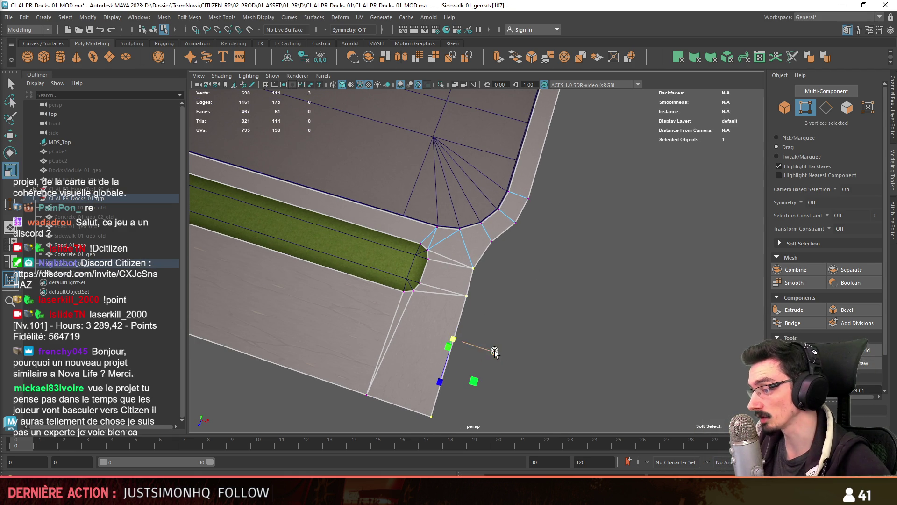
left_click(494, 256)
left_click(492, 243)
middle_click_drag(511, 279, 515, 279)
left_click(636, 301)
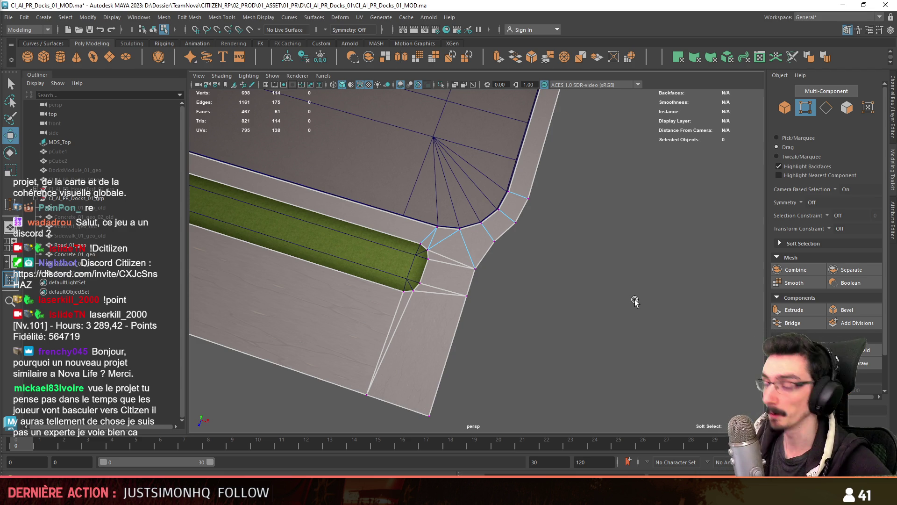
key("F8")
key("ctrl+F11")
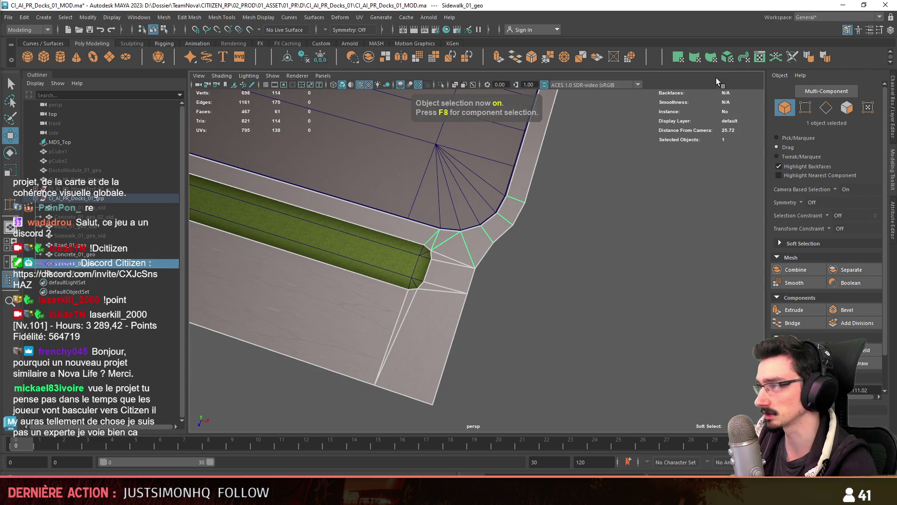
Step: Apply an automatic UV projection to all the sidewalk's faces
right_click_drag(631, 217, 618, 275, "shift")
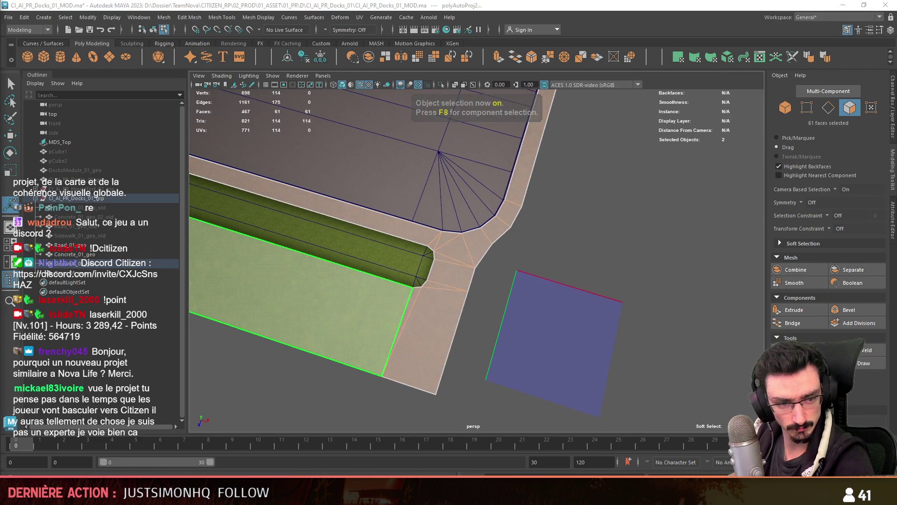
left_click(654, 350)
mouse_move(467, 280)
left_mouse_down("alt")
mouse_move(435, 276)
mouse_move(431, 314)
left_mouse_up("alt")
scroll(436, 277, "down", 5)
left_click(431, 313)
key("w")
key("F8")
scroll(587, 277, "up", 3)
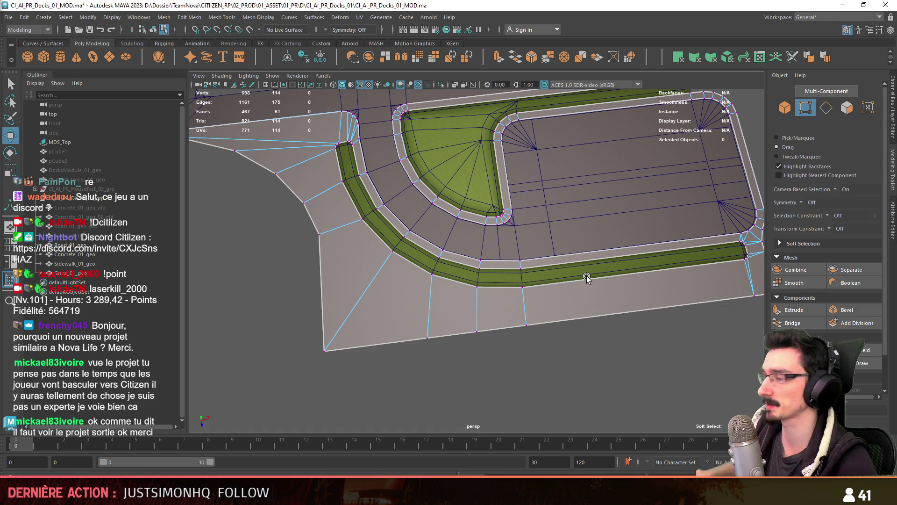
key("F8")
Step: Inspect the sidewalk corners for gaps and turn off Wireframe on Shaded
left_click_drag(587, 277, 364, 251, "alt")
scroll(491, 289, "up", 5)
mouse_move(503, 256)
left_mouse_down("alt")
mouse_move(481, 299)
mouse_move(357, 261)
mouse_move(485, 283)
mouse_move(383, 297)
mouse_move(478, 244)
mouse_move(425, 278)
mouse_move(360, 89)
left_mouse_up("alt")
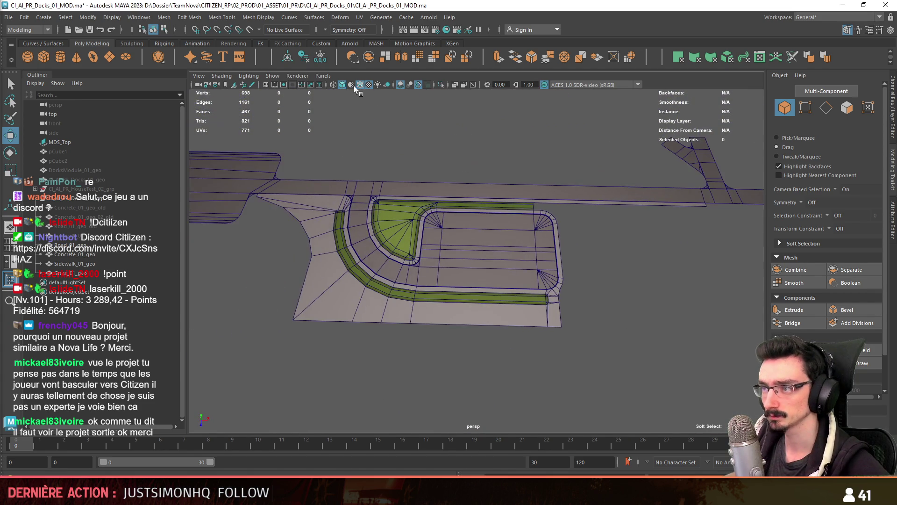
left_click(361, 85)
scroll(583, 296, "down", 3)
mouse_move(582, 296)
left_mouse_down("alt")
mouse_move(458, 298)
mouse_move(474, 293)
left_mouse_up("alt")
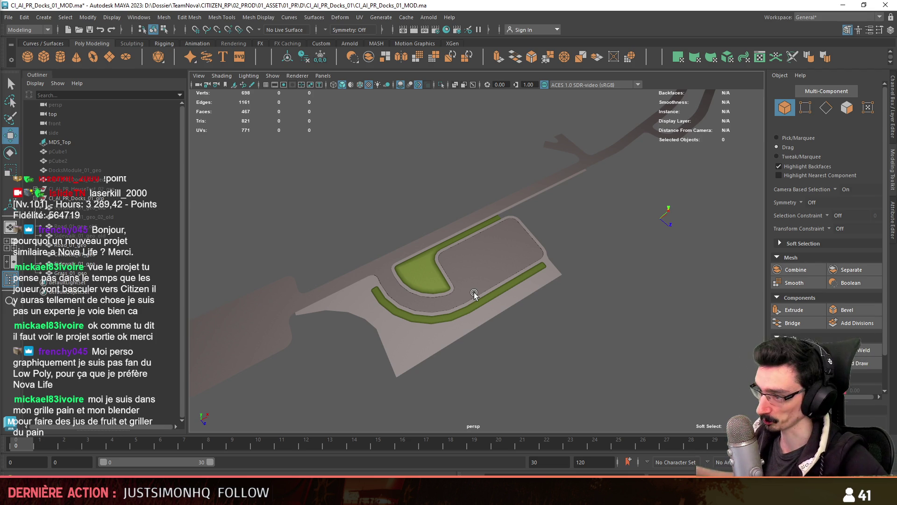
Step: Frame the road mesh and switch it to vertex editing at its edge
scroll(474, 293, "up", 2)
left_click_drag(481, 290, 473, 307, "alt")
scroll(463, 298, "up", 4)
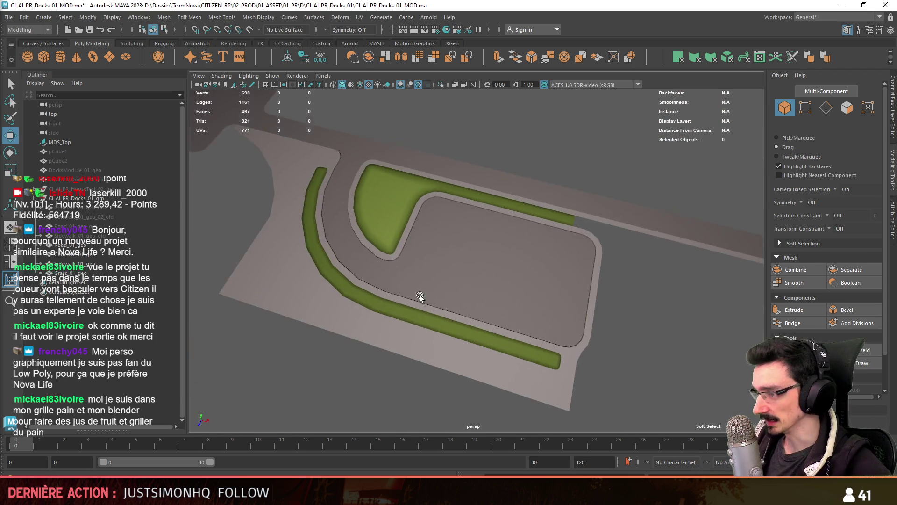
scroll(413, 305, "down", 3)
mouse_move(413, 304)
left_mouse_down("alt")
mouse_move(504, 332)
mouse_move(480, 277)
left_mouse_up("alt")
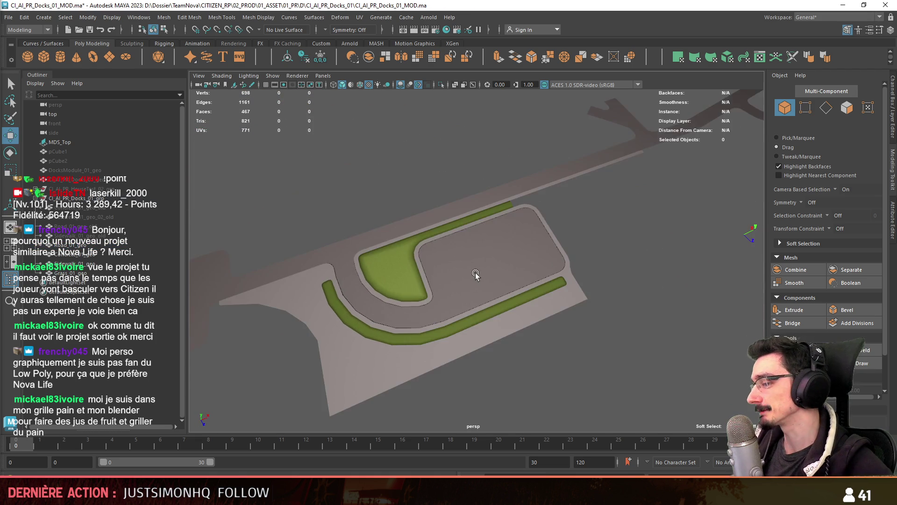
left_click(481, 277)
key("f")
mouse_move(343, 367)
left_mouse_down("alt")
mouse_move(473, 189)
mouse_move(537, 243)
mouse_move(659, 314)
left_mouse_up("alt")
scroll(473, 189, "up", 3)
left_click(473, 190)
key("F9")
scroll(427, 184, "up", 3)
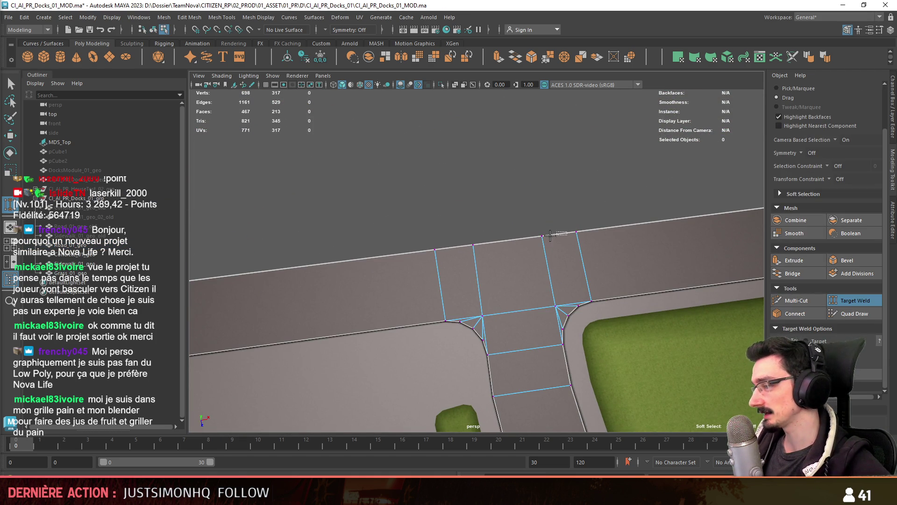
Step: Target-weld two stray road edge vertices into one, bringing the count to 696
left_click_drag(542, 236, 576, 230)
key("w")
scroll(439, 234, "down", 3)
mouse_move(470, 244)
left_mouse_down()
mouse_move(435, 249)
mouse_move(525, 276)
mouse_move(561, 257)
left_mouse_up()
key("F8")
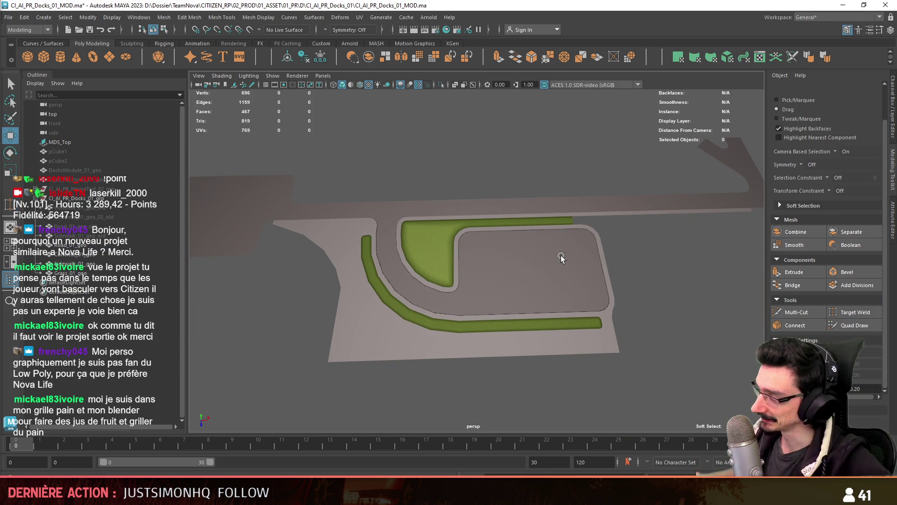
Step: Inspect the sidewalk's edges and vertices at its left corner, then clear the selection
left_click(611, 325)
key("f")
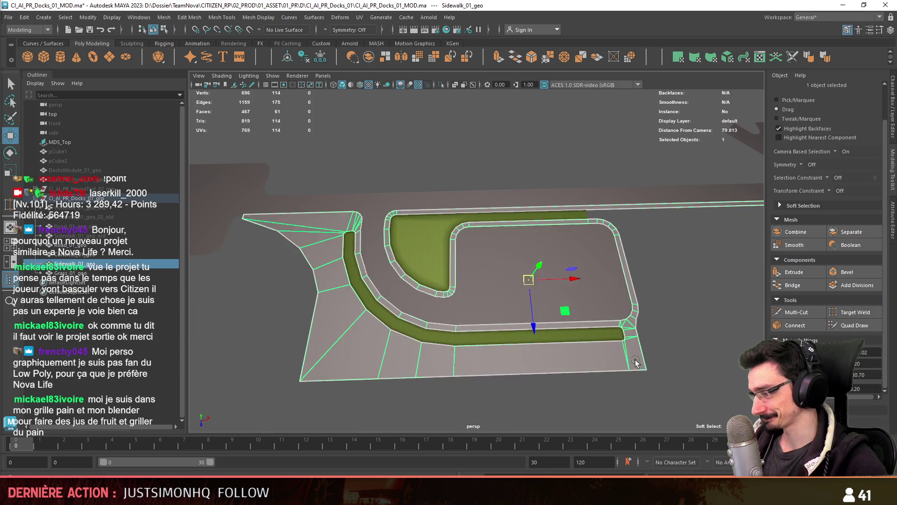
key("F10")
mouse_move(696, 353)
left_mouse_down("alt")
mouse_move(584, 327)
mouse_move(418, 251)
mouse_move(474, 313)
mouse_move(471, 274)
mouse_move(525, 321)
mouse_move(592, 331)
mouse_move(440, 243)
left_mouse_up("alt")
key("F9")
left_click(400, 250)
mouse_move(346, 295)
left_mouse_down("alt")
mouse_move(415, 282)
mouse_move(494, 290)
mouse_move(449, 300)
mouse_move(437, 321)
mouse_move(454, 314)
mouse_move(444, 307)
left_mouse_up("alt")
left_click(488, 290)
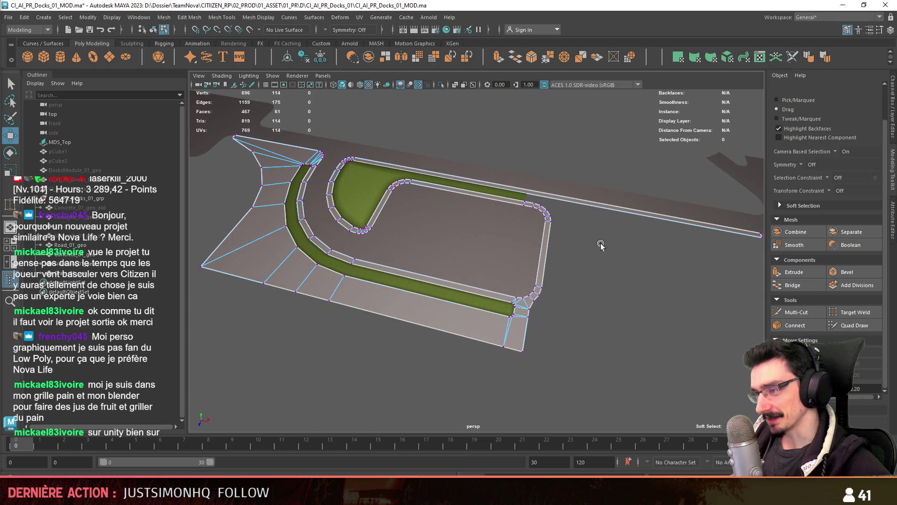
left_click_drag(595, 242, 574, 280, "alt")
key("F8")
left_click(534, 290)
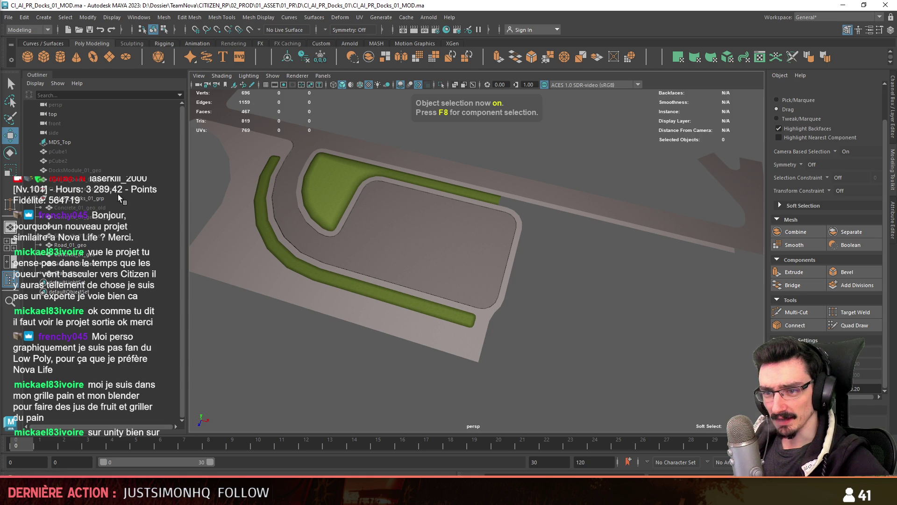
Step: Select the whole docks group in the Outliner and export the selection as FBX
left_click(116, 275)
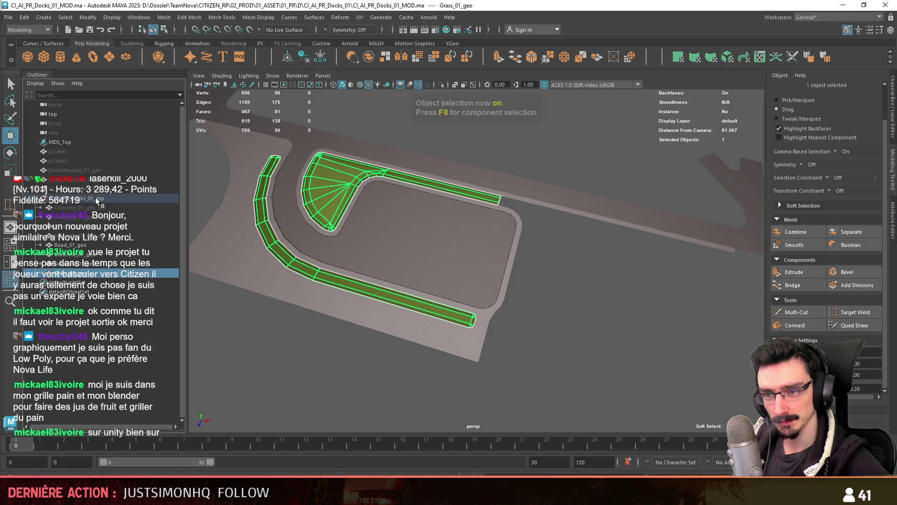
left_click(94, 200)
key("f")
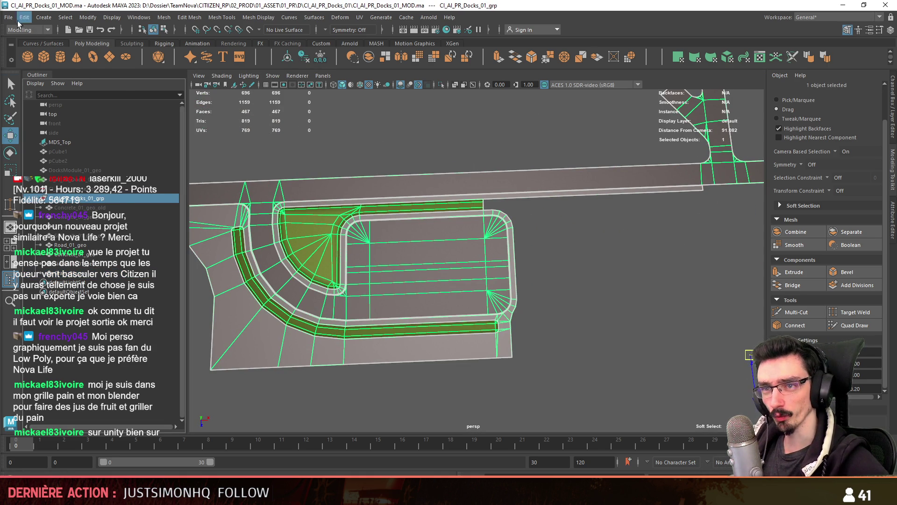
left_click(24, 17)
left_click(33, 143)
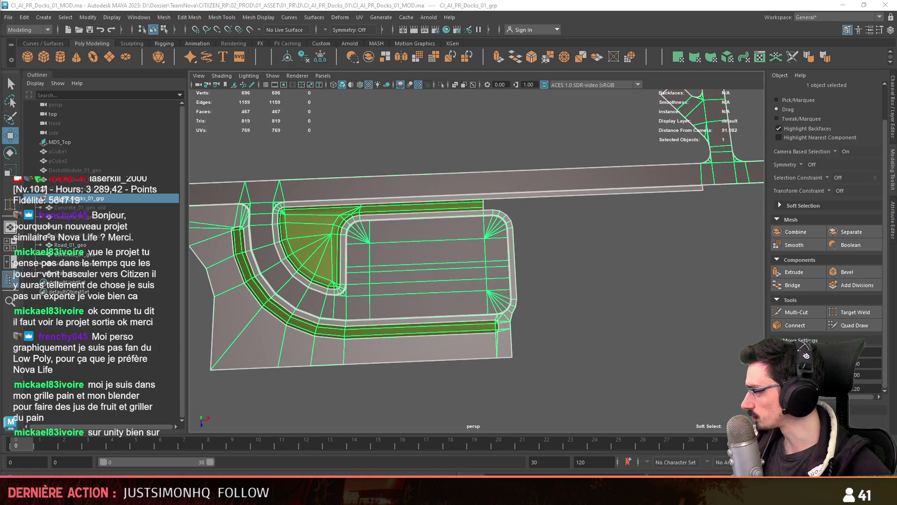
left_click(523, 393)
key("alt+Tab")
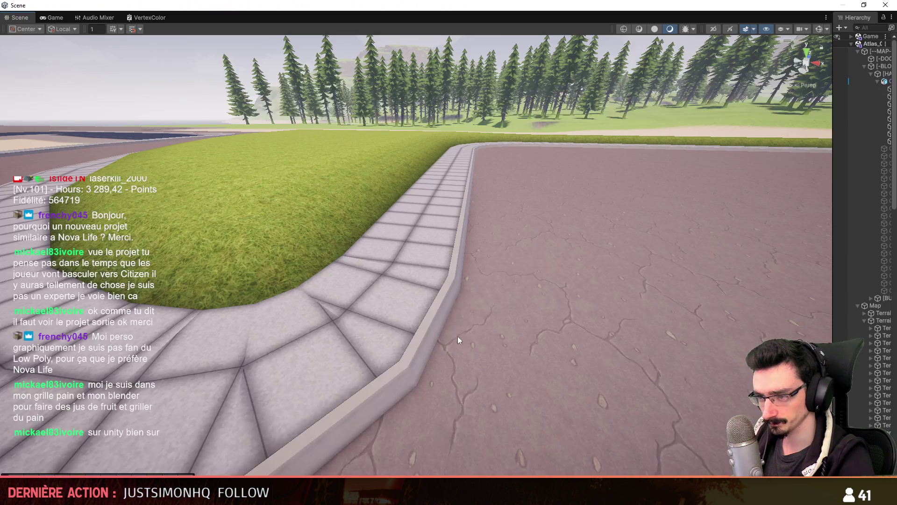
Step: Hide and reshow the docks meshes in Unity's Scene view to compare them with the terrain
scroll(520, 325, "up", 5)
mouse_move(383, 346)
right_mouse_down()
mouse_move(520, 325)
mouse_move(547, 357)
right_mouse_up()
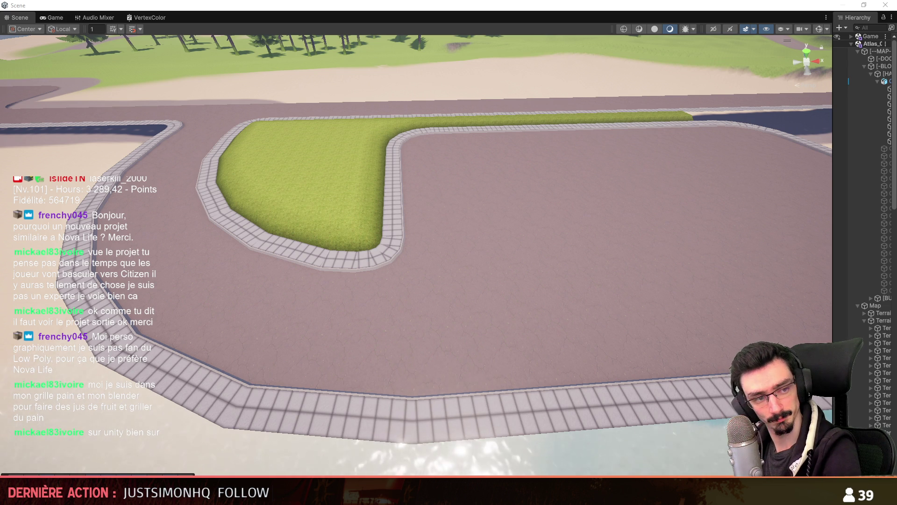
key("h")
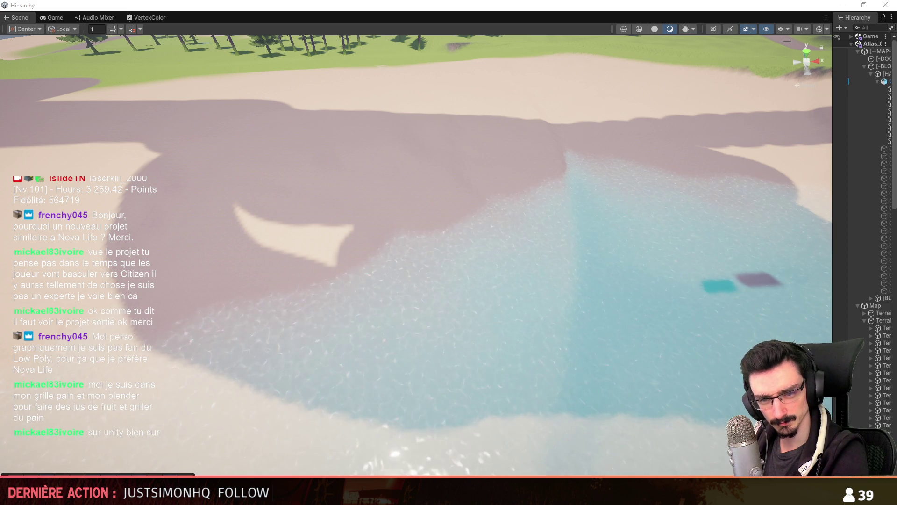
key("h")
Step: Move the camera closer to the grass island and select the road and sidewalk mesh
right_click_drag(315, 290, 386, 289)
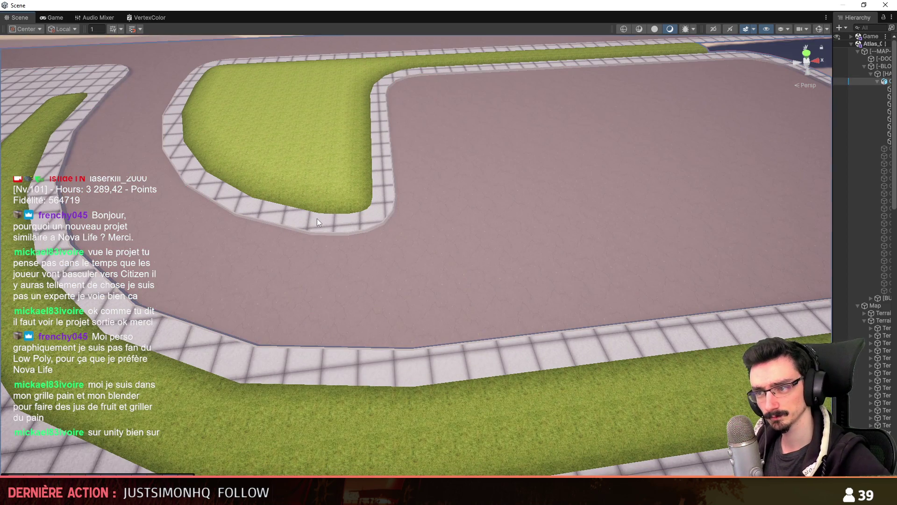
left_click(316, 219)
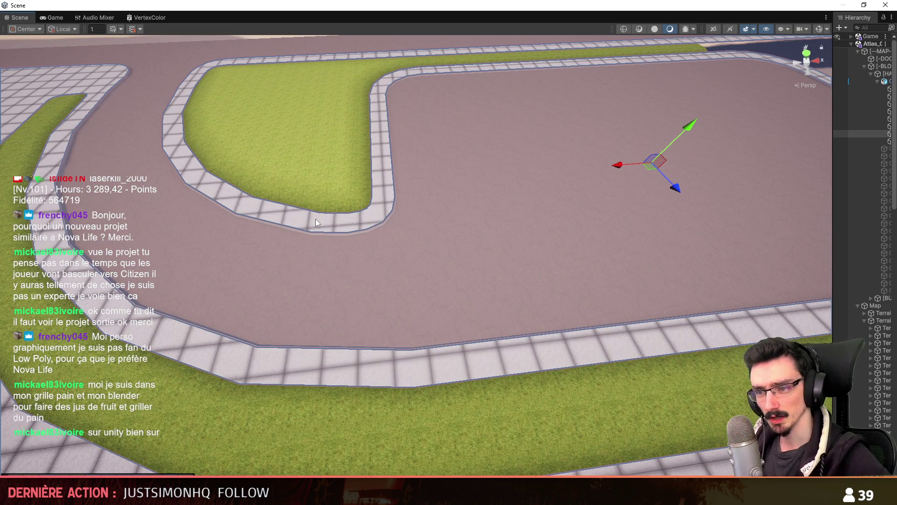
key("alt+Tab")
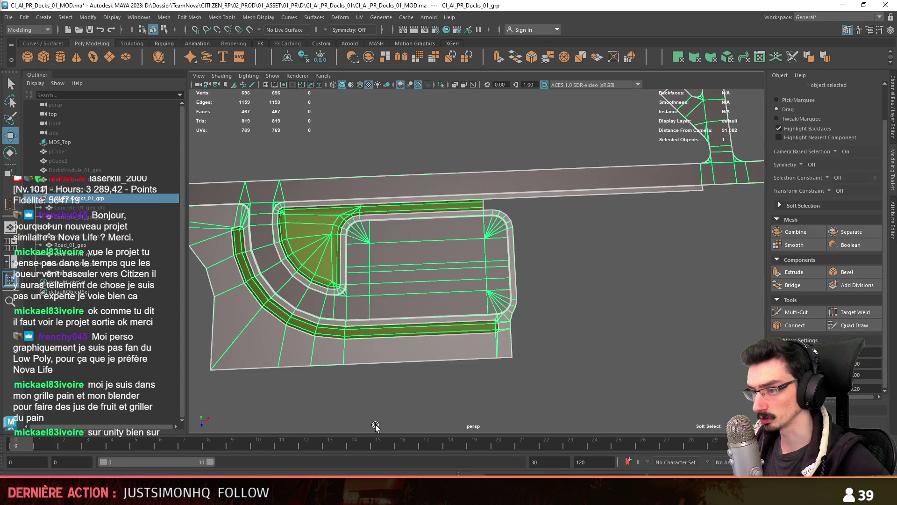
Step: Select Road_01_geo and Sidewalk_01_geo in the Outliner and frame them together
left_click(556, 343)
left_click(108, 246)
key("f")
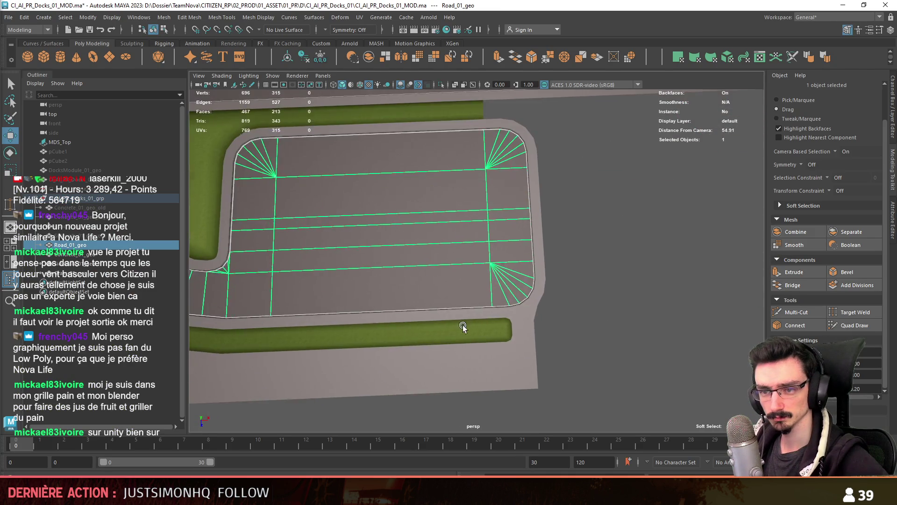
left_click(75, 263, "ctrl")
key("f")
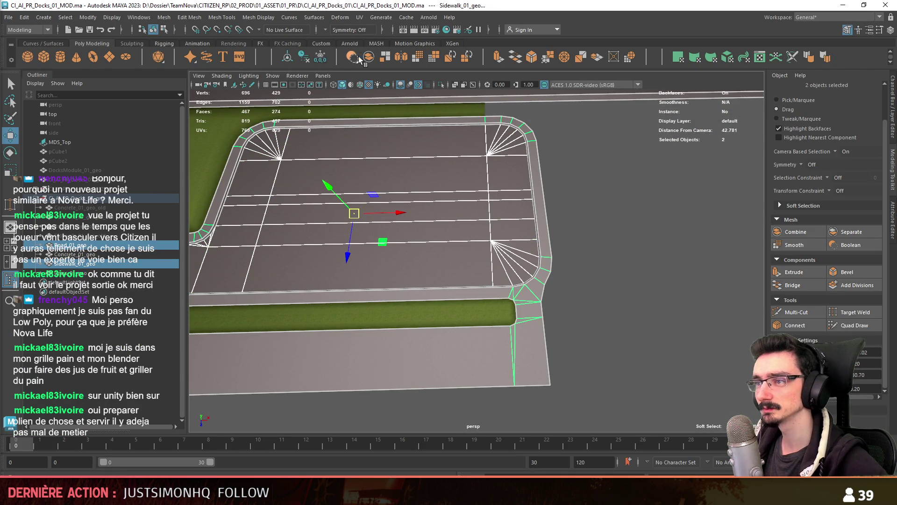
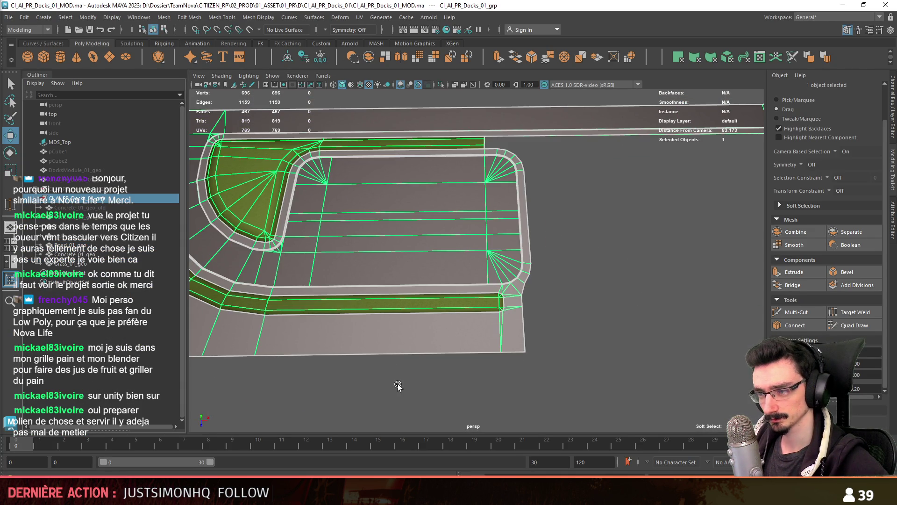
Step: Select the CI_AI_PR_Docks_01_grp group, export it as FBX and switch to Unity
left_click_drag(70, 245, 70, 265)
key("f")
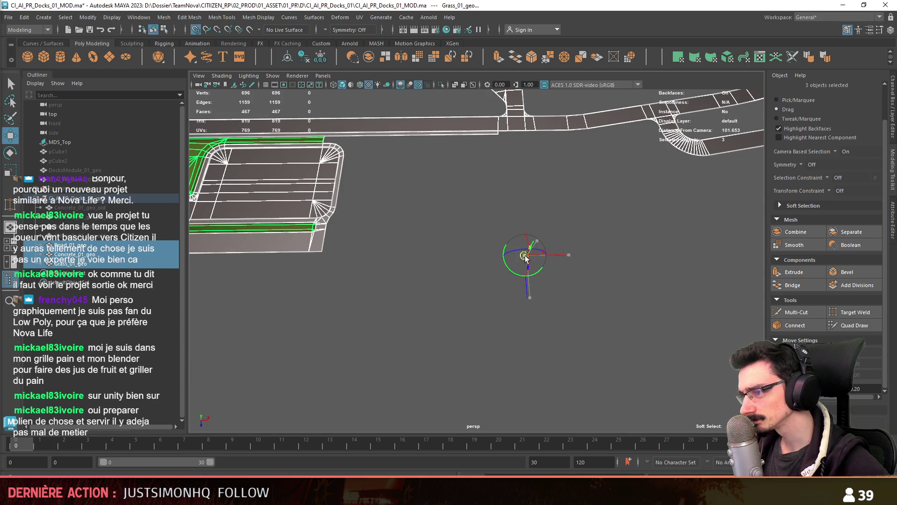
mouse_move(403, 239)
middle_mouse_down("alt")
mouse_move(415, 261)
mouse_move(480, 267)
middle_mouse_up("alt")
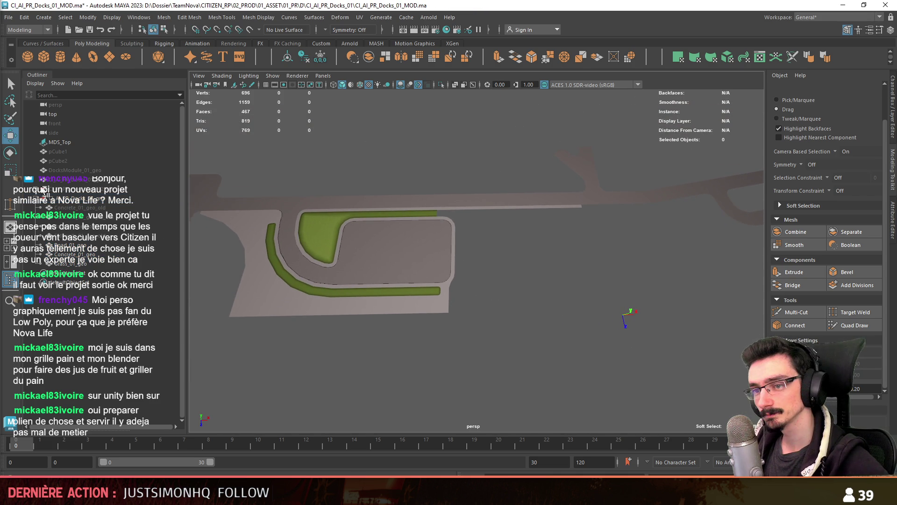
left_click(44, 198)
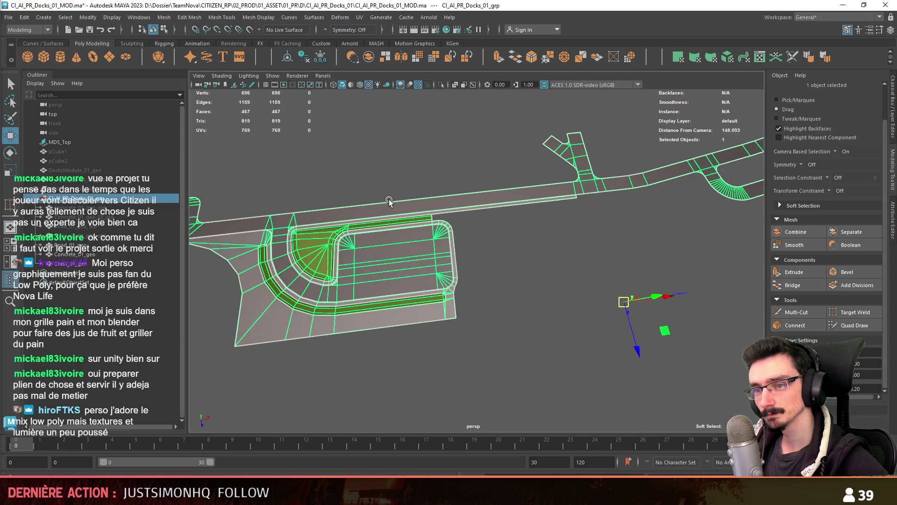
left_click(19, 28)
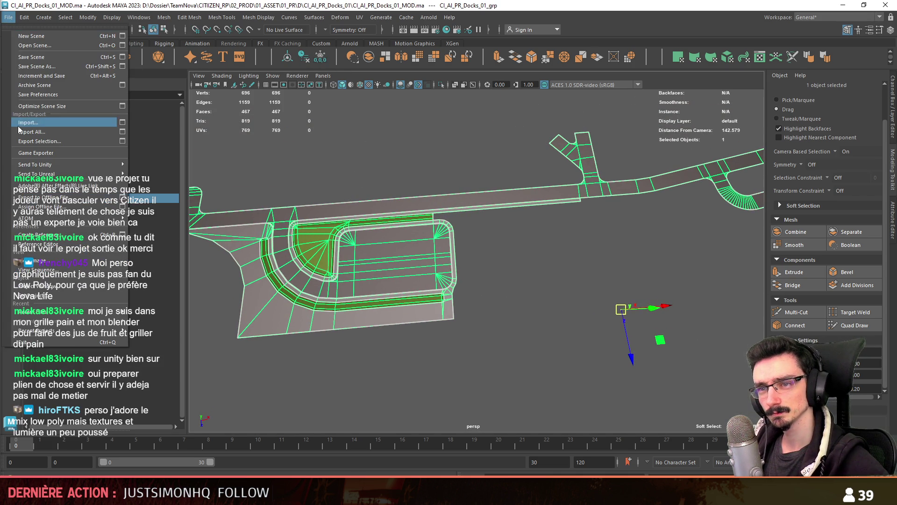
key("Escape")
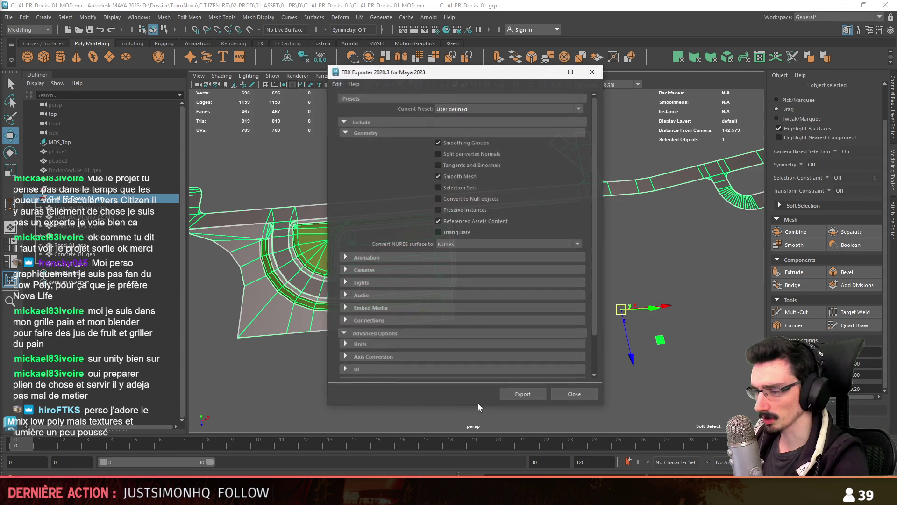
key("alt+Tab")
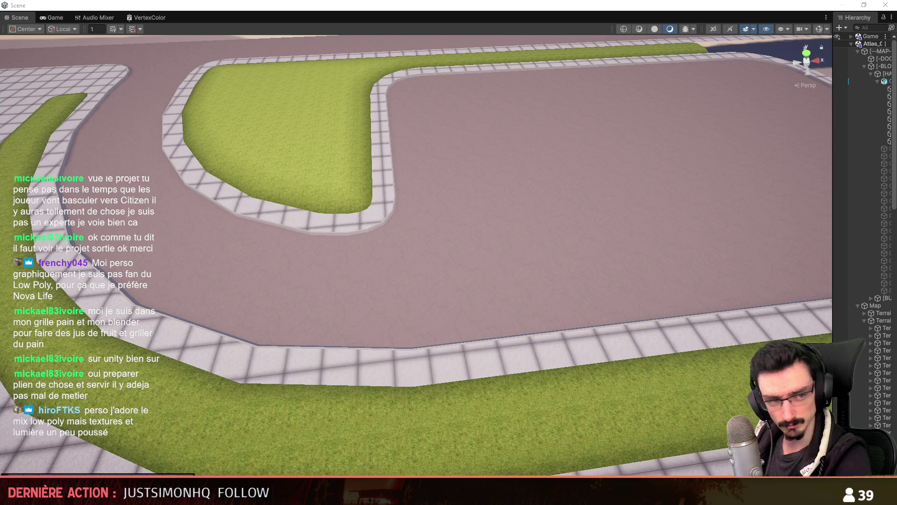
key("f")
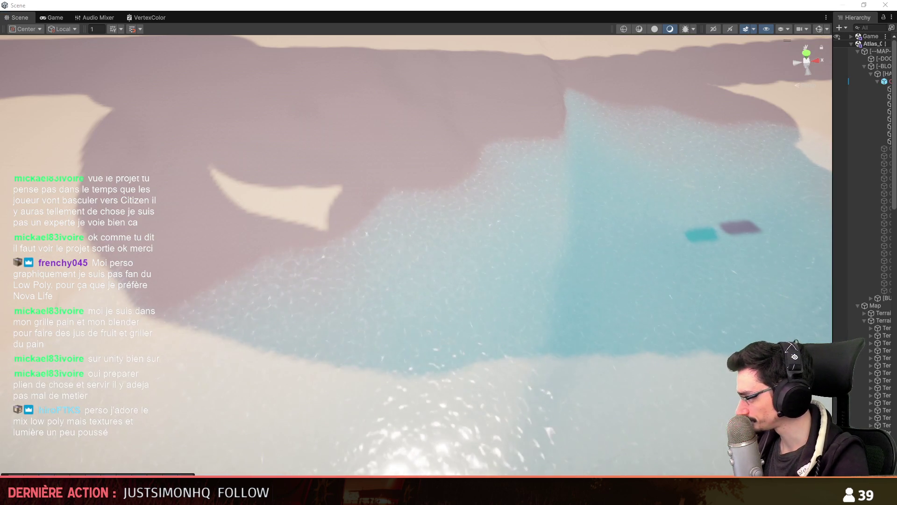
key("Delete")
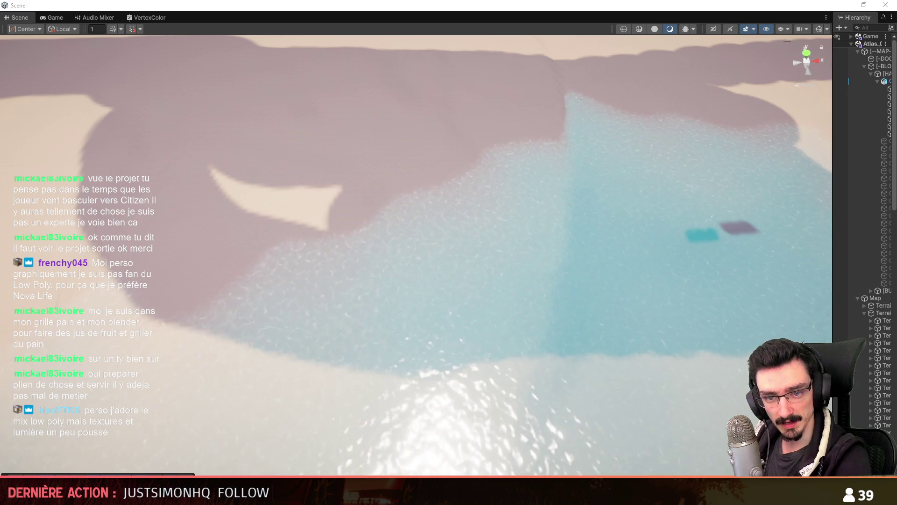
mouse_move(356, 225)
right_mouse_down()
mouse_move(380, 230)
mouse_move(379, 239)
mouse_move(277, 236)
right_mouse_up()
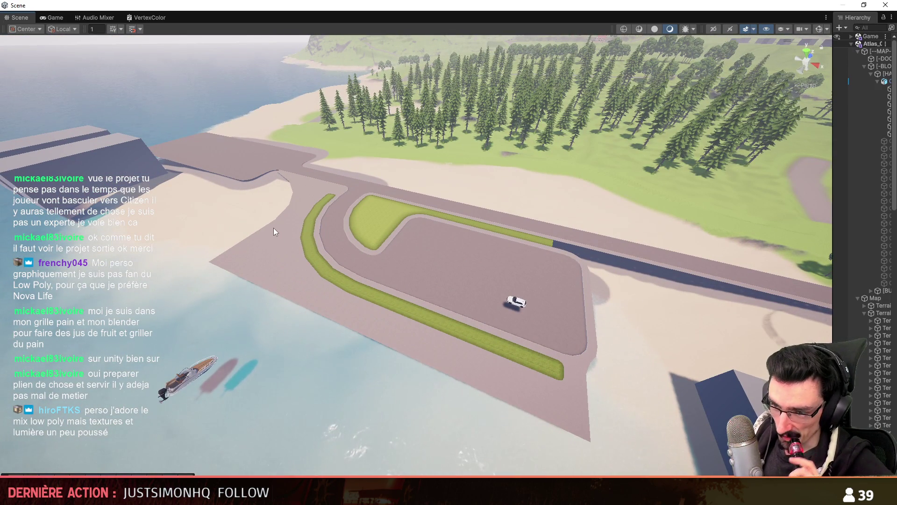
scroll(365, 334, "up", 2)
mouse_move(311, 305)
right_mouse_down()
mouse_move(365, 336)
mouse_move(428, 275)
mouse_move(398, 311)
mouse_move(488, 355)
mouse_move(446, 333)
mouse_move(549, 323)
mouse_move(468, 322)
mouse_move(353, 296)
mouse_move(481, 290)
mouse_move(491, 296)
mouse_move(375, 310)
mouse_move(405, 295)
mouse_move(350, 302)
right_mouse_up()
scroll(383, 322, "down", 4)
scroll(467, 327, "up", 2)
scroll(374, 304, "down", 3)
scroll(444, 294, "up", 4)
scroll(482, 293, "down", 1)
scroll(402, 306, "down", 2)
scroll(385, 296, "up", 4)
mouse_move(523, 290)
right_mouse_down()
mouse_move(471, 275)
mouse_move(400, 317)
mouse_move(451, 304)
right_mouse_up()
scroll(470, 276, "down", 5)
scroll(470, 278, "up", 4)
scroll(402, 316, "down", 5)
scroll(406, 313, "up", 4)
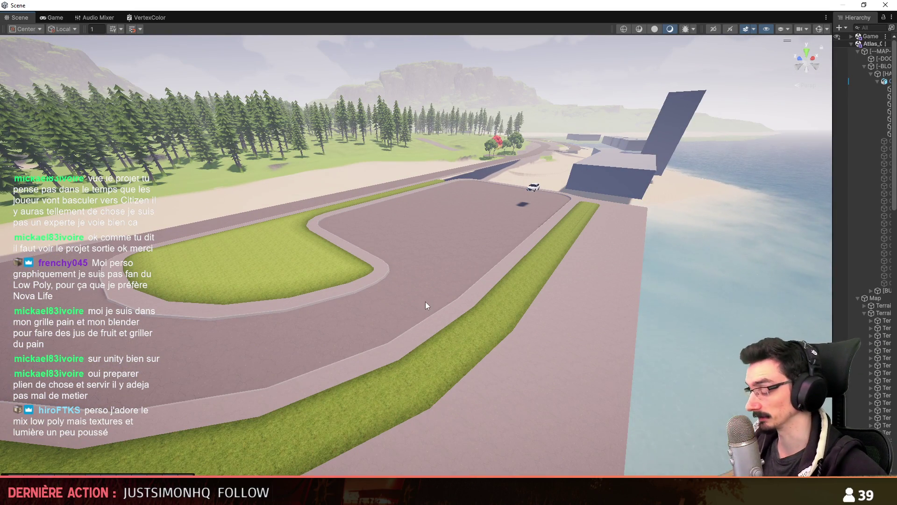
right_click_drag(399, 296, 355, 293)
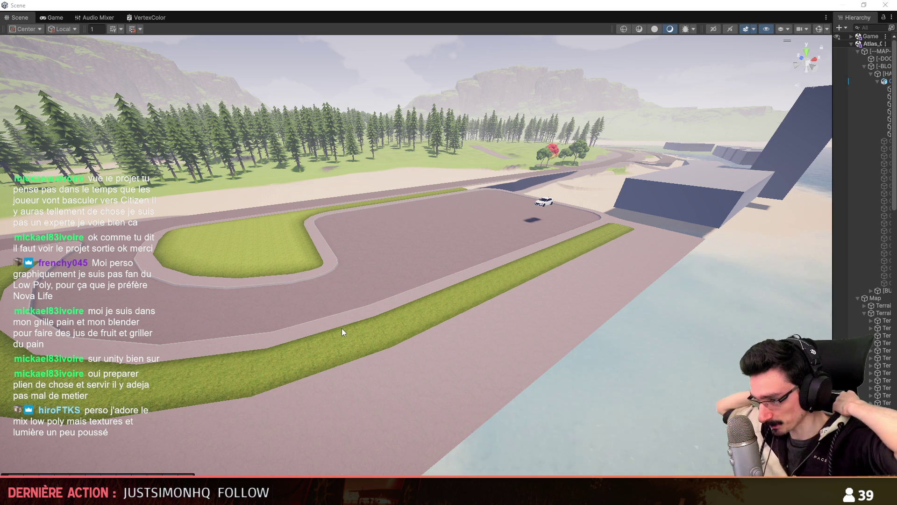
Step: Fly the Unity scene camera out over the water and around the dock
mouse_move(517, 360)
right_mouse_down()
mouse_move(551, 330)
mouse_move(495, 250)
mouse_move(402, 268)
mouse_move(397, 322)
mouse_move(377, 268)
right_mouse_up()
scroll(394, 239, "down", 2)
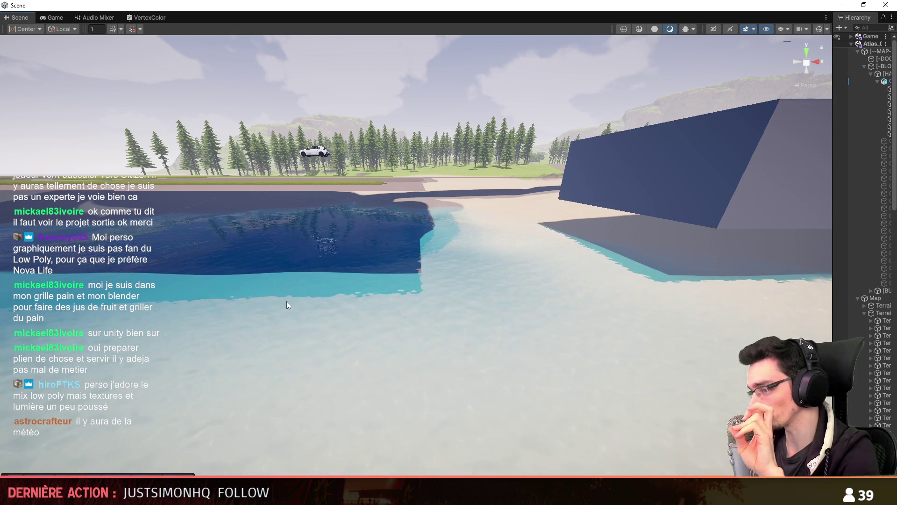
mouse_move(444, 327)
right_mouse_down()
mouse_move(502, 296)
mouse_move(475, 320)
mouse_move(534, 354)
right_mouse_up()
scroll(475, 320, "up", 3)
key("w")
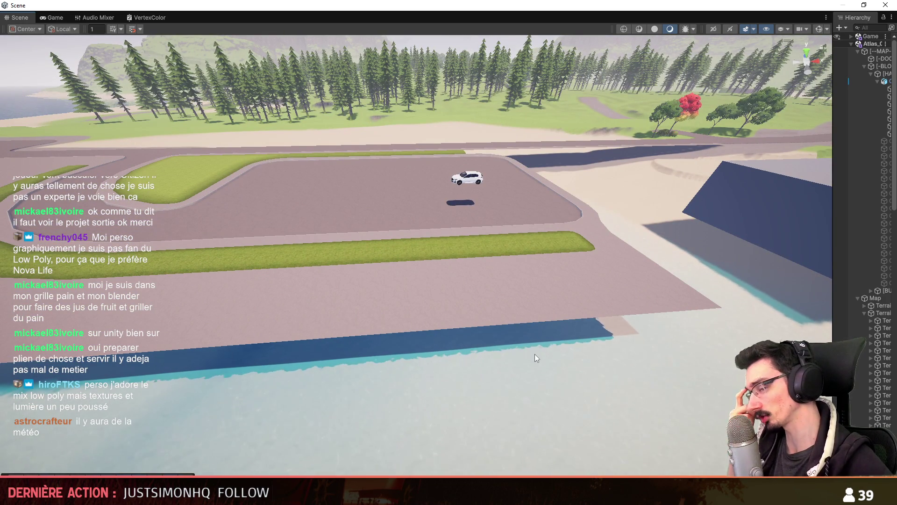
right_click_drag(543, 352, 543, 351)
scroll(542, 352, "up", 1)
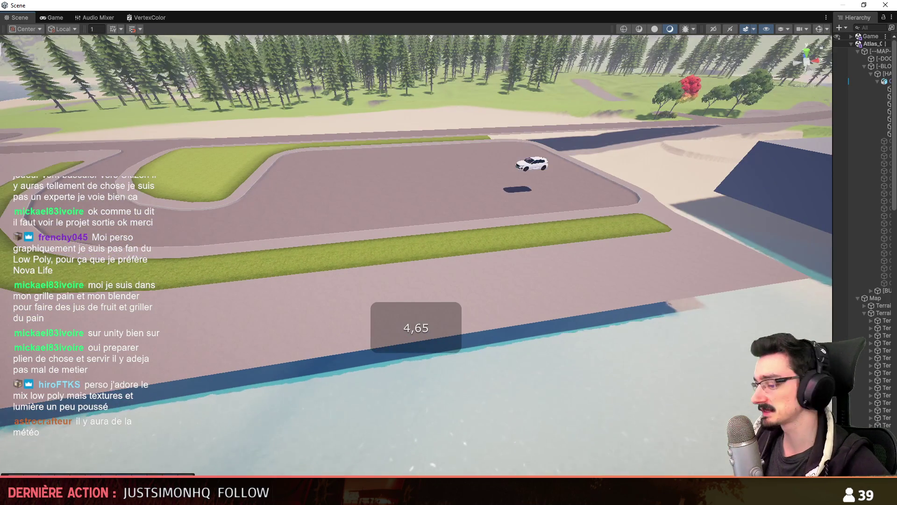
Step: Back in Maya, orbit the grass mesh and select the fan-shaped grass patch faces
key("alt+Tab")
scroll(621, 307, "down", 3)
scroll(531, 306, "up", 5)
mouse_move(531, 306)
left_mouse_down("alt")
mouse_move(512, 305)
mouse_move(623, 307)
mouse_move(536, 290)
left_mouse_up("alt")
key("F11")
left_click(435, 244, "shift")
mouse_move(435, 244)
left_mouse_down("alt")
mouse_move(478, 274)
mouse_move(550, 286)
mouse_move(480, 209)
left_mouse_up("alt")
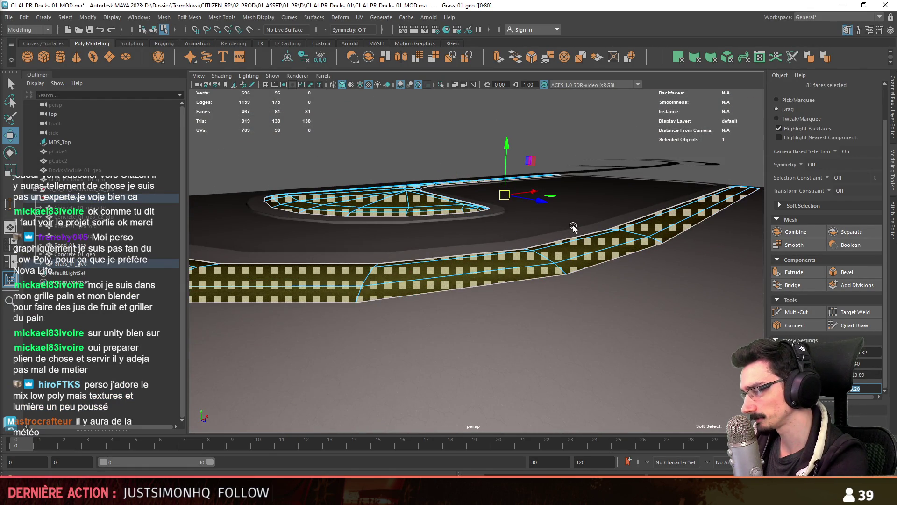
Step: Nudge the selected grass faces vertically, return to object mode and save the scene
left_click_drag(571, 225, 561, 230, "alt")
mouse_move(515, 154)
left_mouse_down()
mouse_move(466, 186)
mouse_move(452, 238)
mouse_move(615, 238)
mouse_move(566, 260)
mouse_move(624, 264)
mouse_move(541, 250)
mouse_move(421, 310)
mouse_move(470, 270)
mouse_move(461, 257)
left_mouse_up()
key("F8")
left_click(558, 267)
left_click(584, 280)
key("ctrl+s")
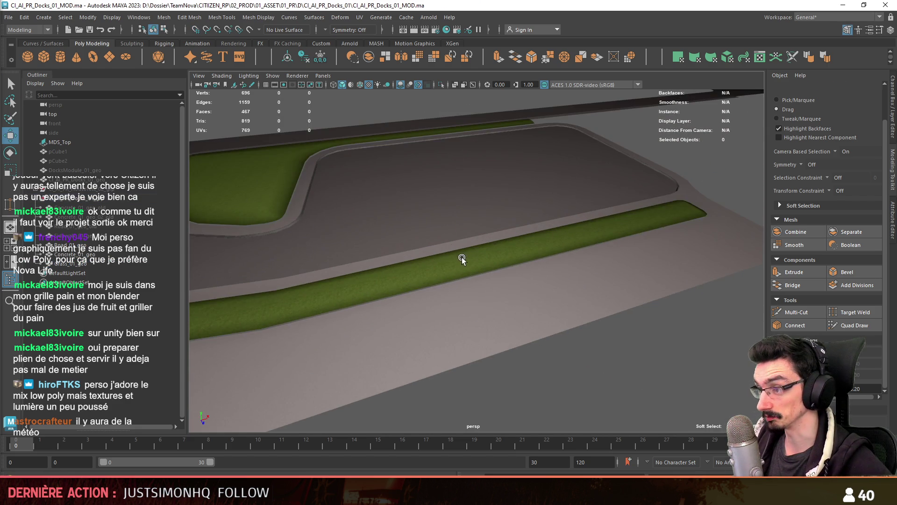
Step: Duplicate Grass_01_geo and extrude the duplicate's two border edge loops
left_click(462, 257)
key("ctrl+d")
key("F10")
double_click(529, 261)
mouse_move(529, 260)
left_mouse_down("alt")
mouse_move(599, 265)
mouse_move(436, 255)
mouse_move(489, 227)
mouse_move(505, 408)
mouse_move(525, 304)
mouse_move(532, 338)
mouse_move(523, 198)
mouse_move(548, 198)
mouse_move(416, 224)
mouse_move(567, 203)
mouse_move(613, 209)
mouse_move(579, 293)
mouse_move(580, 254)
mouse_move(548, 270)
left_mouse_up("alt")
double_click(496, 231, "shift")
left_click(576, 361, "ctrl")
scroll(551, 327, "down", 5)
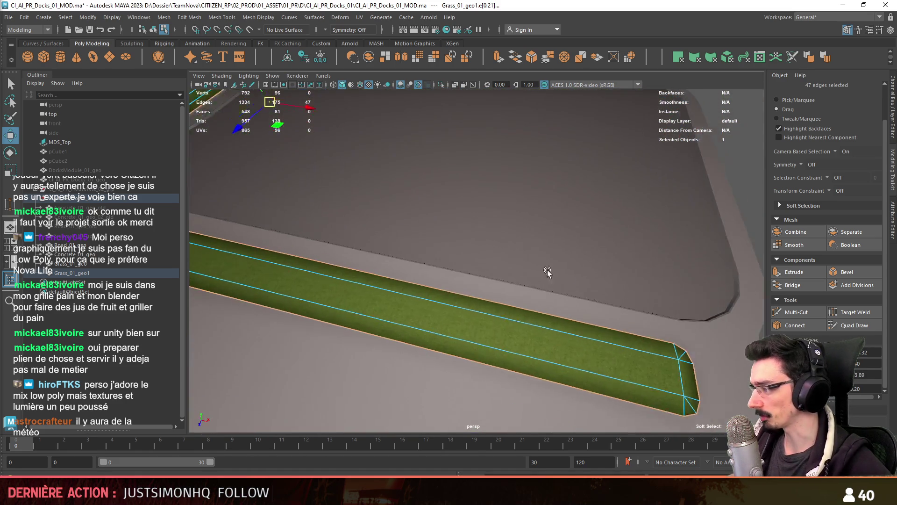
scroll(548, 270, "up", 3)
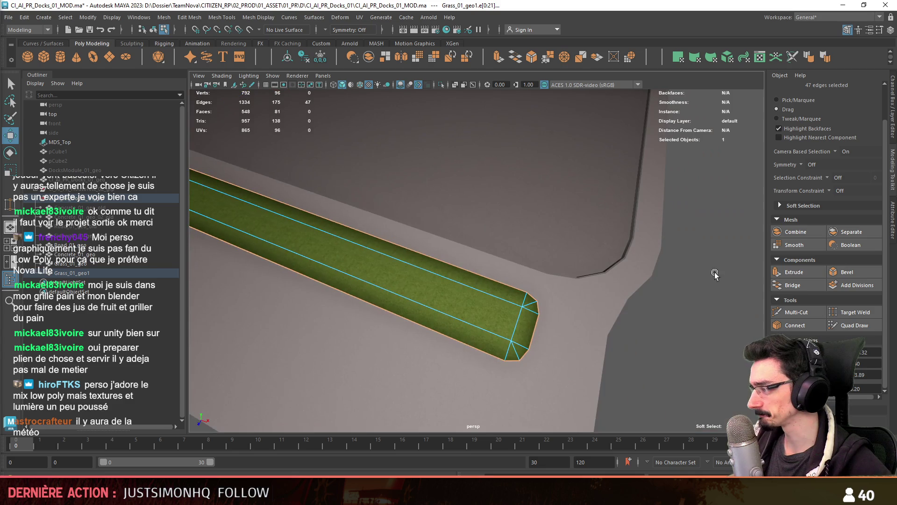
key("ctrl+e")
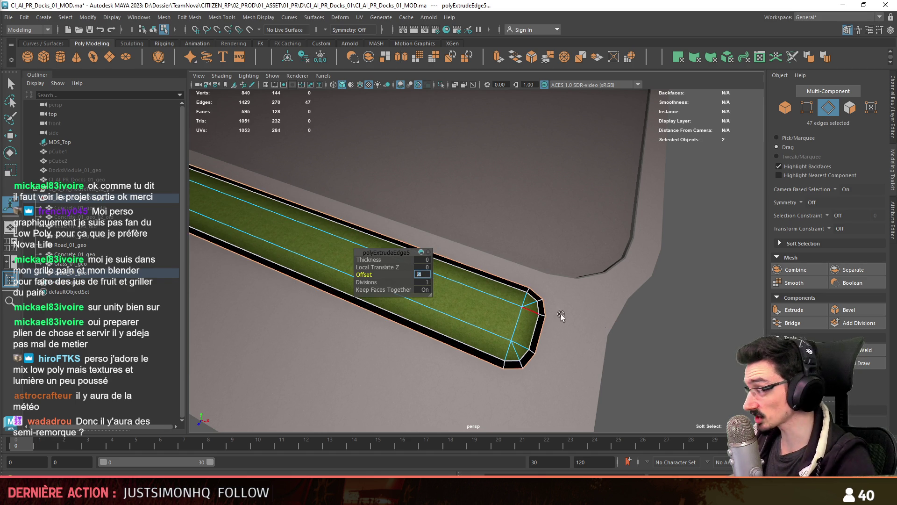
Step: Widen the extruded border into a curb, undoing and redoing the extrusion to compare
left_click_drag(502, 303, 567, 304, "alt")
key("F11")
left_click(567, 299)
key("w")
key("ctrl+z")
key("ctrl+z")
key("ctrl+z")
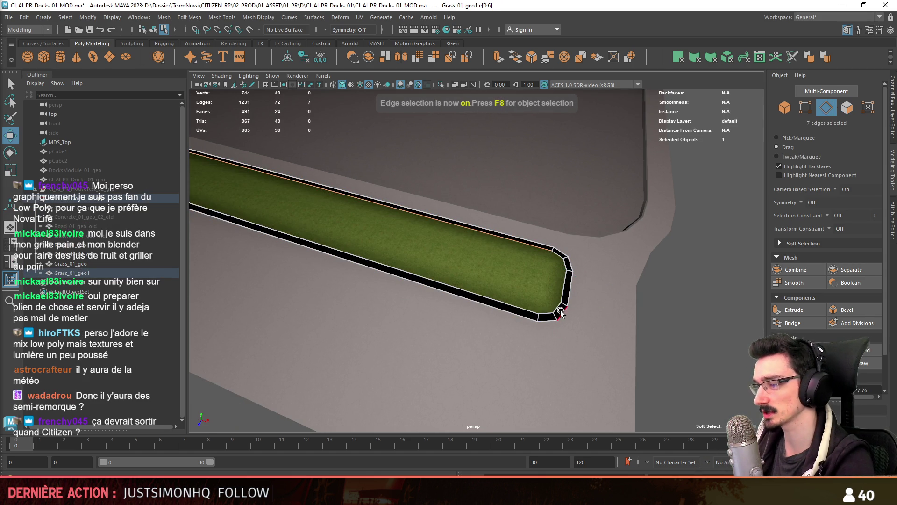
key("f")
left_click_drag(563, 313, 483, 314, "alt")
scroll(484, 314, "up", 3)
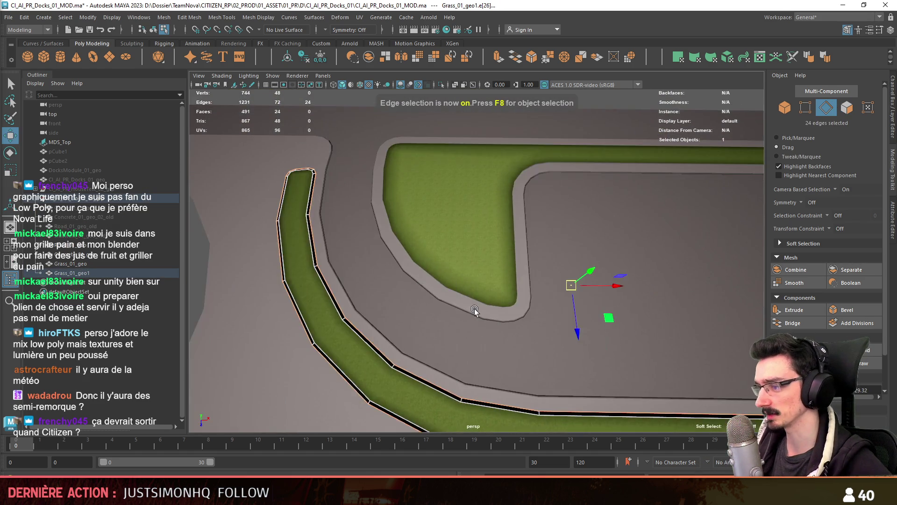
key("shift+z")
key("shift+z")
key("shift+z")
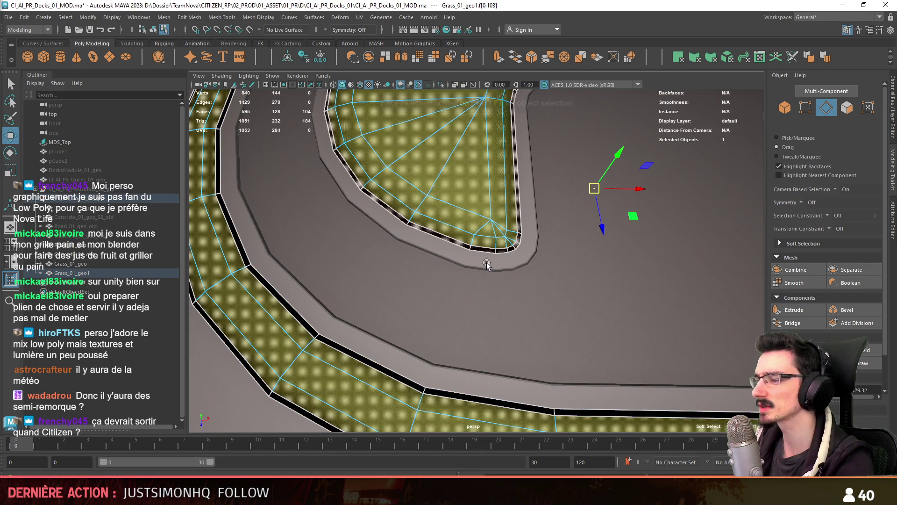
left_click(477, 251)
left_click_drag(480, 250, 419, 333, "alt")
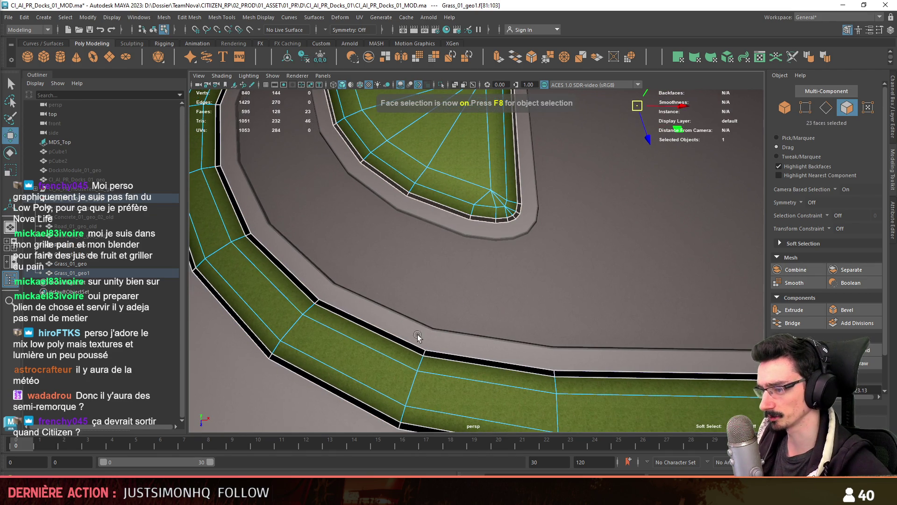
Step: Select a grass border edge loop, inspect the curb corners, then return to object mode
key("F10")
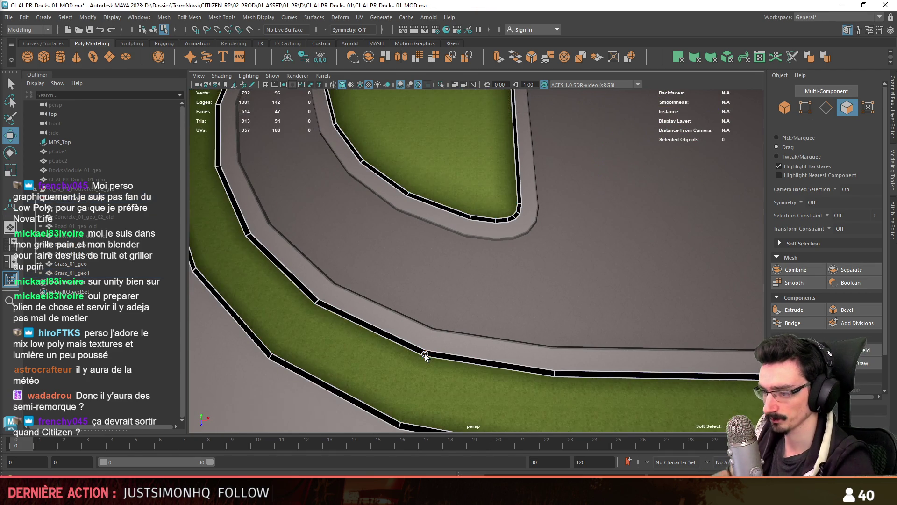
double_click(438, 354)
left_click_drag(523, 127, 597, 278, "alt")
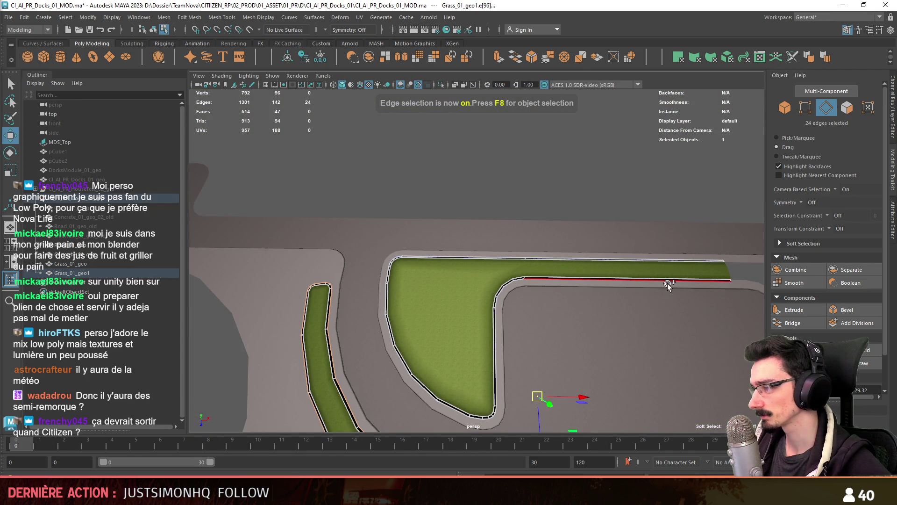
mouse_move(663, 256)
left_mouse_down("alt")
mouse_move(517, 320)
mouse_move(623, 211)
left_mouse_up("alt")
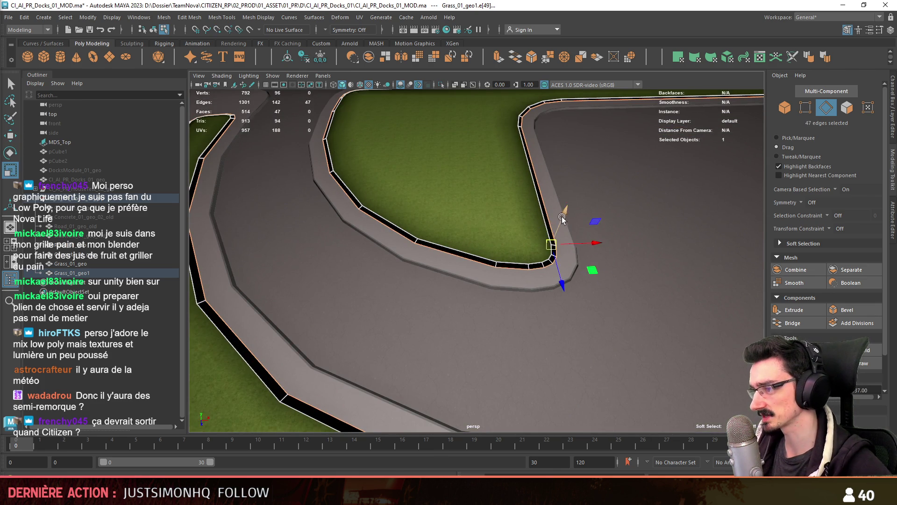
scroll(482, 264, "down", 5)
key("w")
scroll(474, 327, "up", 2)
left_click_drag(475, 326, 559, 292, "alt")
scroll(559, 293, "up", 2)
scroll(564, 297, "down", 5)
left_click_drag(491, 264, 548, 324, "alt")
scroll(488, 259, "up", 3)
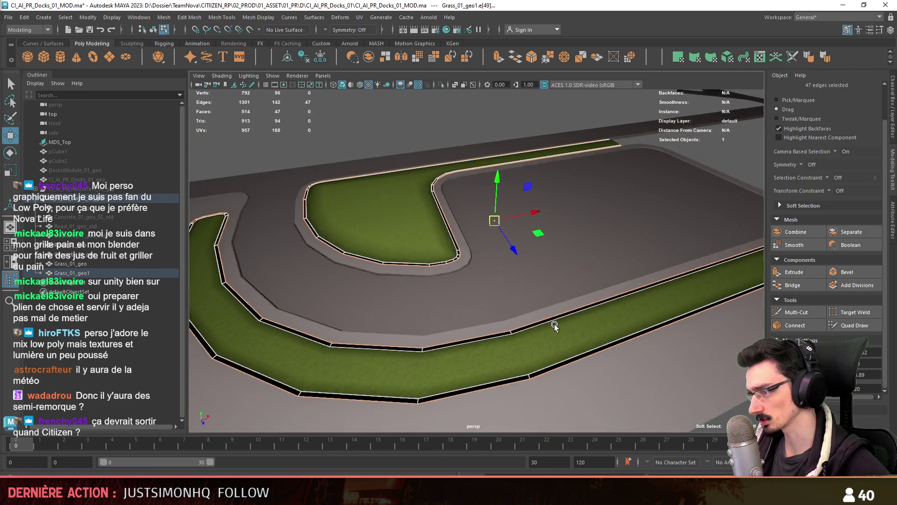
scroll(489, 259, "up", 2)
left_click_drag(489, 259, 594, 303, "alt")
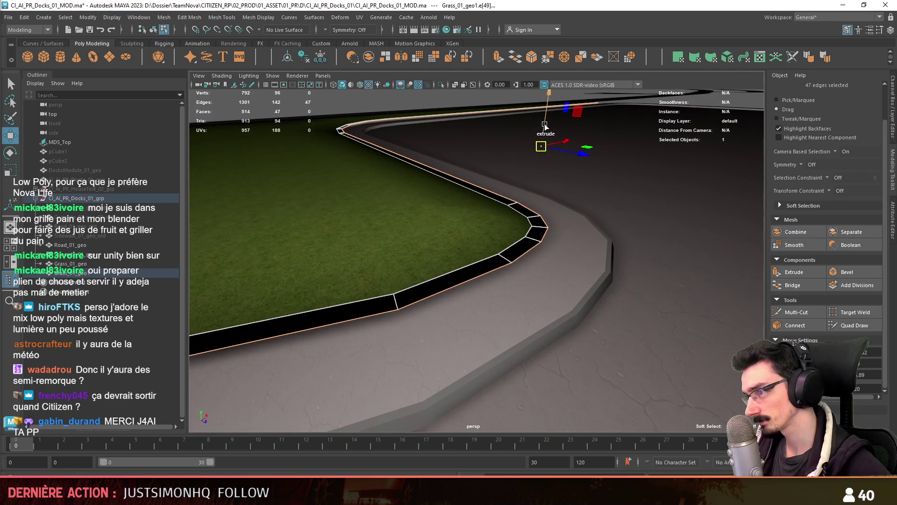
scroll(530, 254, "down", 5)
key("F8")
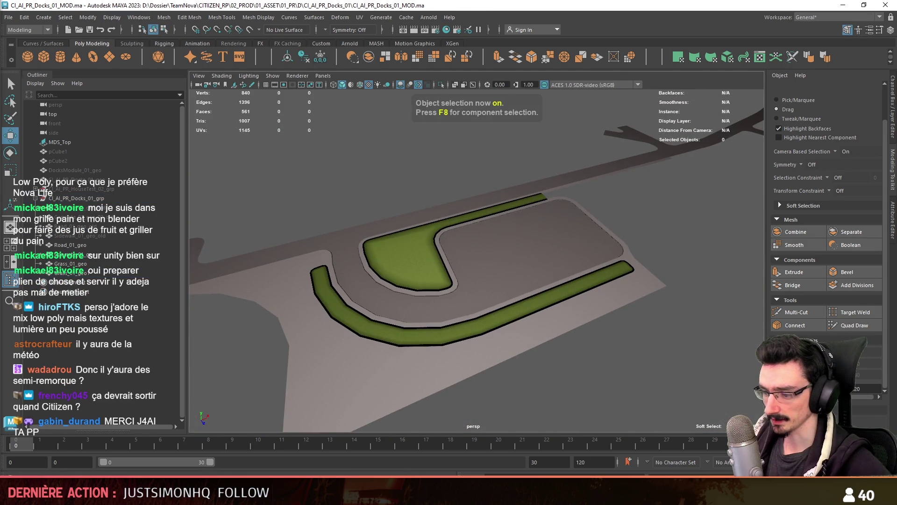
Step: Back in Unity, fly the view from a high overview down toward the parking lot
key("alt+Tab")
scroll(492, 270, "up", 5)
mouse_move(516, 271)
right_mouse_down()
mouse_move(423, 265)
mouse_move(495, 271)
right_mouse_up()
key("w")
Step: Move the semi-trailer truck from the town onto the dock parking lot beside the white car
left_click(401, 236)
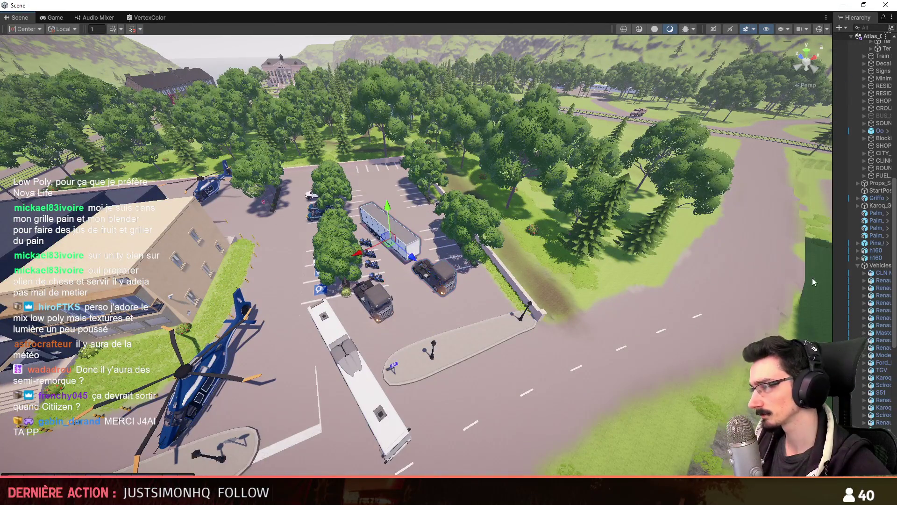
left_click_drag(830, 286, 733, 286)
scroll(584, 294, "up", 2)
mouse_move(654, 290)
right_mouse_down()
mouse_move(501, 300)
mouse_move(137, 206)
right_mouse_up()
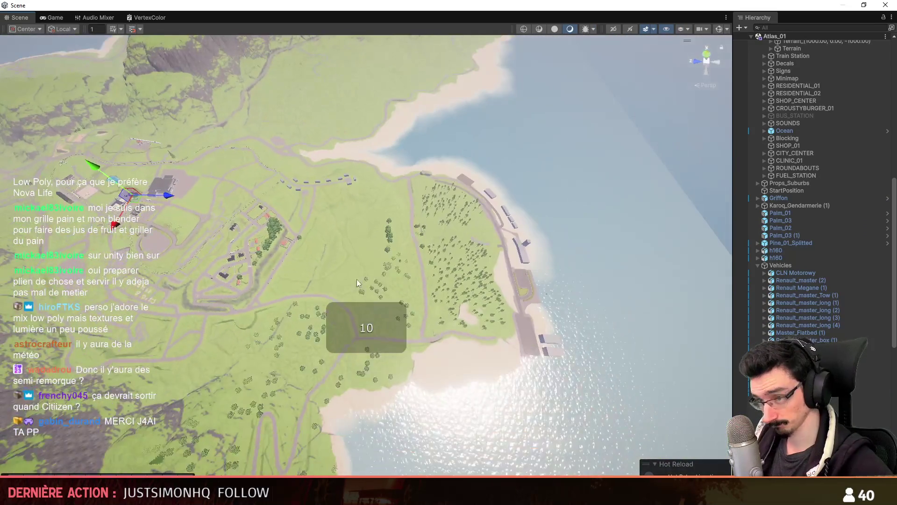
left_click_drag(137, 206, 504, 305)
key("f")
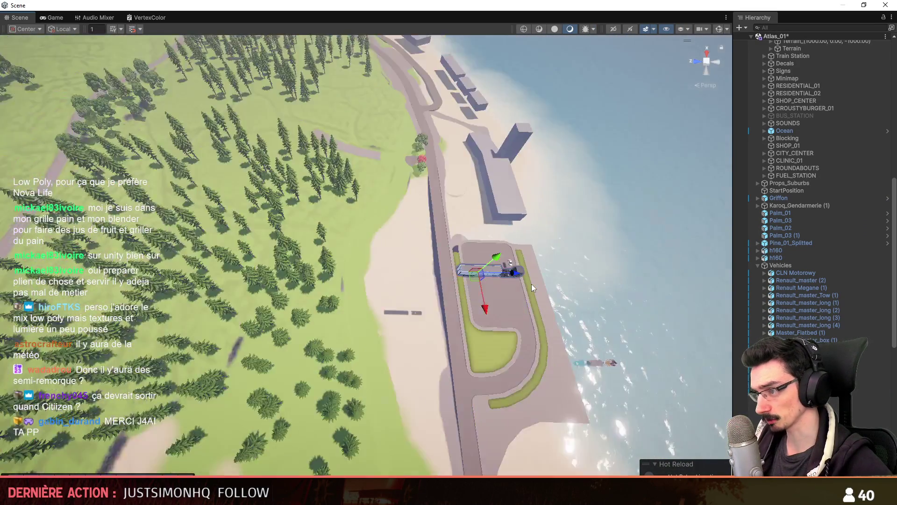
mouse_move(503, 297)
right_mouse_down()
mouse_move(401, 187)
mouse_move(297, 130)
right_mouse_up()
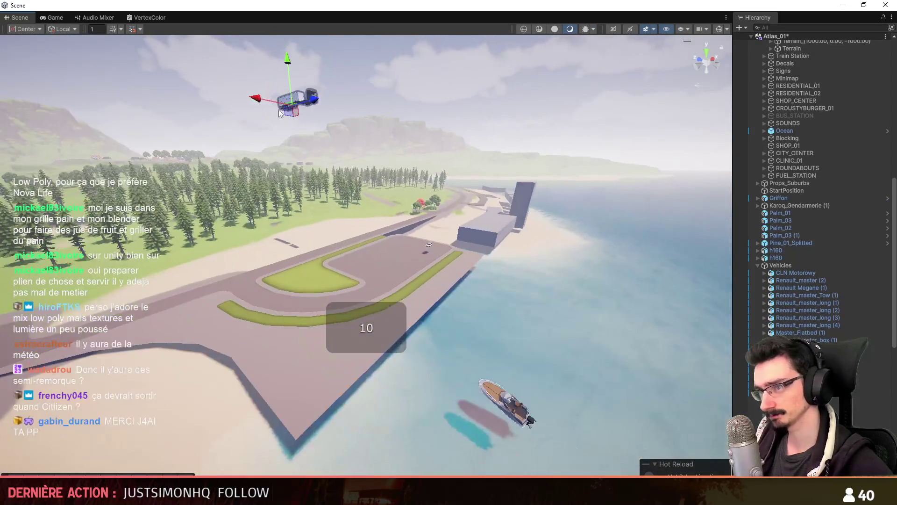
left_click_drag(294, 109, 371, 229)
mouse_move(379, 267)
right_mouse_down()
mouse_move(446, 325)
mouse_move(440, 332)
right_mouse_up()
mouse_move(376, 275)
left_mouse_down()
mouse_move(437, 193)
mouse_move(343, 204)
left_mouse_up()
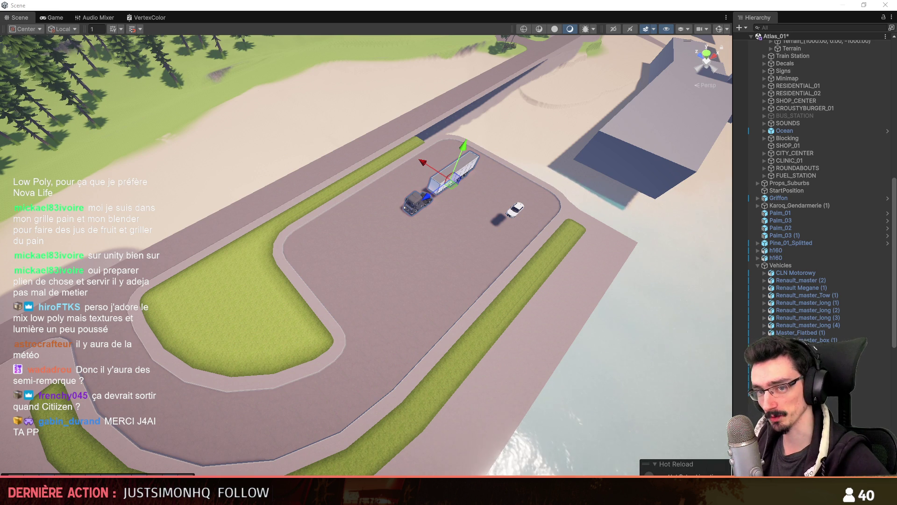
mouse_move(148, 148)
right_mouse_down()
mouse_move(458, 196)
mouse_move(491, 192)
mouse_move(481, 212)
mouse_move(497, 187)
mouse_move(498, 208)
right_mouse_up()
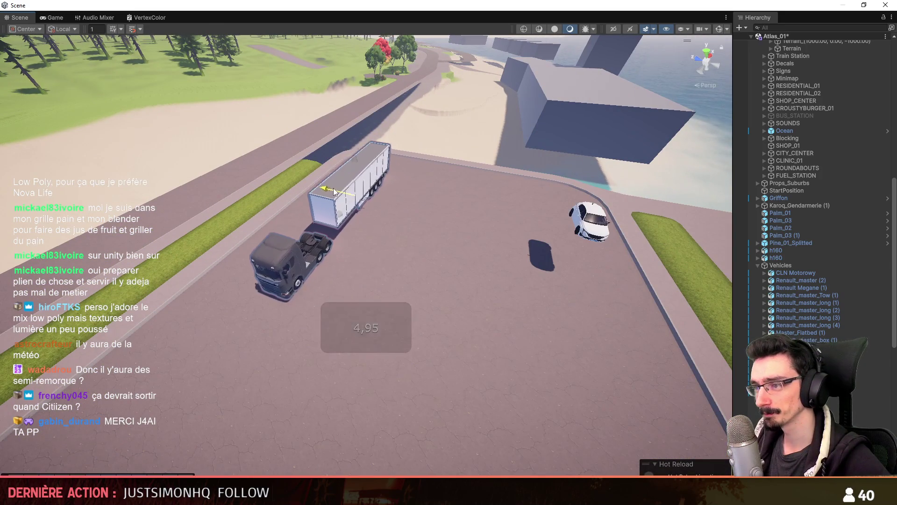
Step: Select the white car, then survey the island from the town back down to the dock
left_click(585, 230)
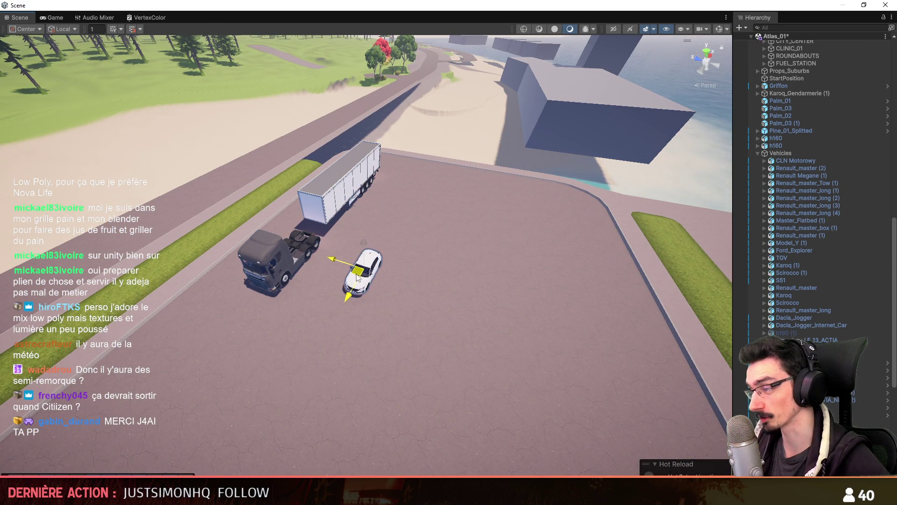
mouse_move(452, 318)
right_mouse_down()
mouse_move(406, 173)
mouse_move(450, 199)
mouse_move(319, 351)
mouse_move(281, 326)
right_mouse_up()
scroll(374, 280, "up", 3)
scroll(321, 346, "down", 2)
scroll(314, 352, "up", 4)
scroll(281, 327, "down", 1)
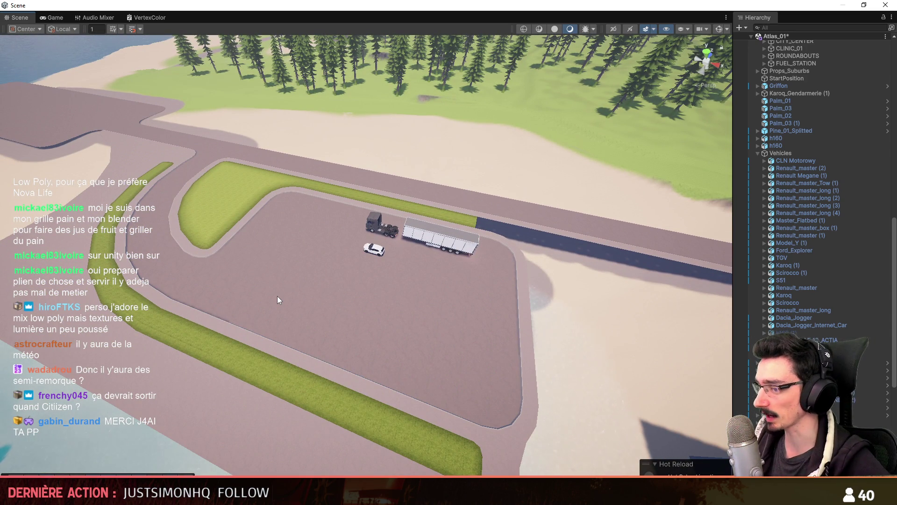
scroll(355, 285, "down", 2)
mouse_move(332, 292)
right_mouse_down()
mouse_move(415, 270)
mouse_move(411, 262)
mouse_move(435, 271)
mouse_move(414, 273)
mouse_move(441, 270)
mouse_move(356, 236)
mouse_move(345, 301)
mouse_move(556, 270)
right_mouse_up()
scroll(388, 278, "up", 3)
scroll(410, 262, "up", 1)
scroll(423, 272, "down", 3)
scroll(425, 272, "up", 1)
scroll(420, 262, "down", 4)
scroll(377, 245, "up", 2)
scroll(354, 253, "up", 1)
scroll(347, 284, "up", 3)
scroll(397, 293, "up", 2)
scroll(451, 286, "up", 2)
scroll(503, 278, "up", 1)
left_click_drag(557, 270, 85, 288)
mouse_move(47, 312)
right_mouse_down()
mouse_move(156, 341)
mouse_move(581, 232)
mouse_move(615, 232)
mouse_move(262, 148)
right_mouse_up()
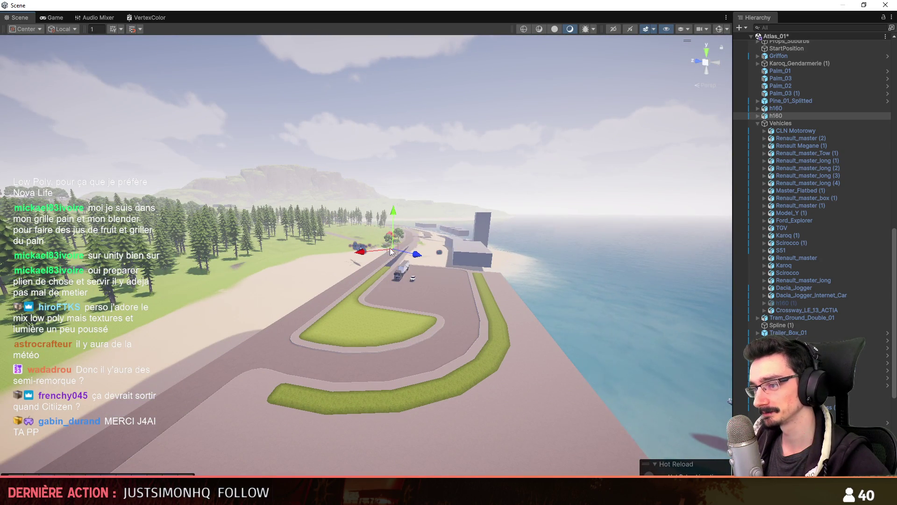
left_click_drag(392, 255, 379, 249, "alt")
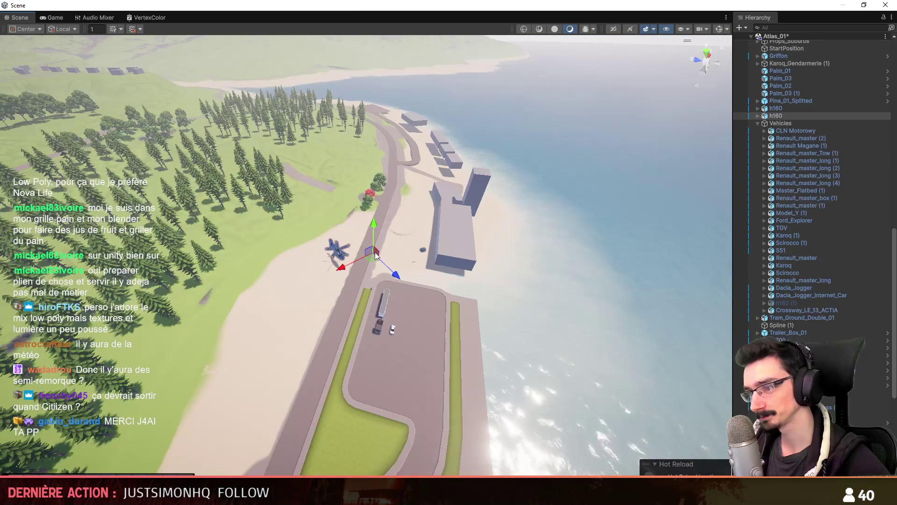
scroll(449, 299, "up", 6)
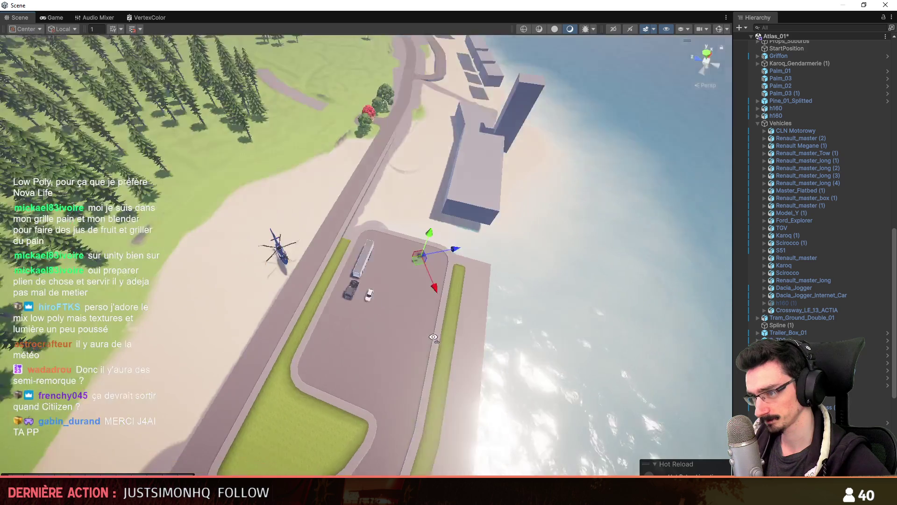
Step: Move the motorbike onto the parking lot, rotate it and set it on the ground
left_click_drag(457, 253, 366, 290)
mouse_move(421, 307)
right_mouse_down()
mouse_move(377, 292)
mouse_move(377, 251)
right_mouse_up()
scroll(377, 292, "down", 3)
key("e")
left_click_drag(376, 251, 499, 259)
key("w")
right_click_drag(384, 253, 398, 158)
scroll(386, 253, "down", 2)
mouse_move(398, 158)
left_mouse_down()
mouse_move(426, 230)
mouse_move(475, 280)
left_mouse_up()
Step: Move the helicopter onto the dock lot, turn it and lower it to the ground
left_click(334, 182)
mouse_move(334, 182)
right_mouse_down()
mouse_move(363, 237)
mouse_move(276, 240)
right_mouse_up()
scroll(363, 237, "up", 2)
scroll(277, 240, "up", 2)
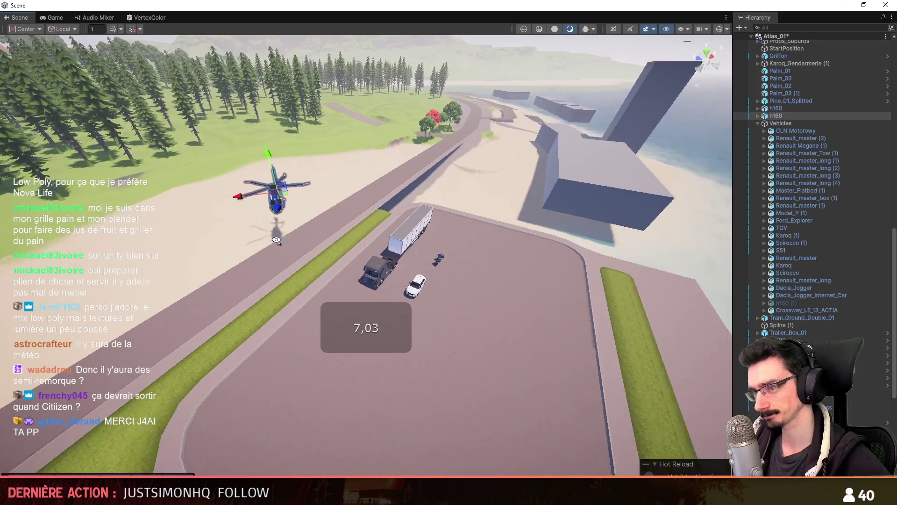
left_click_drag(279, 189, 305, 371)
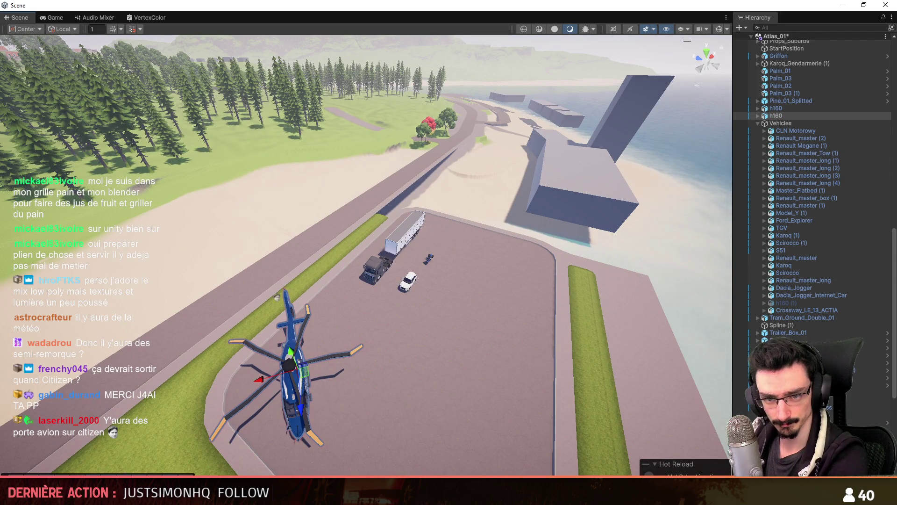
left_click_drag(273, 298, 323, 287)
right_click_drag(440, 261, 360, 233)
scroll(440, 260, "down", 1)
scroll(402, 248, "down", 2)
key("z")
left_click_drag(360, 232, 335, 277)
Step: View all vehicles on the lot from above, save the scene and start the game preview
mouse_move(254, 178)
right_mouse_down()
mouse_move(310, 254)
mouse_move(394, 294)
mouse_move(367, 279)
right_mouse_up()
scroll(346, 276, "up", 3)
scroll(394, 295, "up", 1)
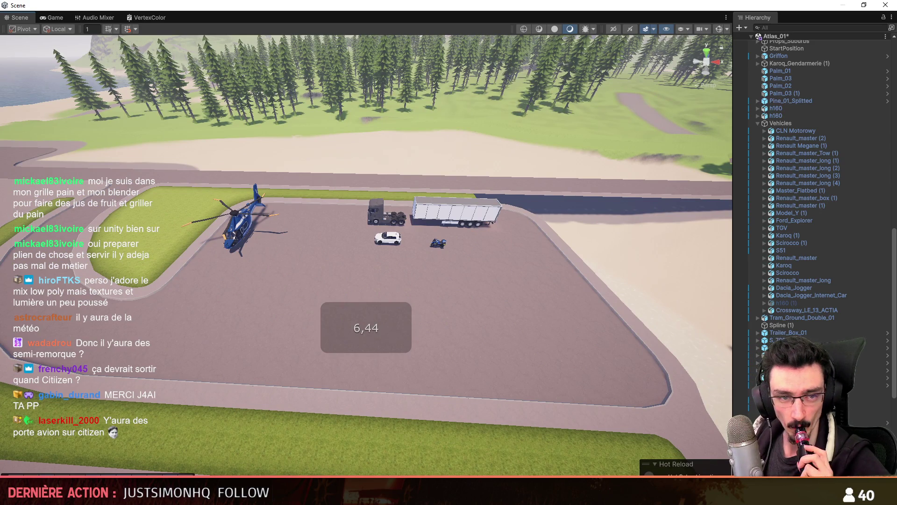
key("ctrl+s")
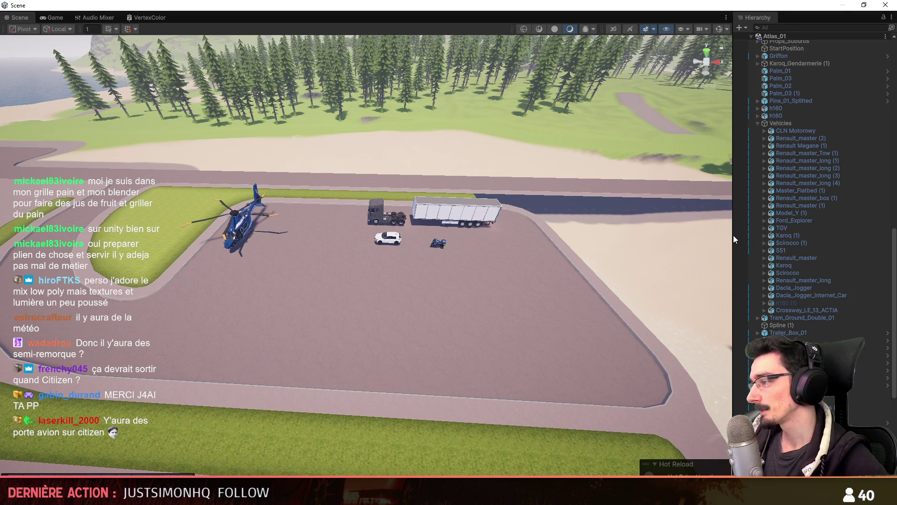
key("ctrl+p")
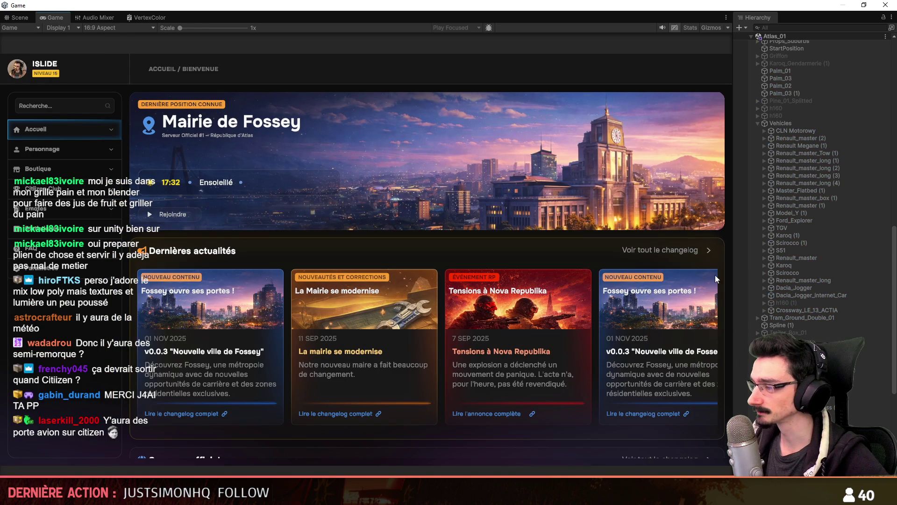
Step: Launch the game, play as the existing character and run to get into the truck
left_click_drag(737, 263, 851, 262)
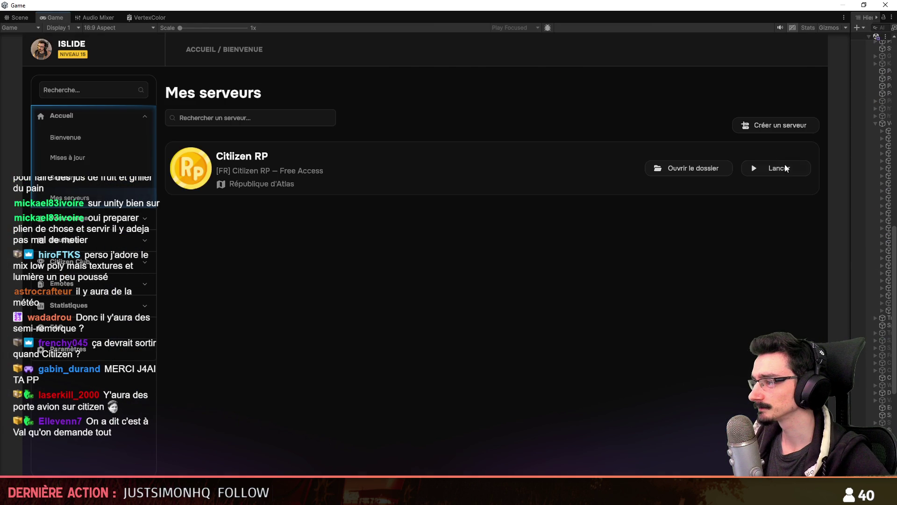
left_click(786, 169)
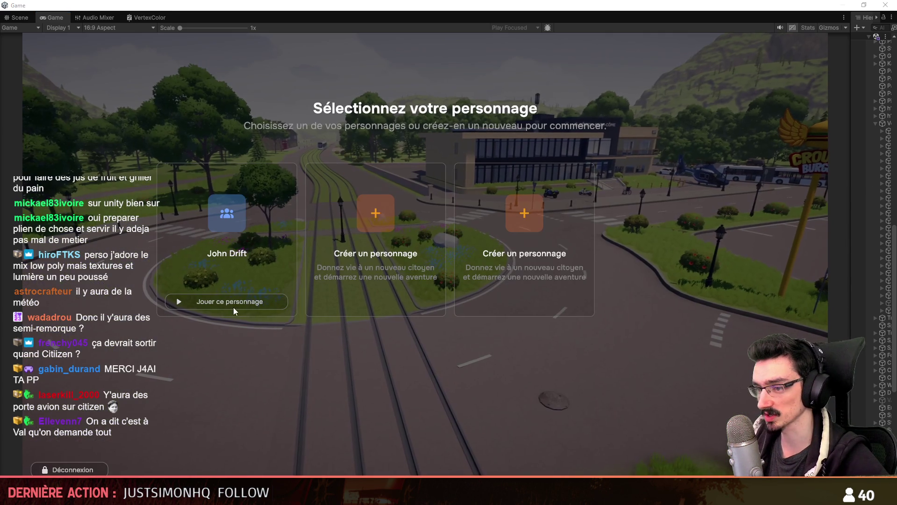
left_click(258, 307)
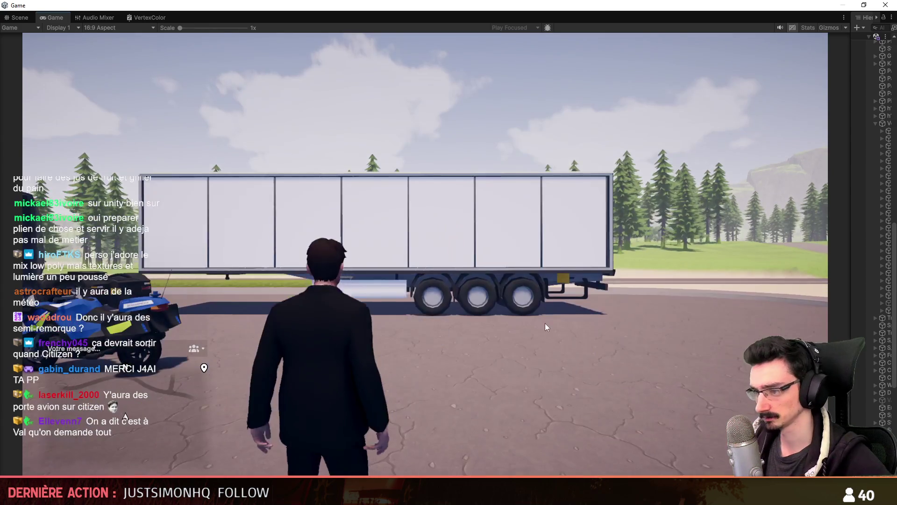
key("w")
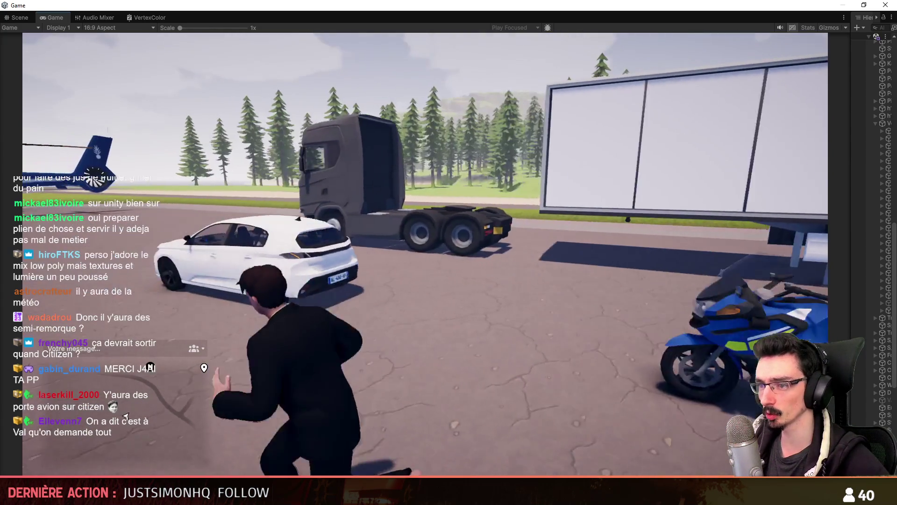
key("f")
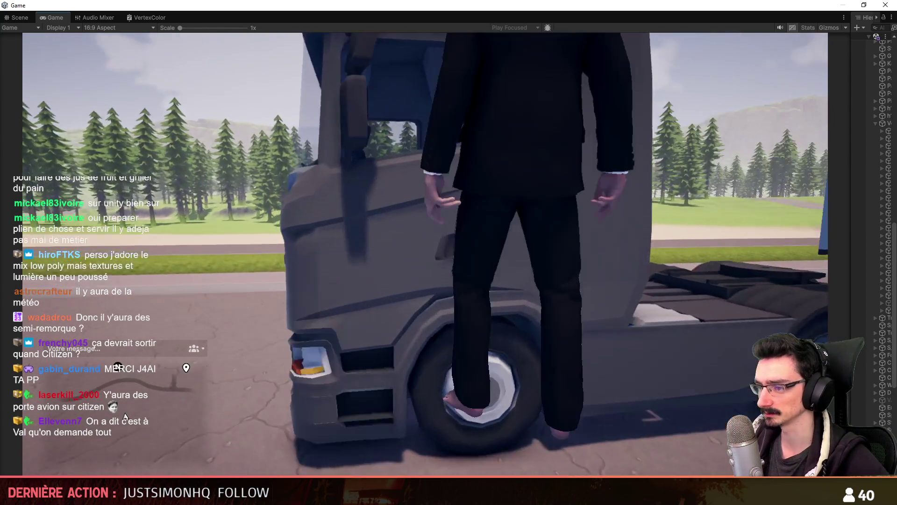